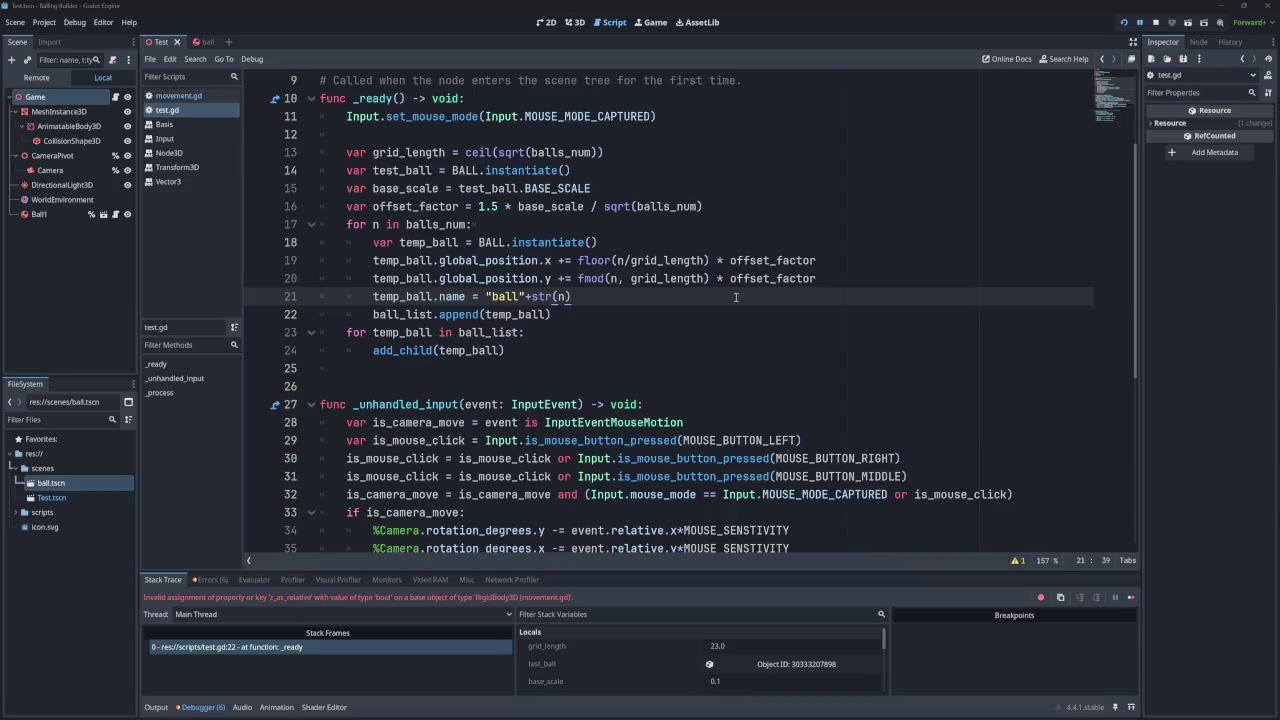
Test-run the current ball scene, release the mouse with Esc, stop the game, and select Ball1.
left_click(1125, 24)
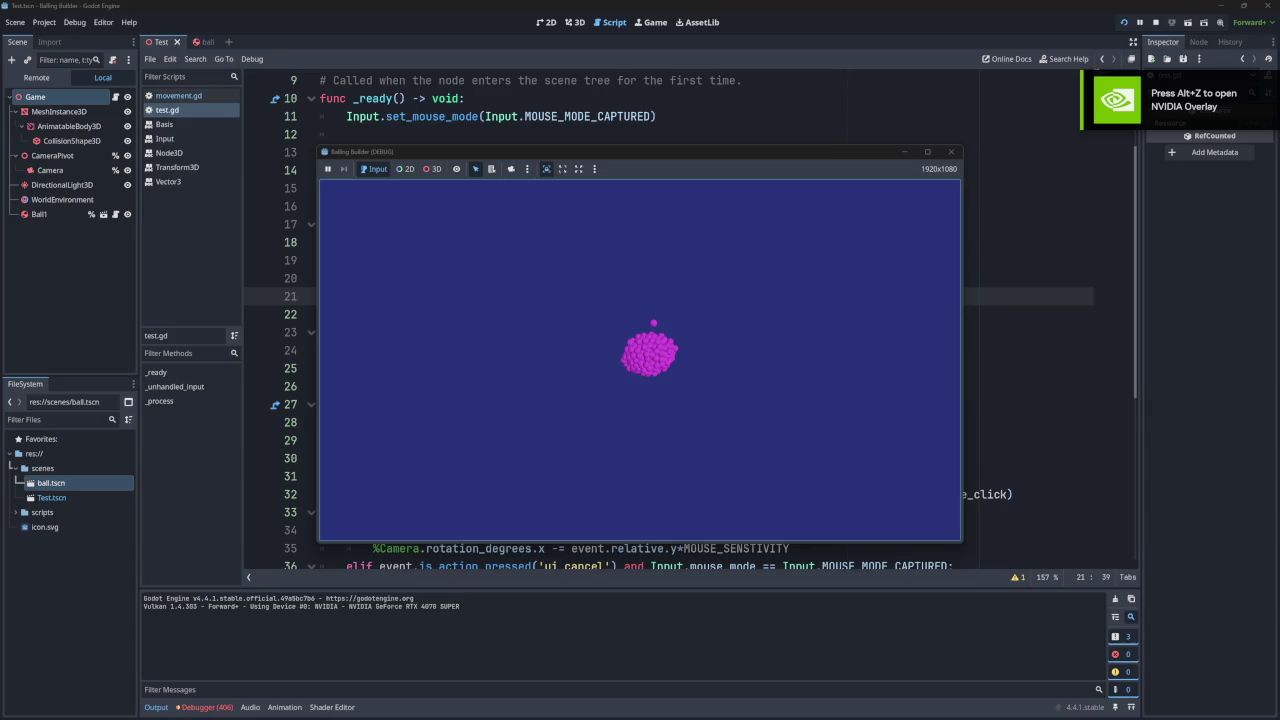
key("Escape")
left_click(1156, 22)
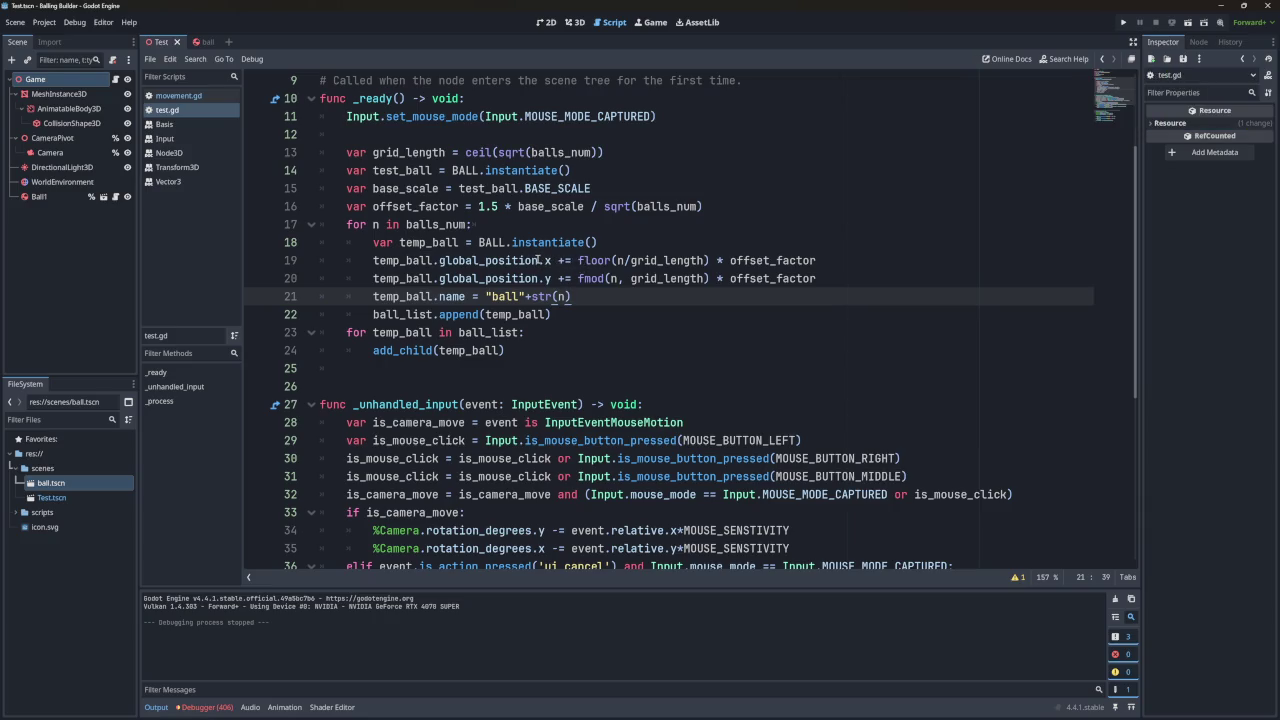
left_click(36, 200)
Check Ball1's context menu, then scroll the 2Dballing game.gd script down to _process.
right_click(36, 201)
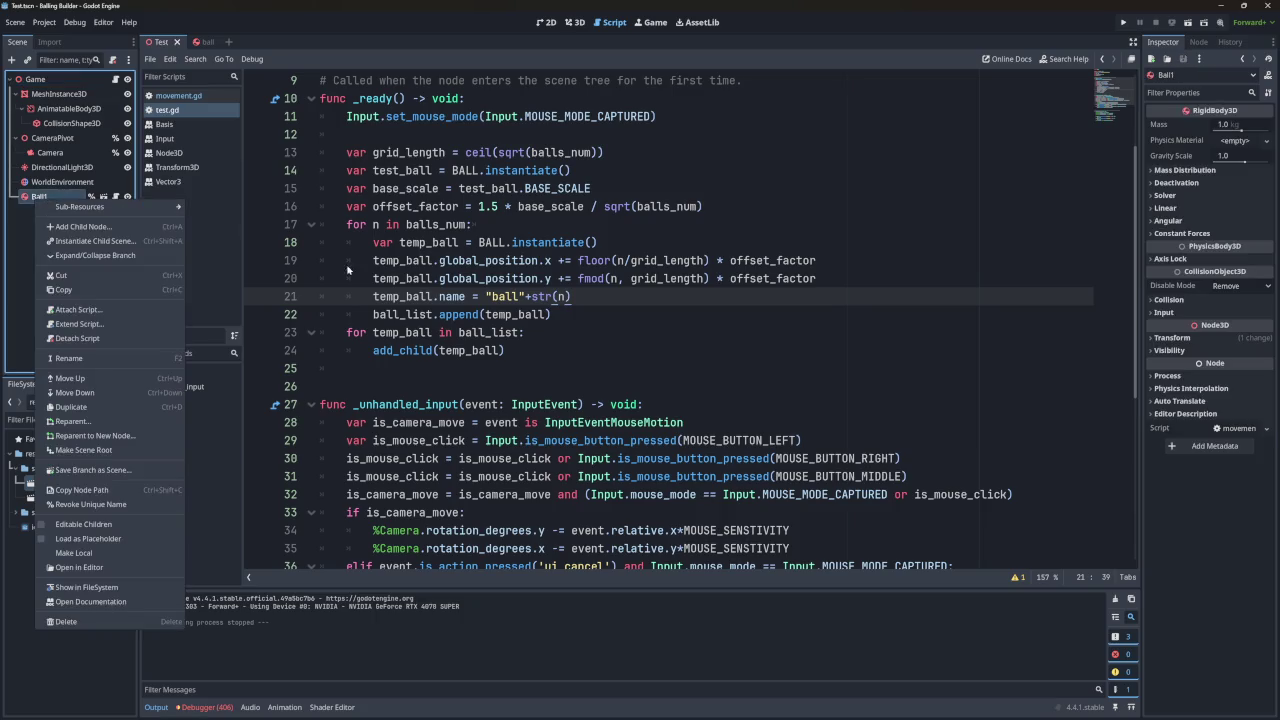
scroll(418, 266, "down", 6)
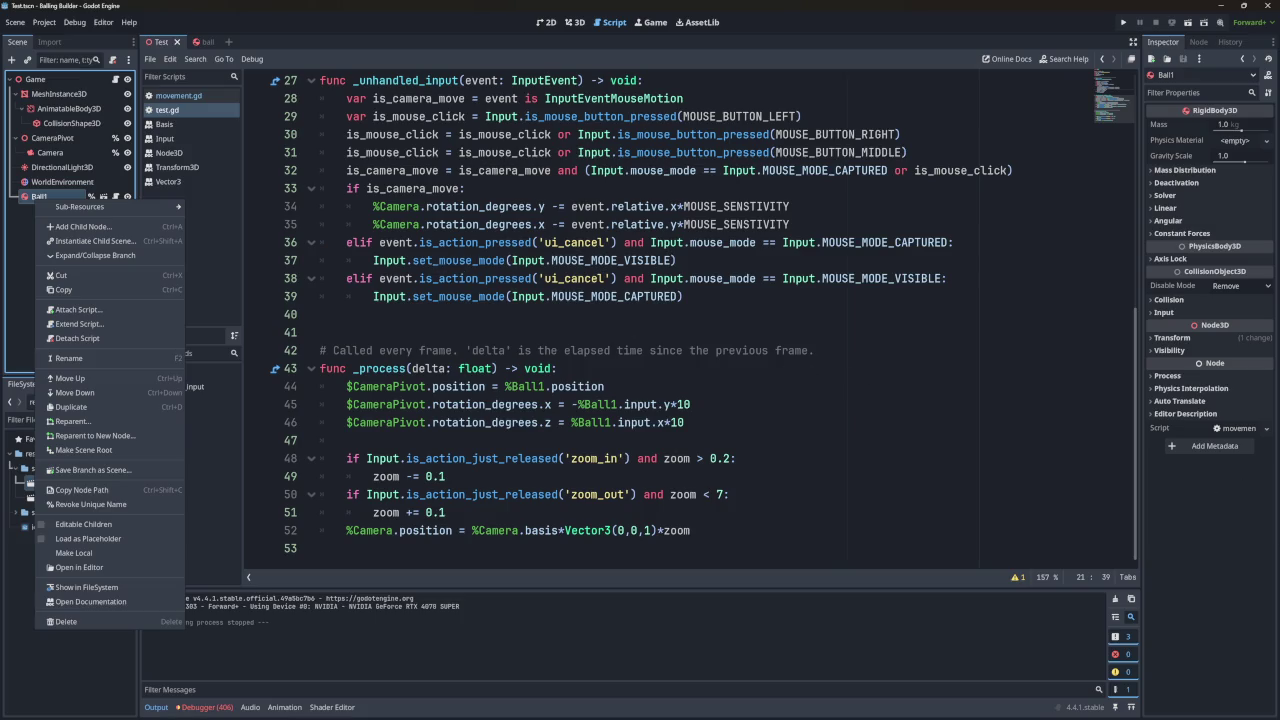
key("Escape")
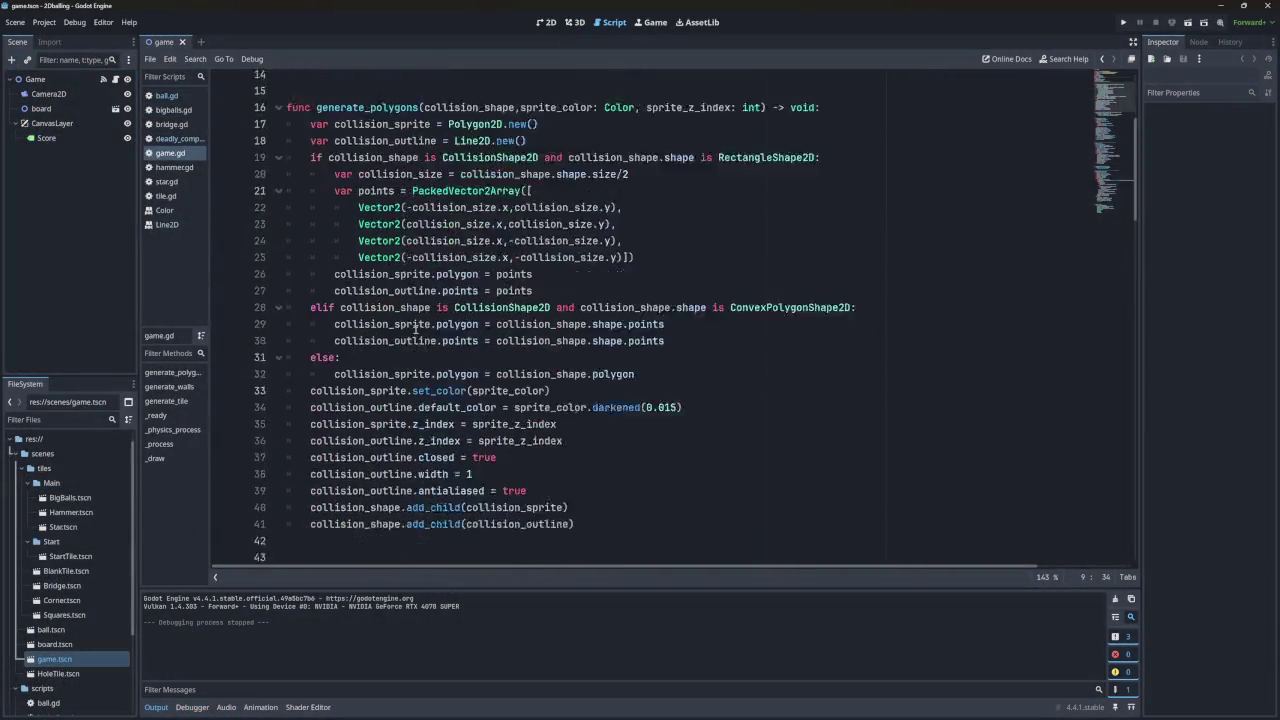
scroll(415, 330, "down", 20)
scroll(407, 237, "down", 1)
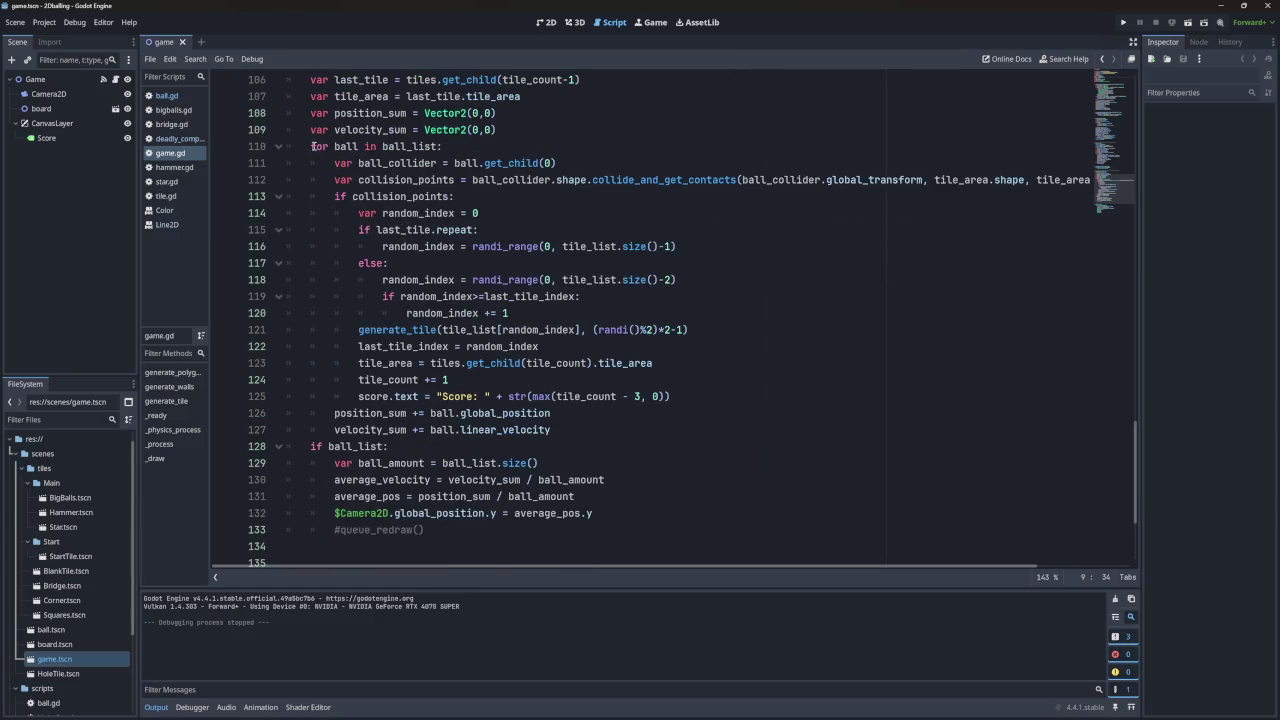
Highlight where ball and position_sum are used in game.gd's loop.
double_click(346, 146)
scroll(403, 250, "up", 2)
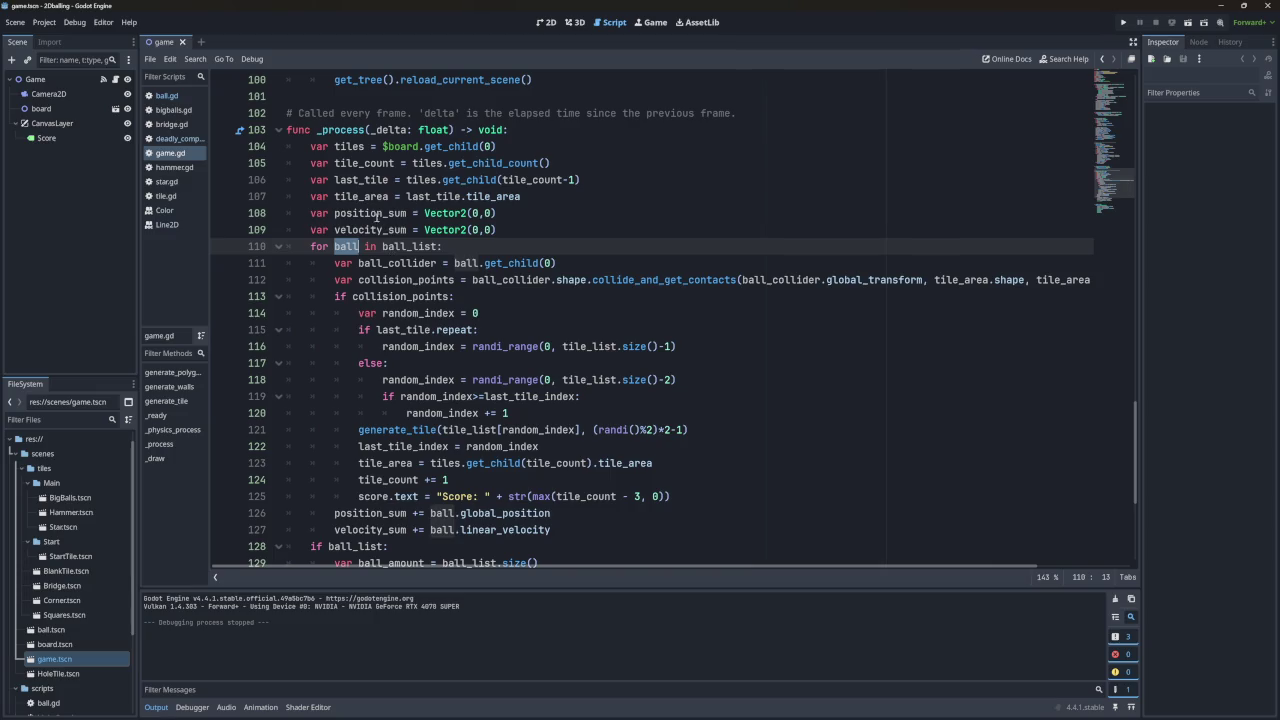
double_click(378, 214)
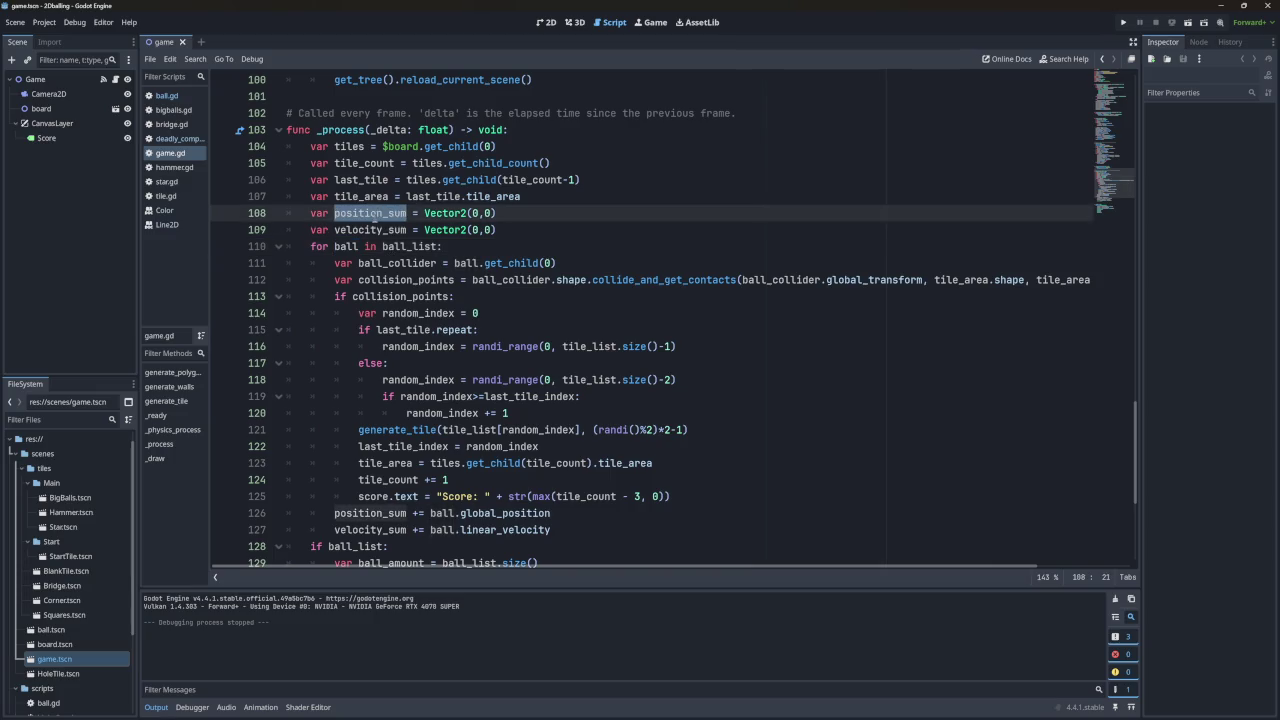
scroll(377, 222, "down", 2)
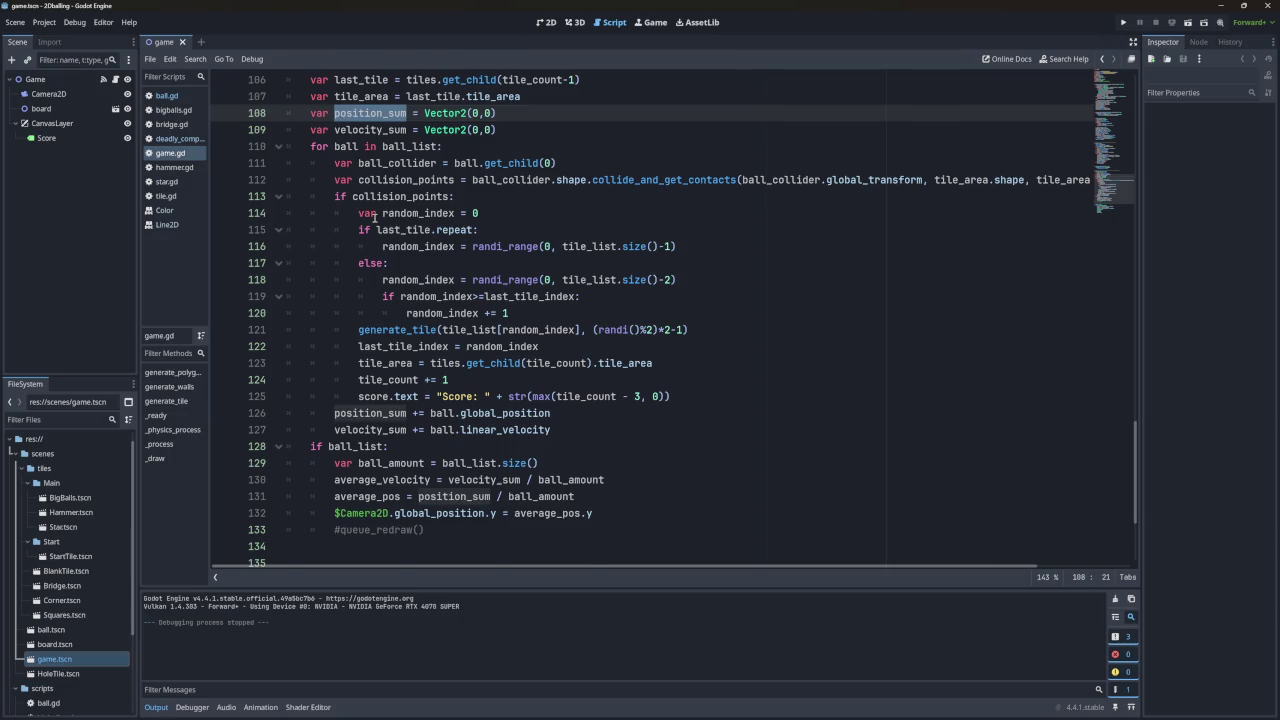
scroll(375, 216, "up", 2)
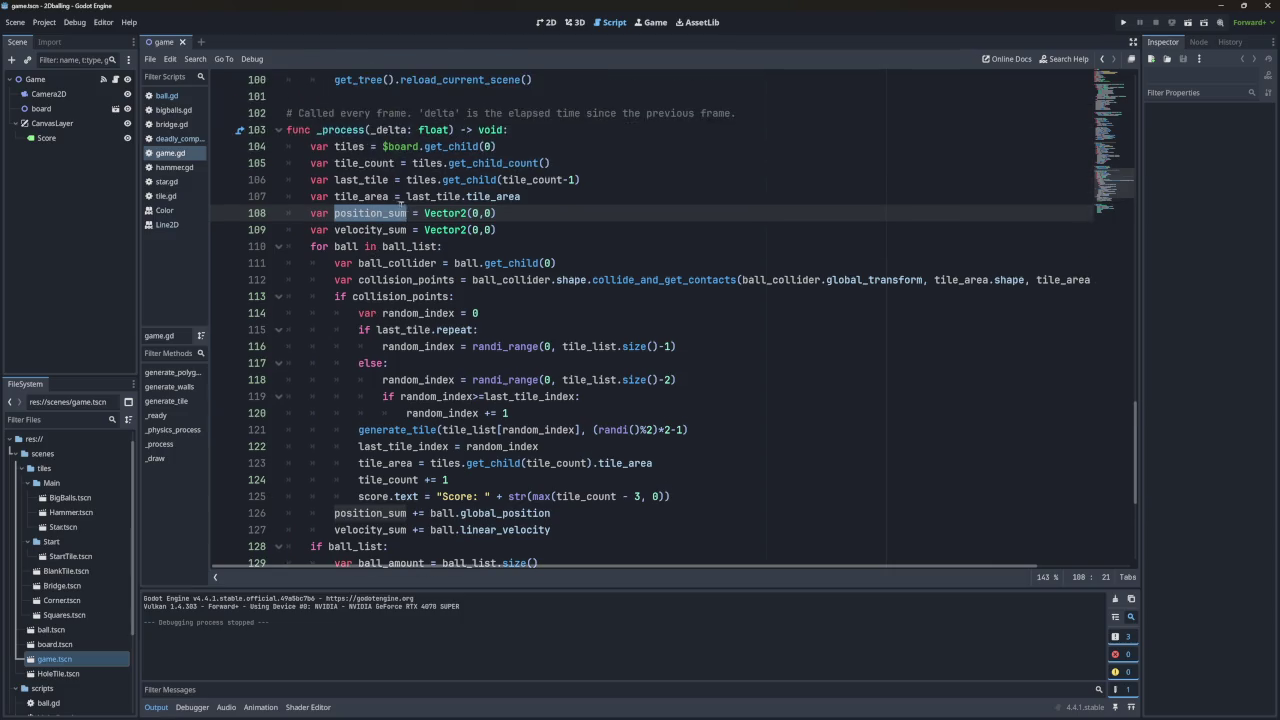
Check the usages of last_tile, tile_count, tile_area, position_sum and velocity_sum in game.gd.
double_click(365, 180)
double_click(365, 163)
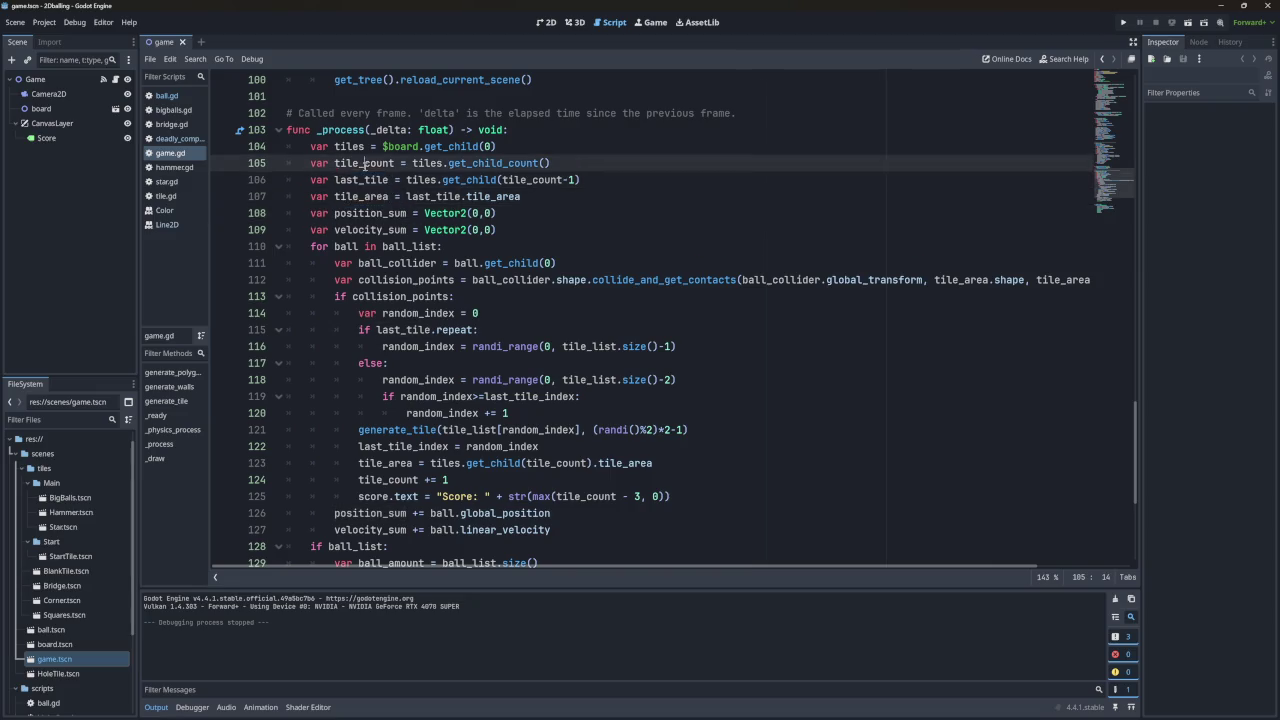
double_click(364, 180)
double_click(362, 192)
double_click(362, 213)
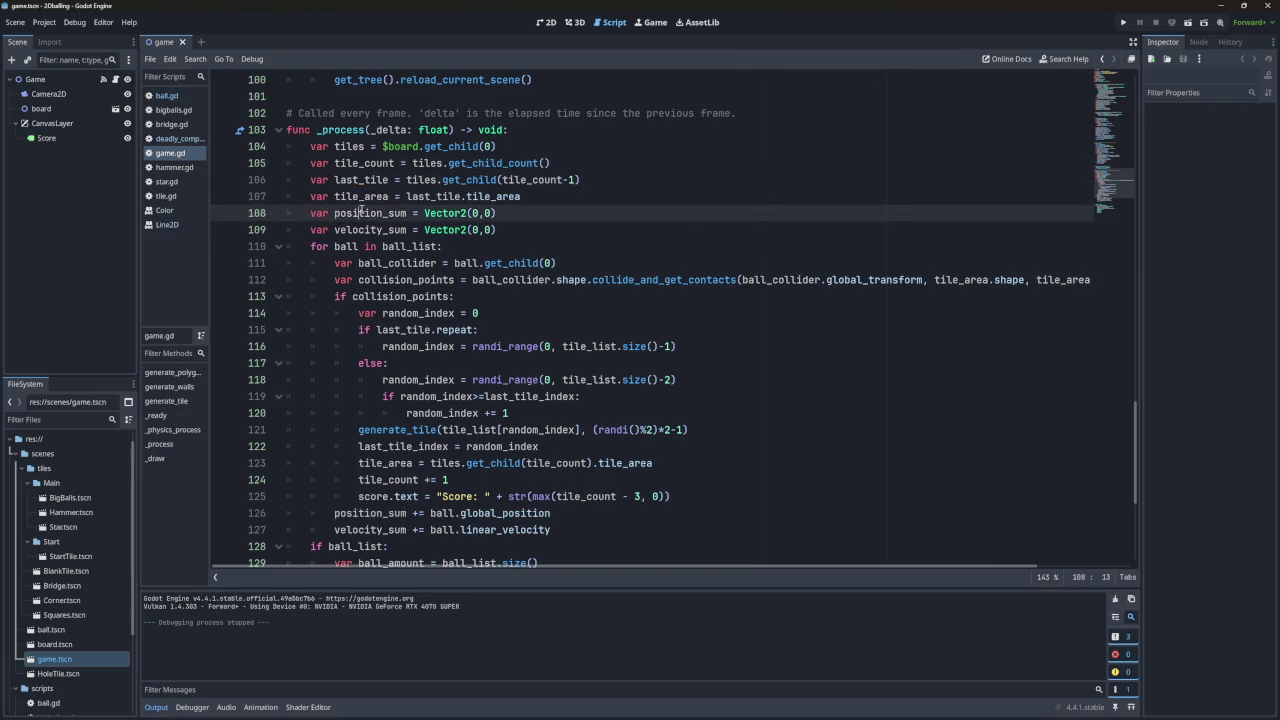
double_click(362, 229)
left_click(362, 196)
double_click(362, 196)
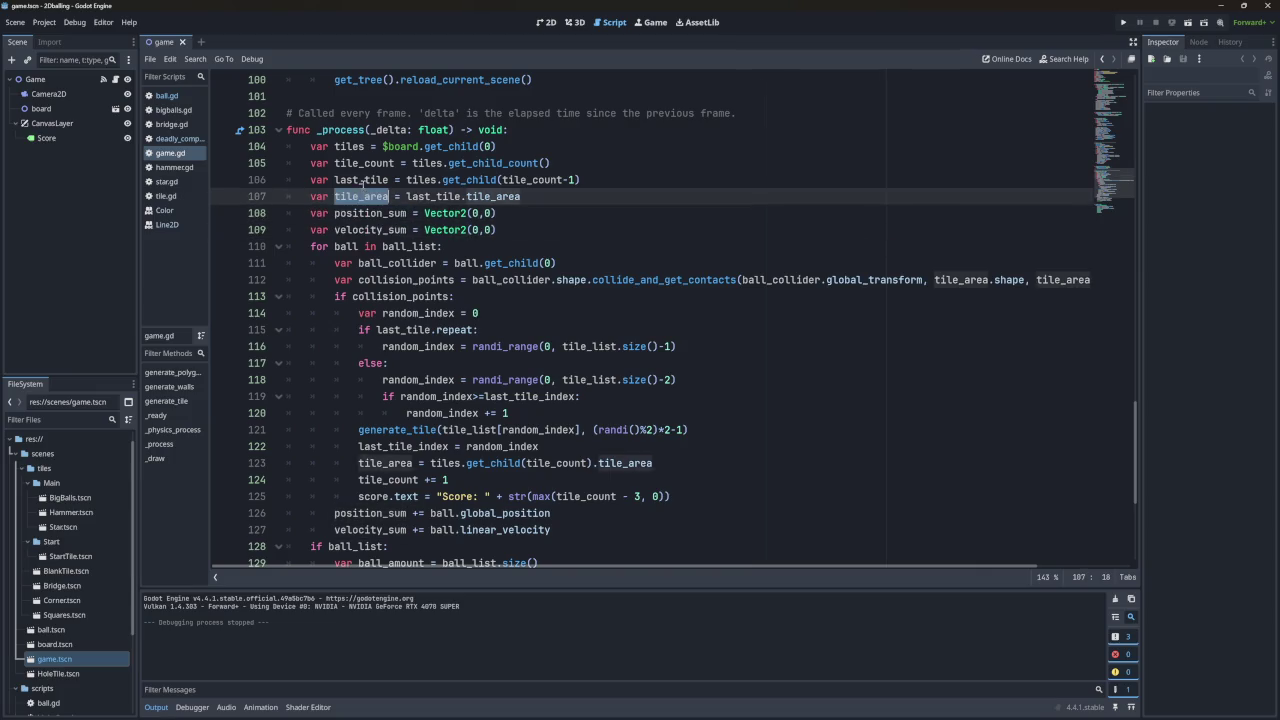
double_click(364, 180)
double_click(365, 163)
left_click(369, 196)
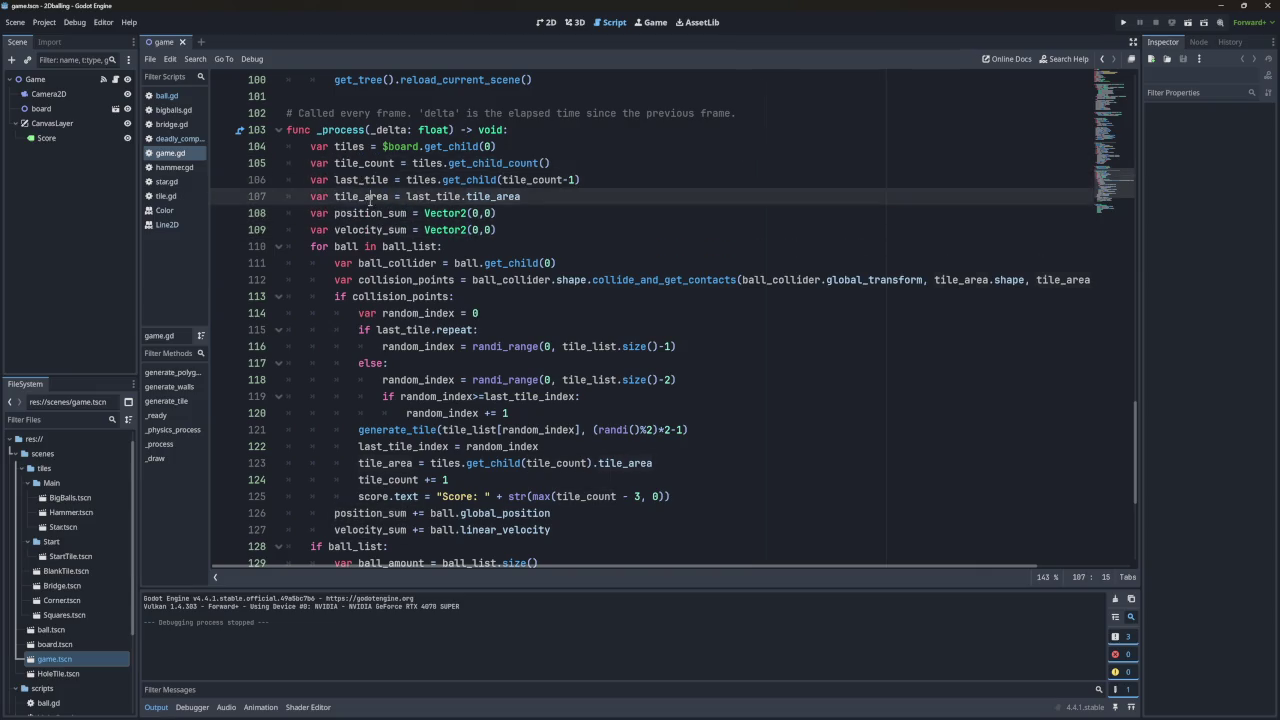
Copy lines 108–110 (position_sum, velocity_sum and for-ball loop) and go to test.gd's _process.
left_click(341, 247)
double_click(343, 247)
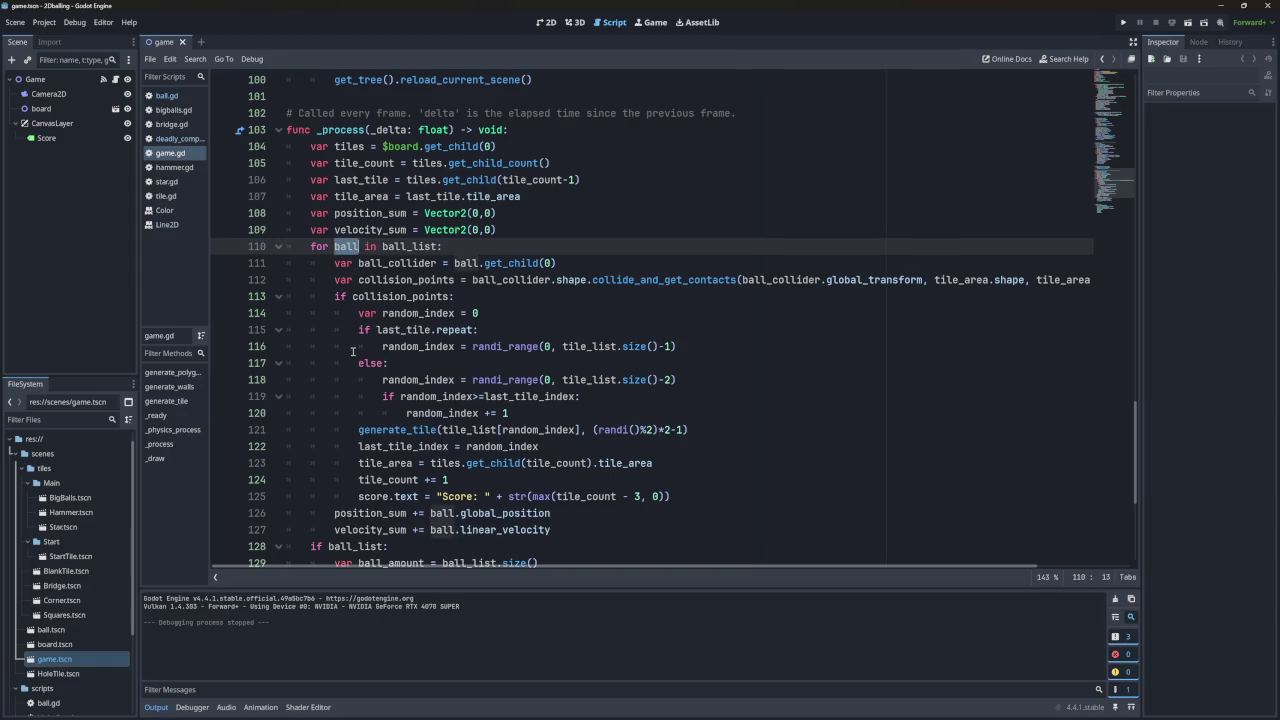
double_click(368, 514)
double_click(368, 528)
double_click(371, 515)
mouse_move(445, 247)
left_mouse_down()
mouse_move(320, 247)
mouse_move(251, 216)
left_mouse_up()
key("ctrl+c")
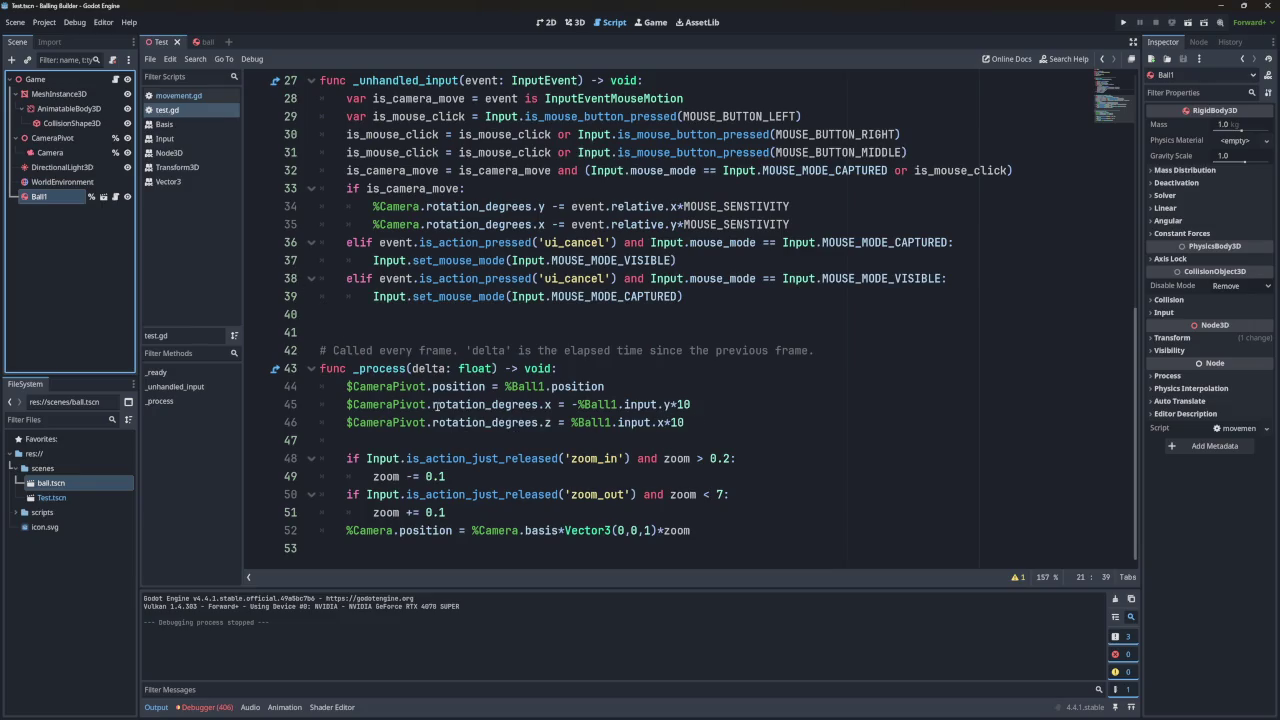
left_click(598, 367)
Paste the position_sum, velocity_sum and loop lines into _process and fix their indentation.
key("Return")
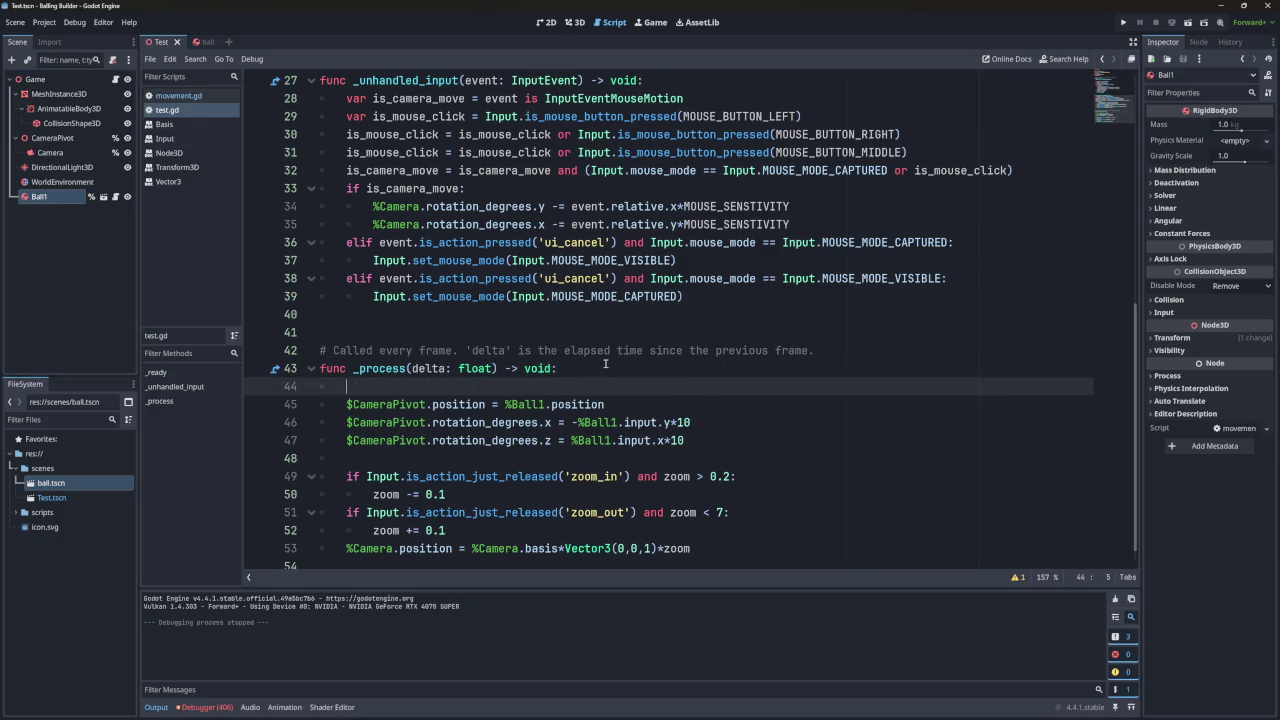
key("Return")
key("BackSpace")
key("ctrl+v")
left_click(408, 386)
key("shift+Tab")
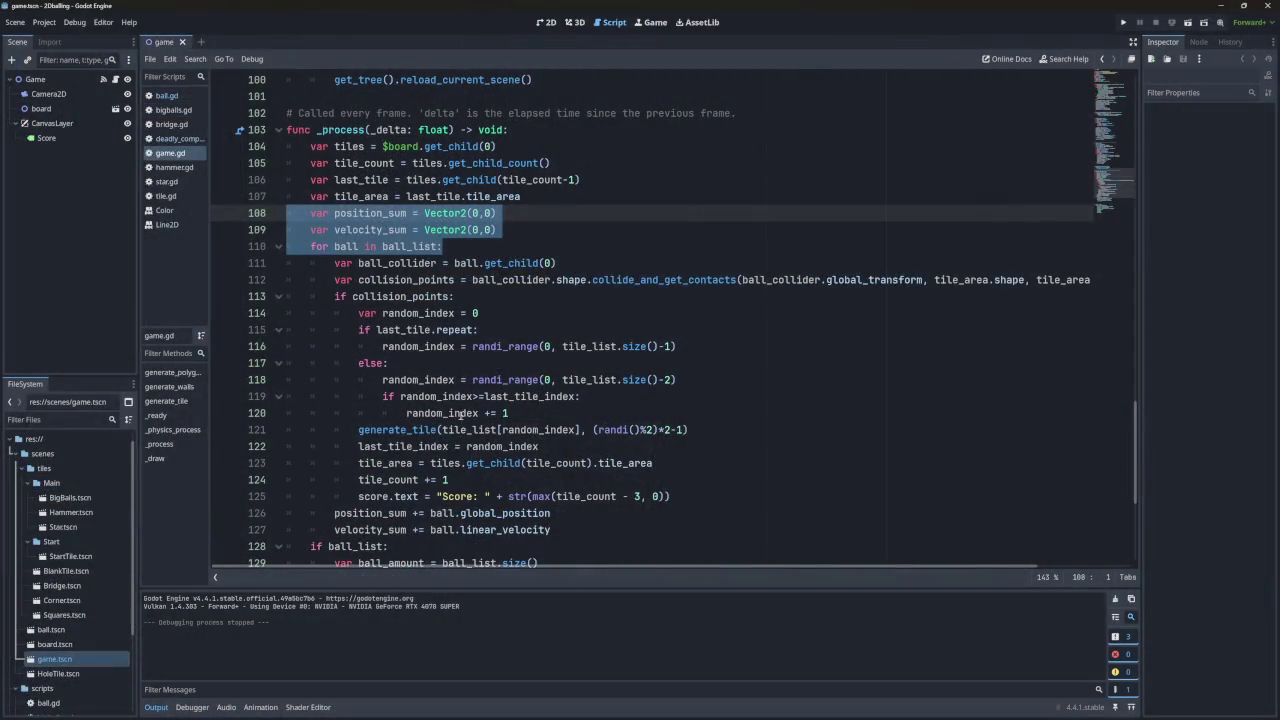
Paste the loop body and the if ball_list averaging block, correcting its indentation.
scroll(457, 400, "down", 2)
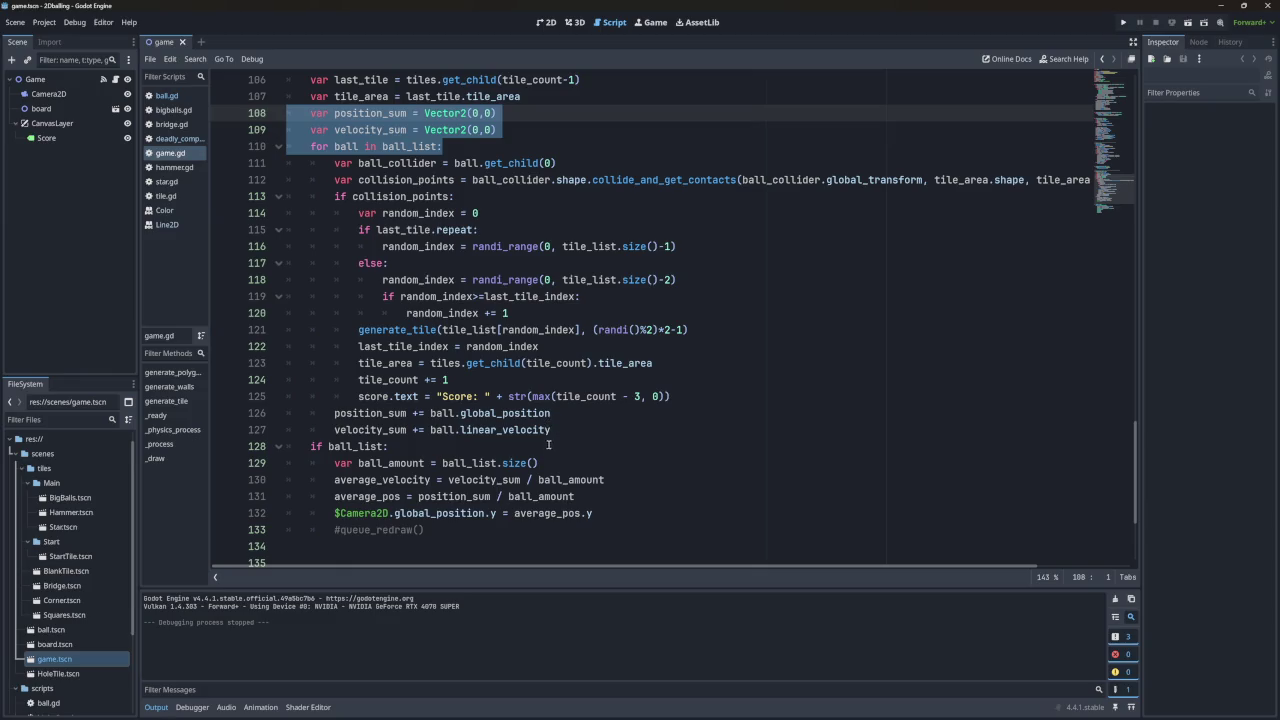
scroll(560, 440, "down", 1)
mouse_move(604, 470)
left_mouse_down()
mouse_move(566, 447)
mouse_move(283, 374)
left_mouse_up()
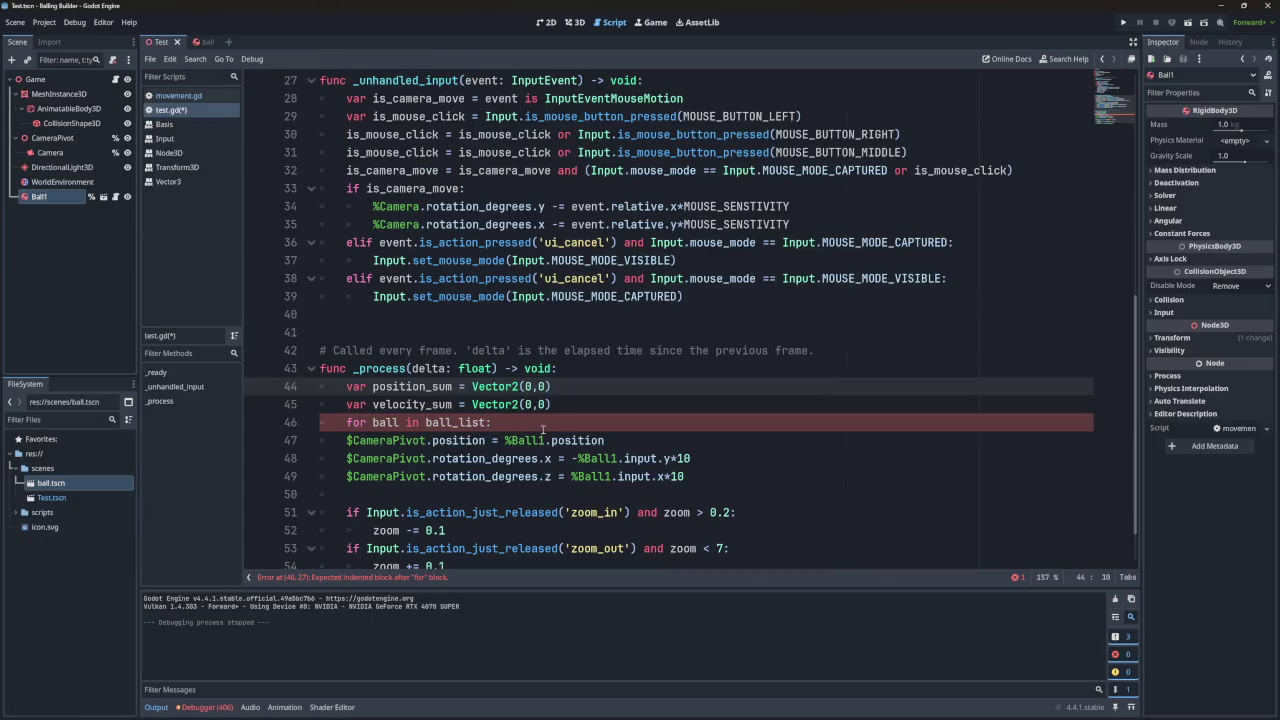
type("position_sum += ball.global_position \t\tvelocity_sum += ball.linear_velocity \tif ball_list: \t\tvar ball_amount = ball_list.size() \t\taverage_velocity = velocity_sum / ball_amount \t\taverage_pos = position_sum / ball_amount \t\t$Camera2D.global_position.y = average_pos.y")
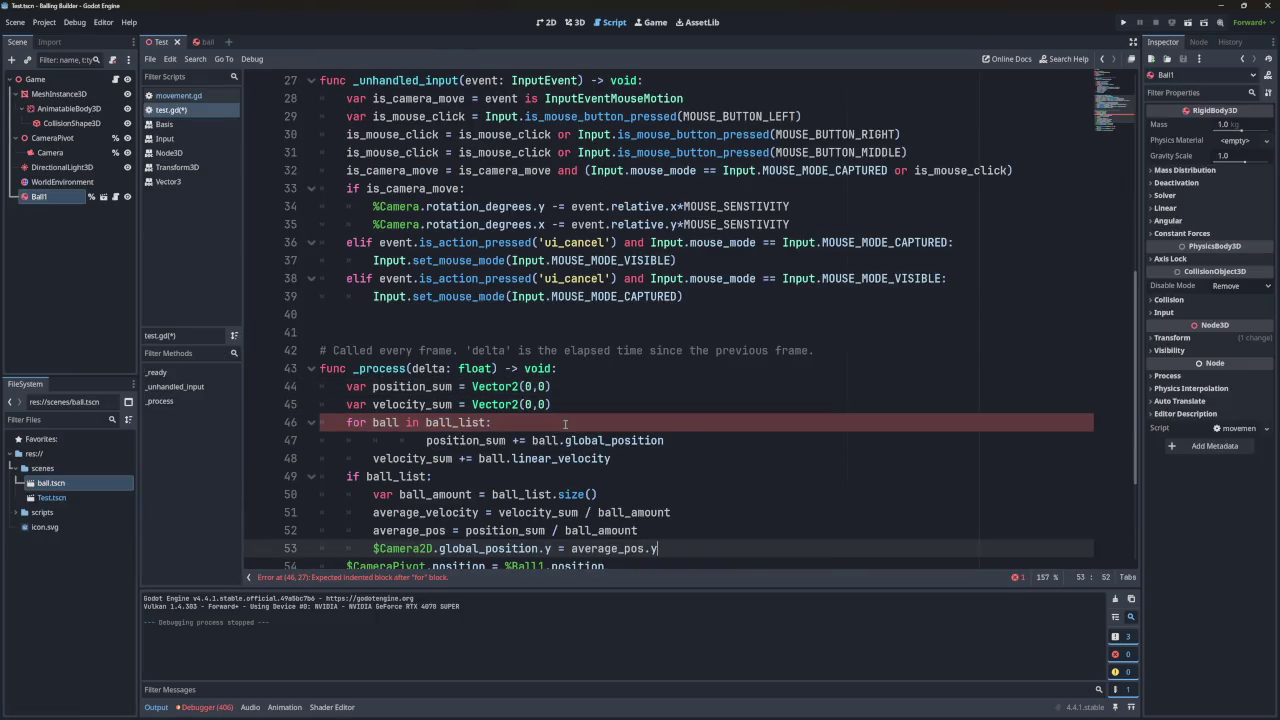
left_click(455, 442)
key("BackSpace")
key("BackSpace")
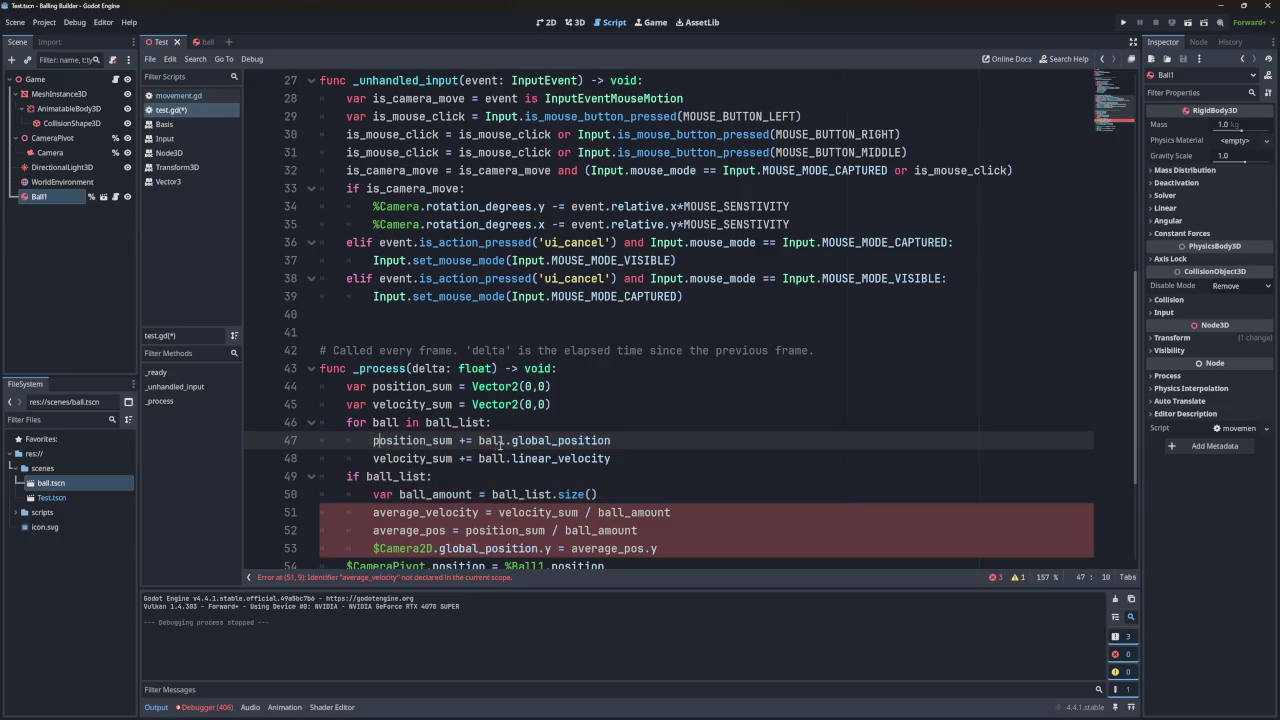
Delete the velocity_sum accumulation line and the average_velocity line.
scroll(455, 442, "down", 3)
left_click_drag(612, 278, 633, 263)
key("BackSpace")
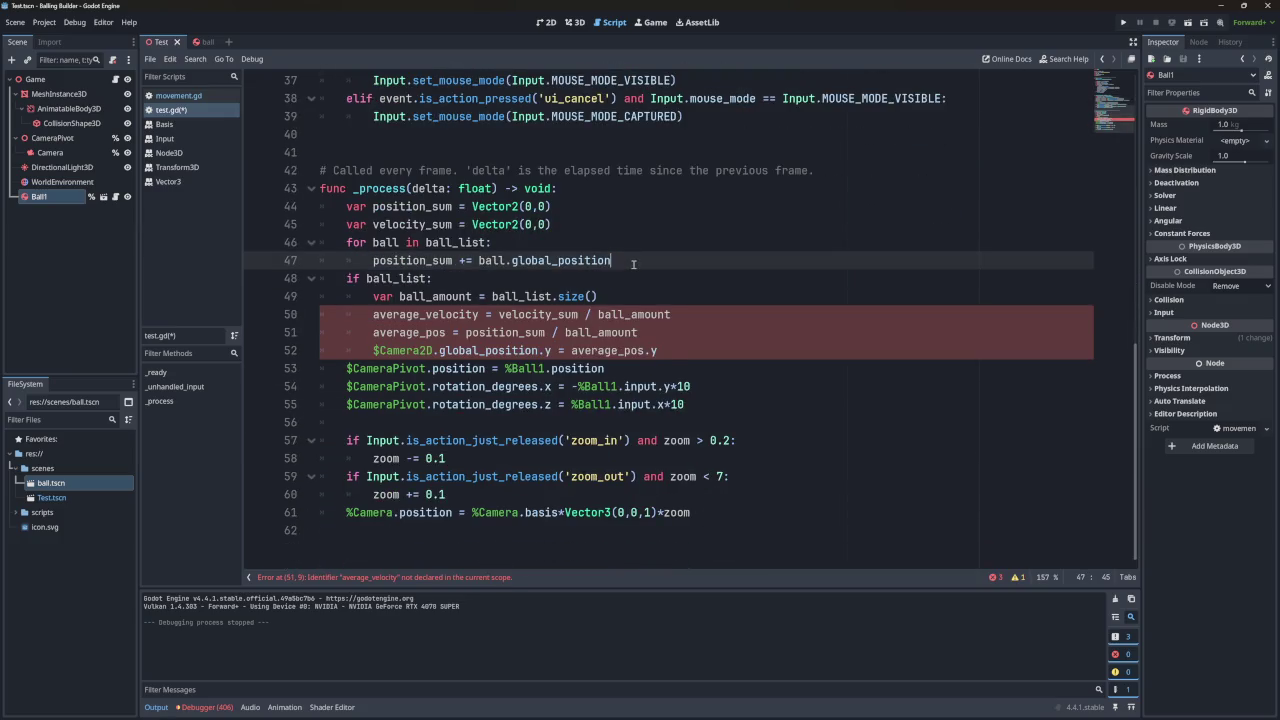
left_click(462, 283)
left_click_drag(714, 317, 706, 305)
key("BackSpace")
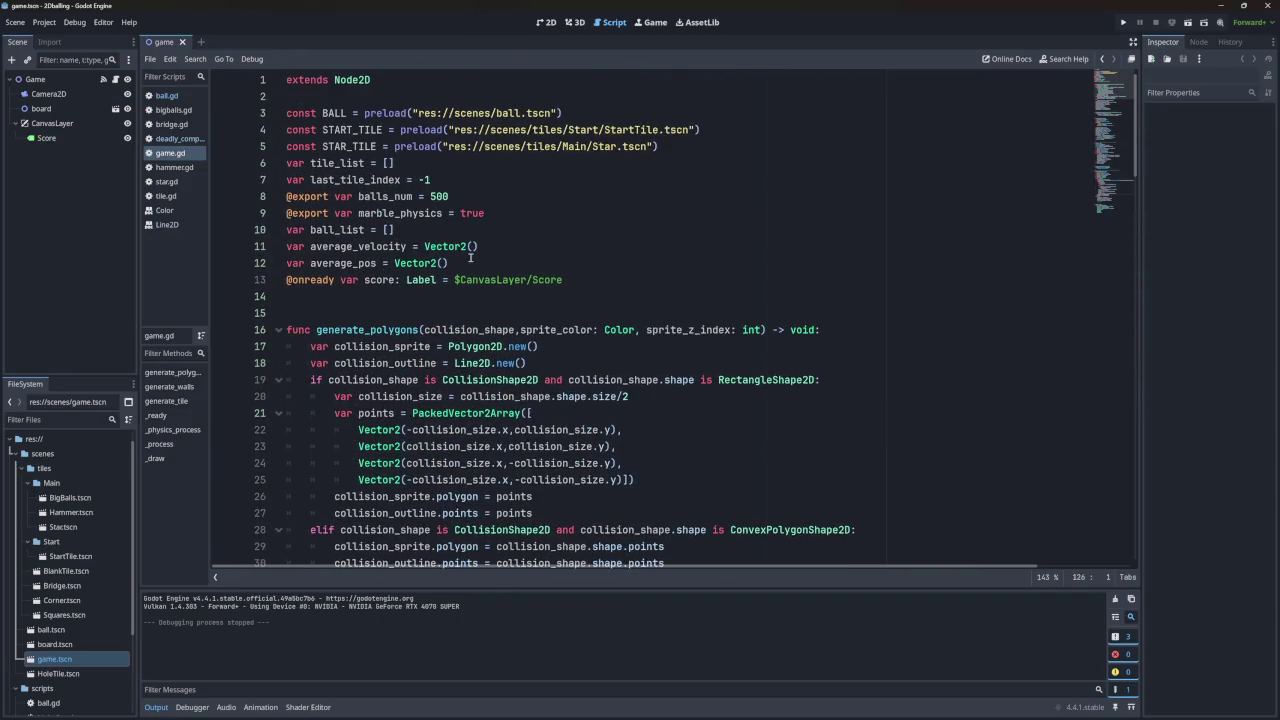
Copy the average_pos declaration from game.gd into test.gd's top variable declarations.
left_click_drag(470, 260, 495, 249)
key("ctrl+c")
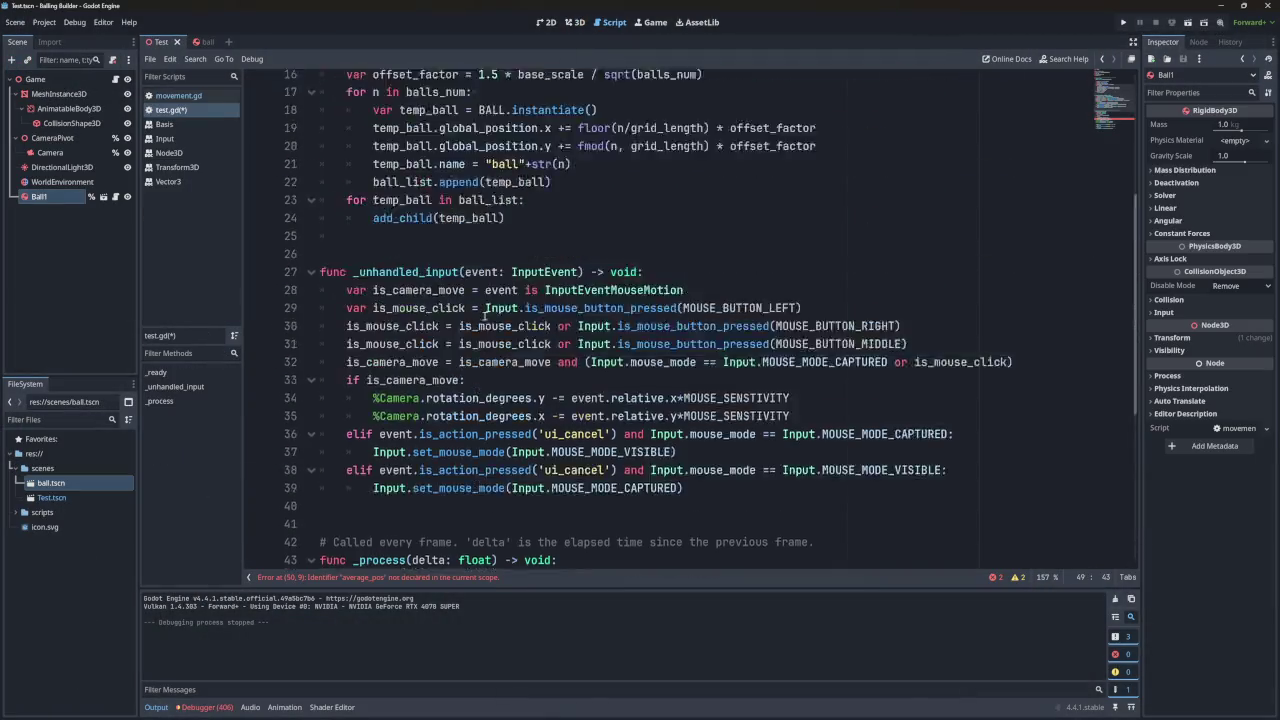
scroll(484, 316, "up", 5)
left_click(524, 188)
key("ctrl+v")
On line 52, replace $Camera2D.global_position with $CameraPivot.position, dropping the .y.
scroll(487, 296, "down", 3)
scroll(487, 296, "down", 8)
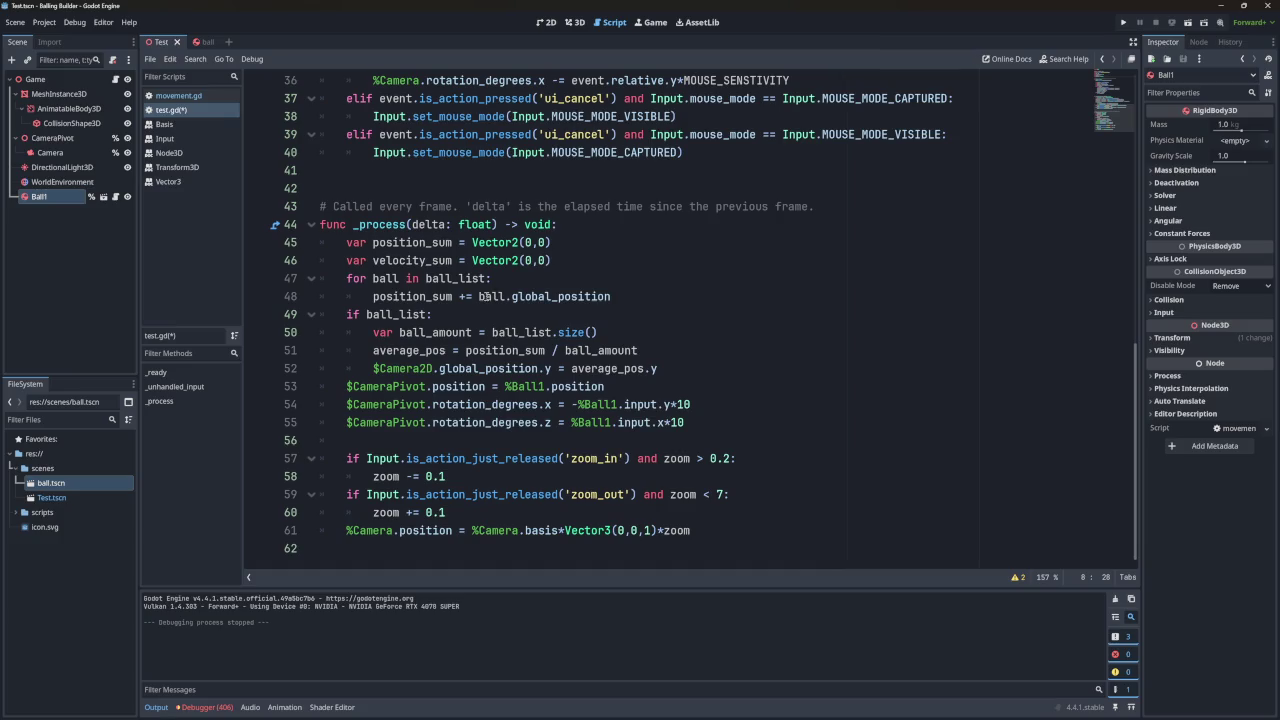
left_click(441, 371)
double_click(411, 369)
left_click(412, 386)
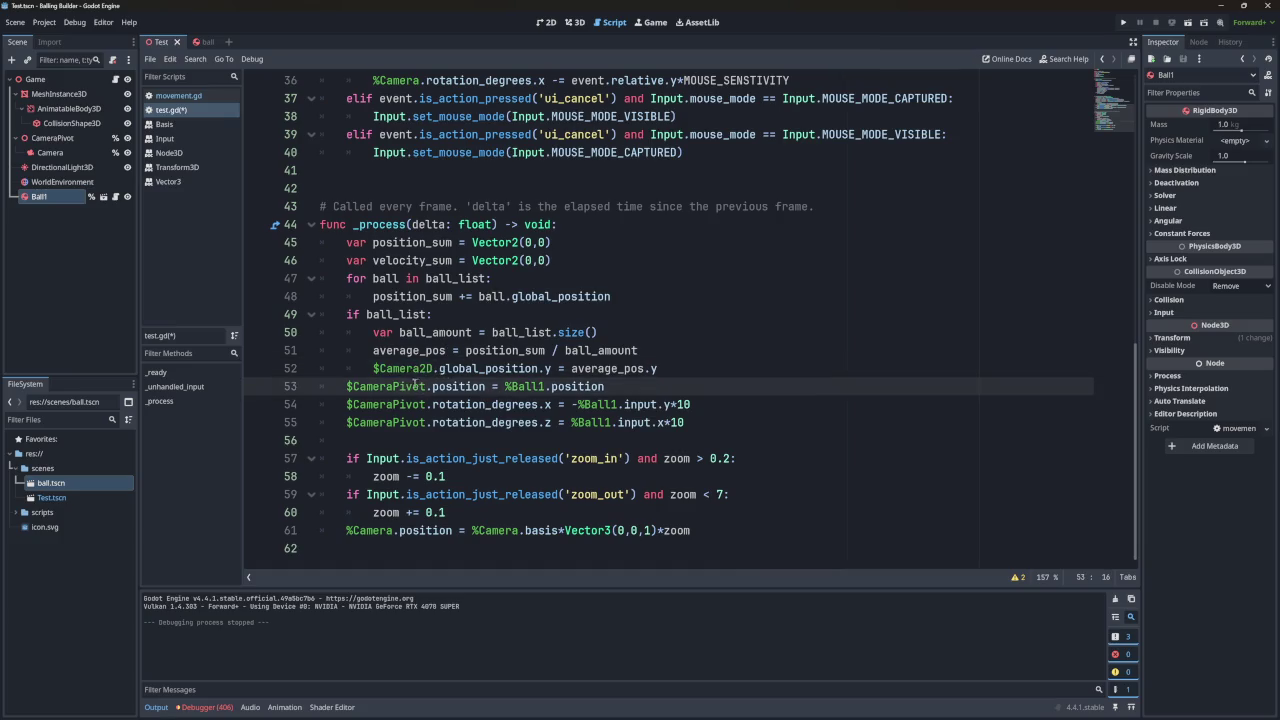
left_click(486, 386)
double_click(404, 386)
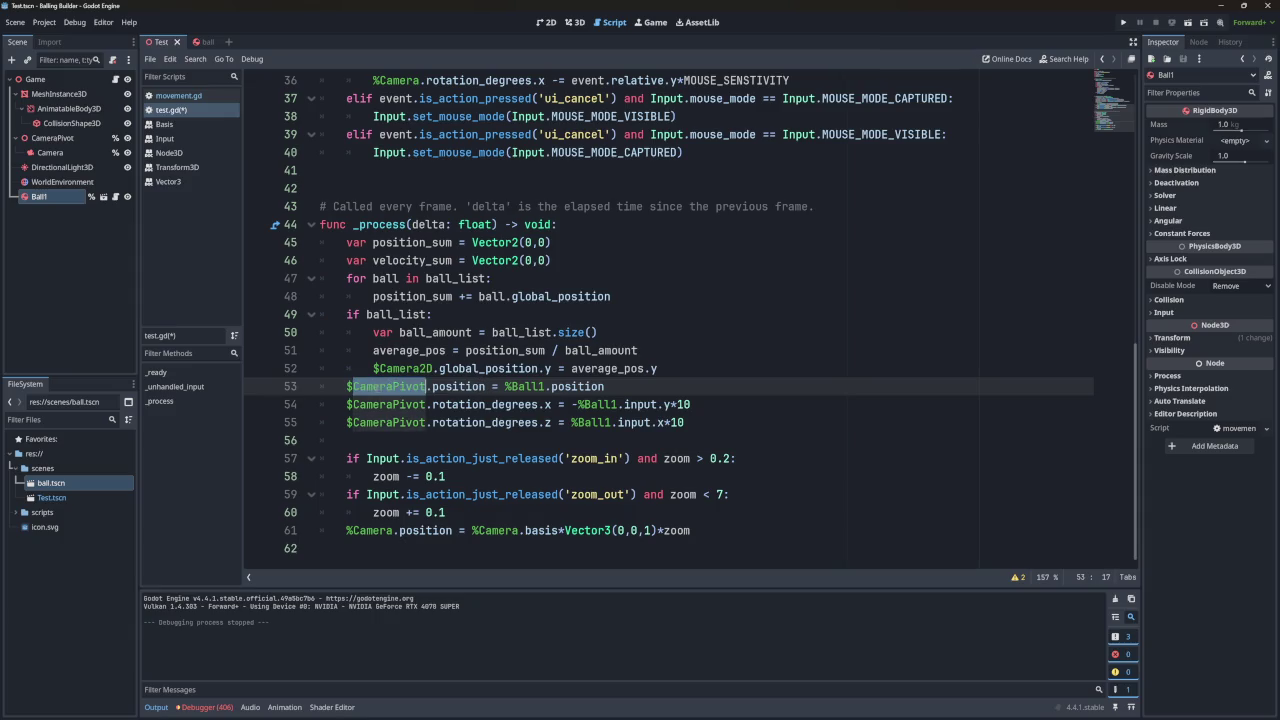
mouse_move(346, 386)
left_mouse_down()
mouse_move(428, 388)
mouse_move(346, 386)
left_mouse_up()
key("ctrl+c")
left_click(486, 386)
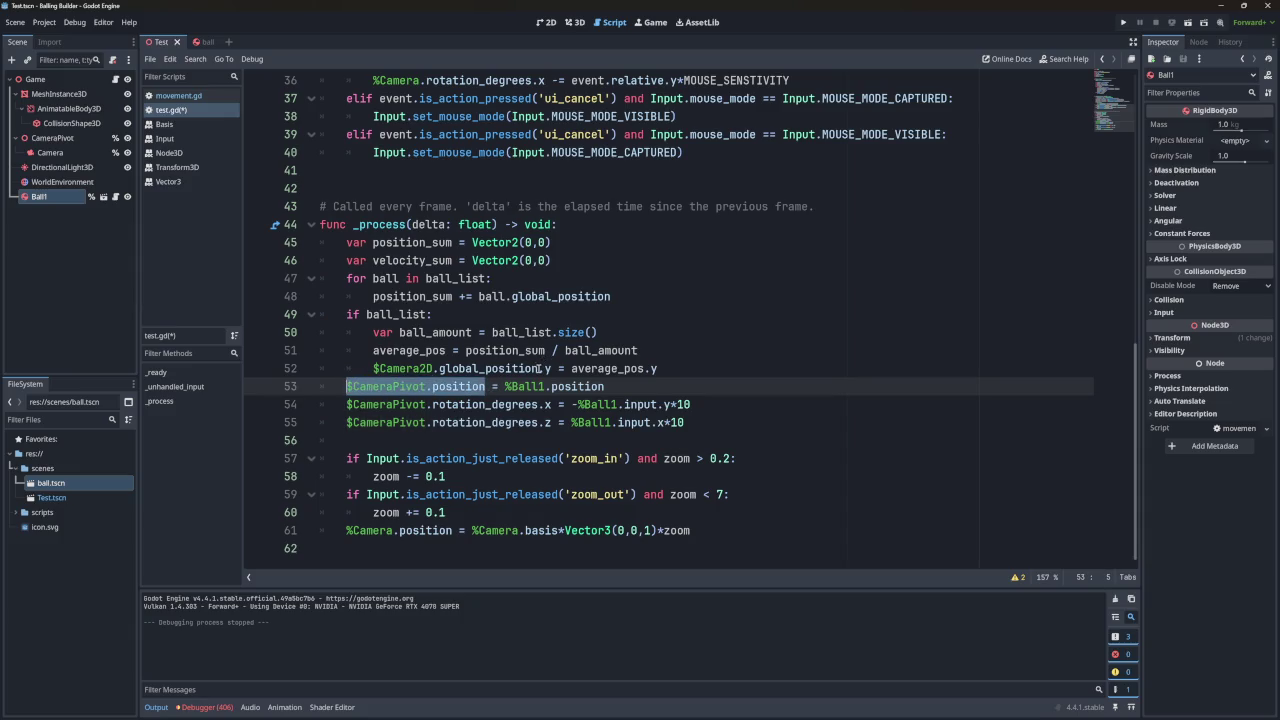
left_click_drag(474, 368, 380, 368)
left_click_drag(538, 368, 372, 368)
key("ctrl+v")
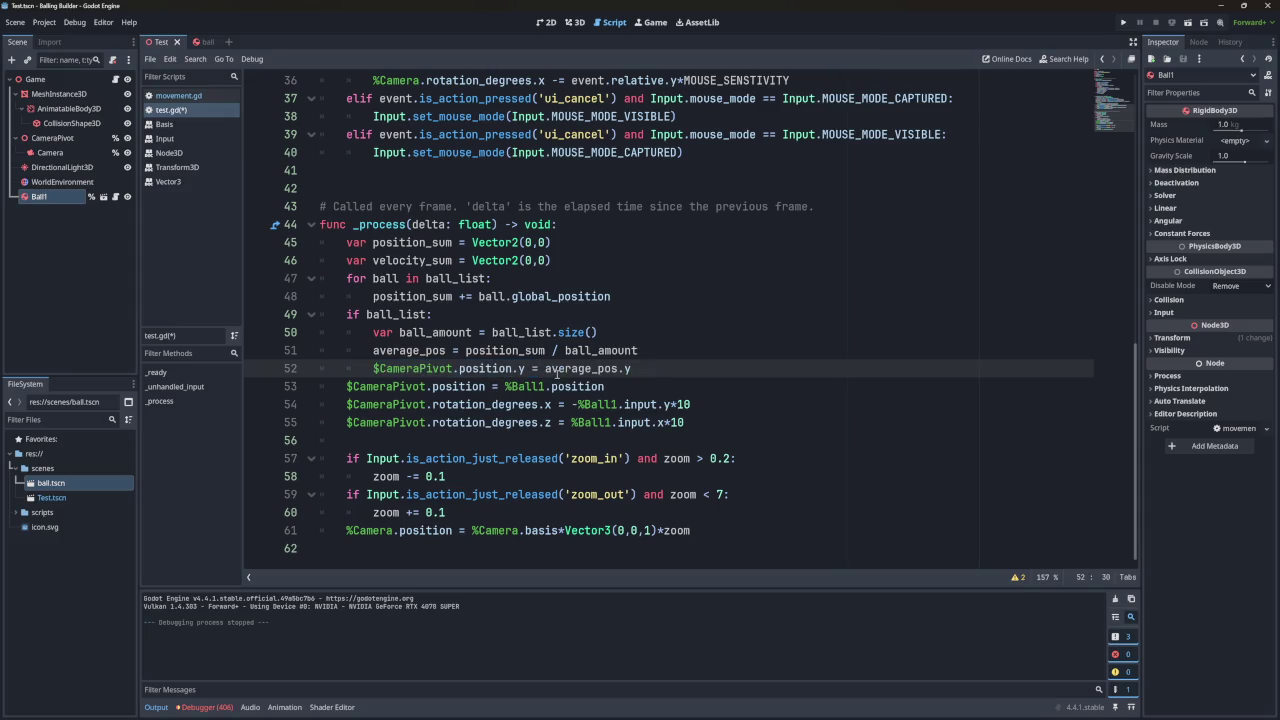
key("Delete")
key("Delete")
Remove .y from average_pos, delete the old pivot-follows-Ball1 line, and save test.gd.
left_click(637, 368)
key("BackSpace")
key("BackSpace")
key("shift+Down")
key("BackSpace")
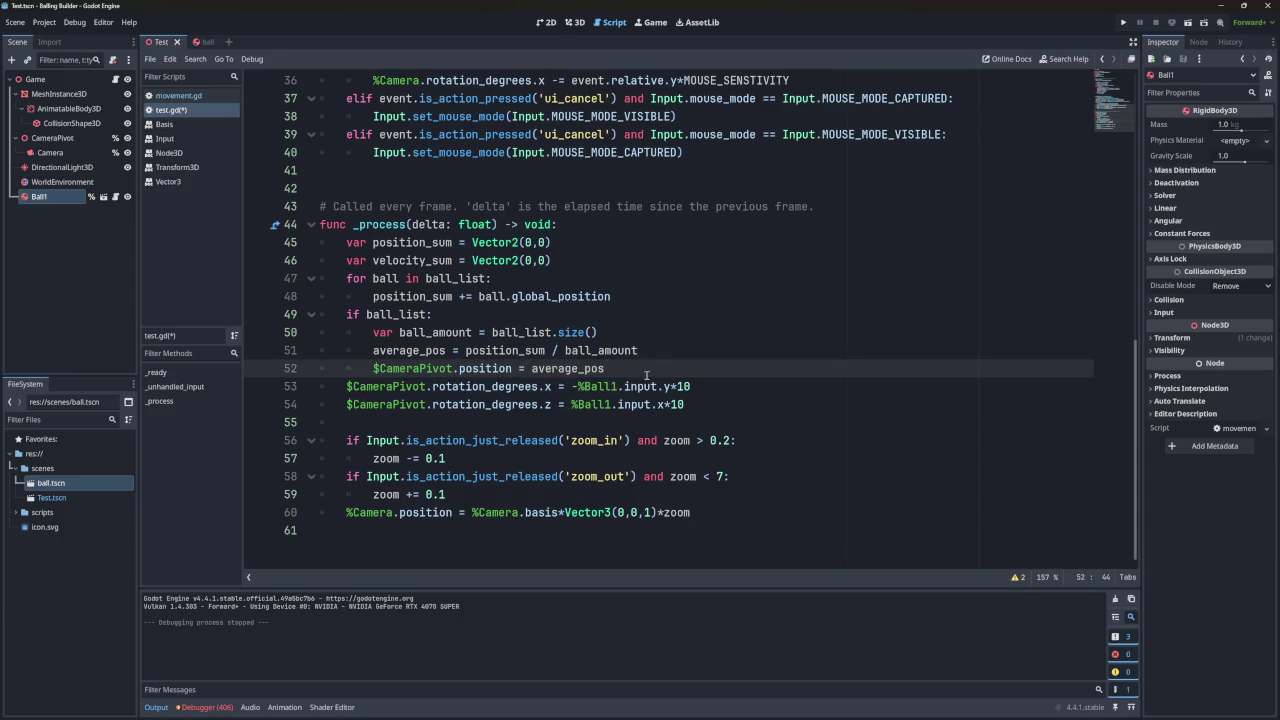
key("ctrl+s")
scroll(657, 375, "up", 12)
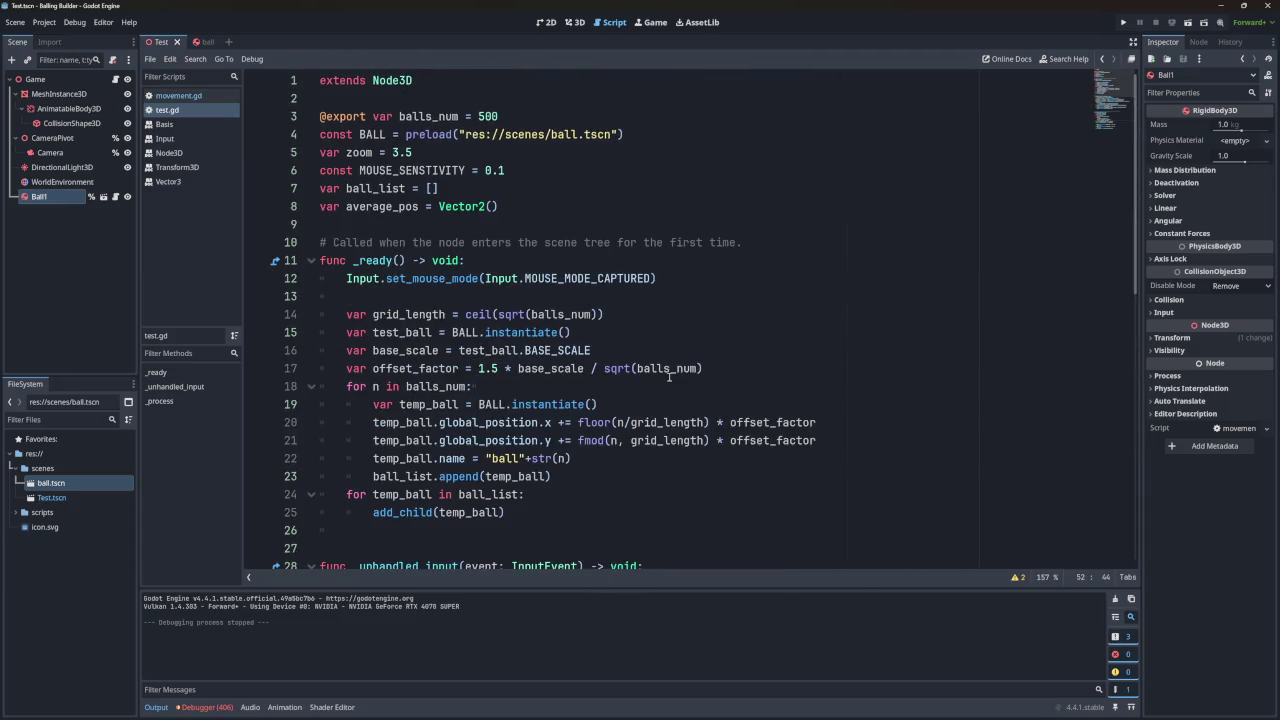
Delete ' / sqrt(balls_num)' from offset_factor on line 17, then run the project.
scroll(673, 404, "down", 1)
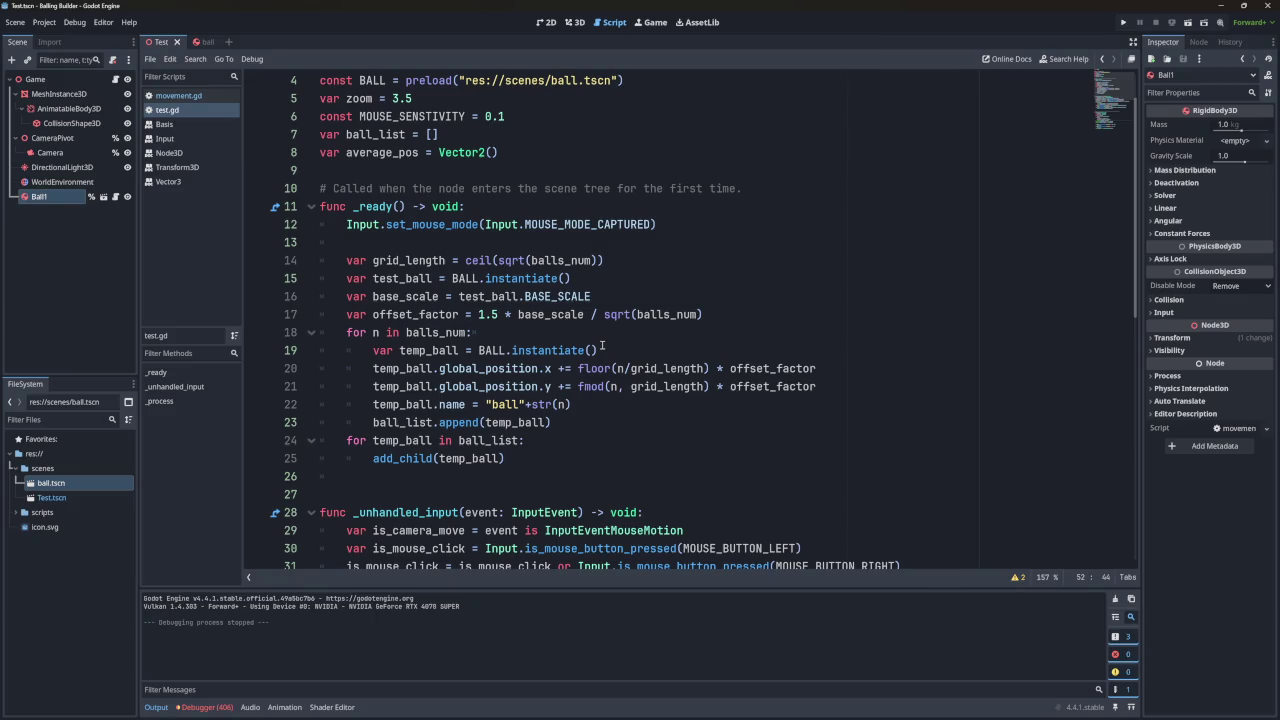
left_click(521, 314)
key("Right")
key("Right")
key("Right")
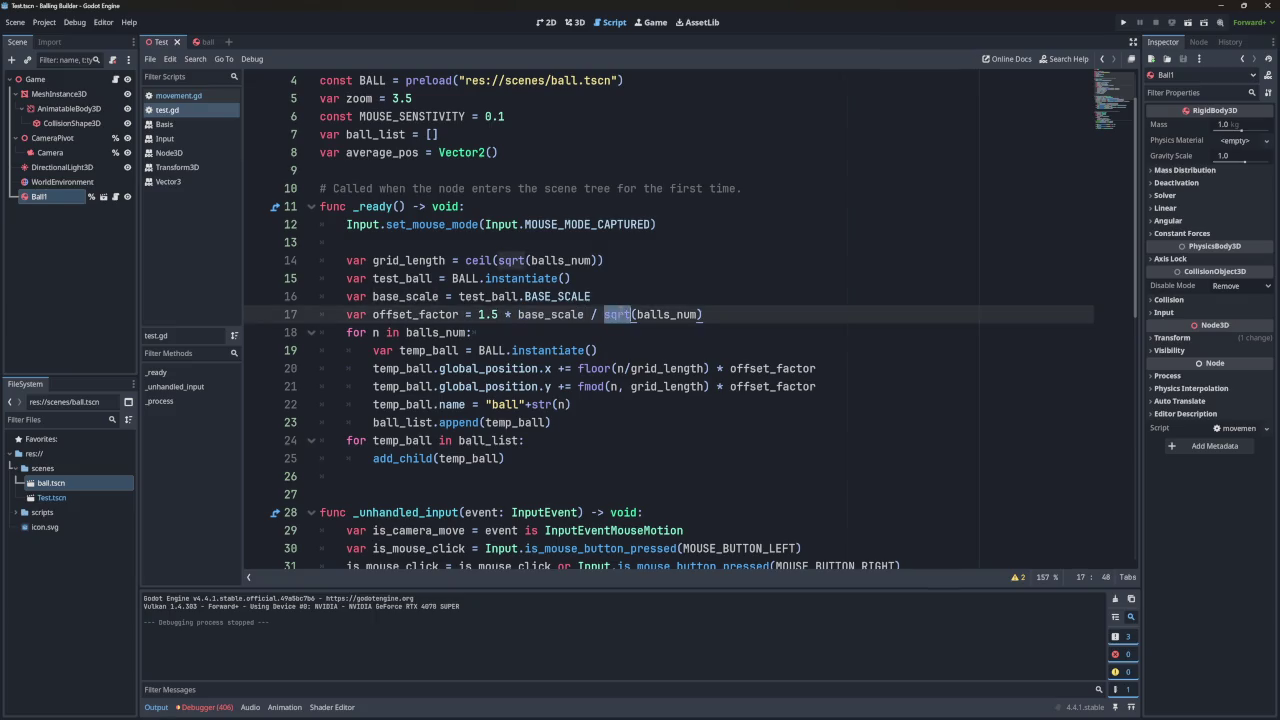
left_click_drag(715, 314, 583, 314)
key("BackSpace")
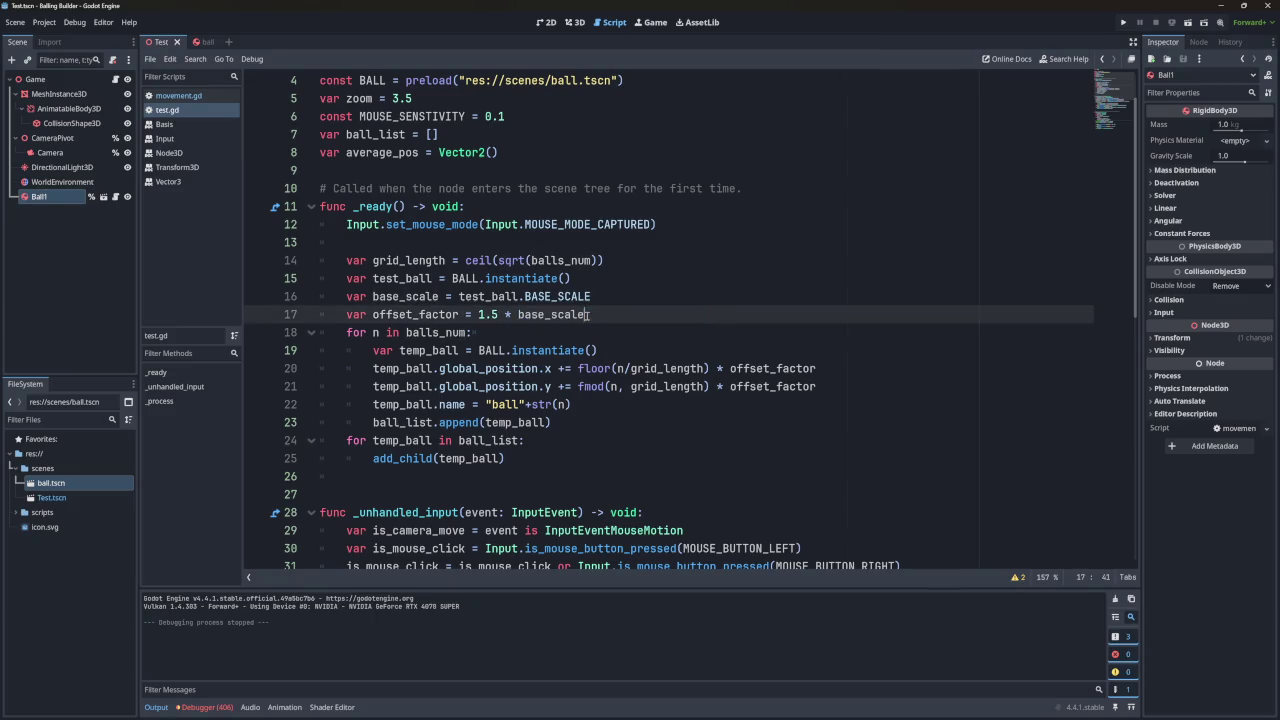
left_click(531, 260)
mouse_move(531, 260)
left_mouse_down()
mouse_move(500, 260)
mouse_move(592, 260)
left_mouse_up()
left_click(1123, 22)
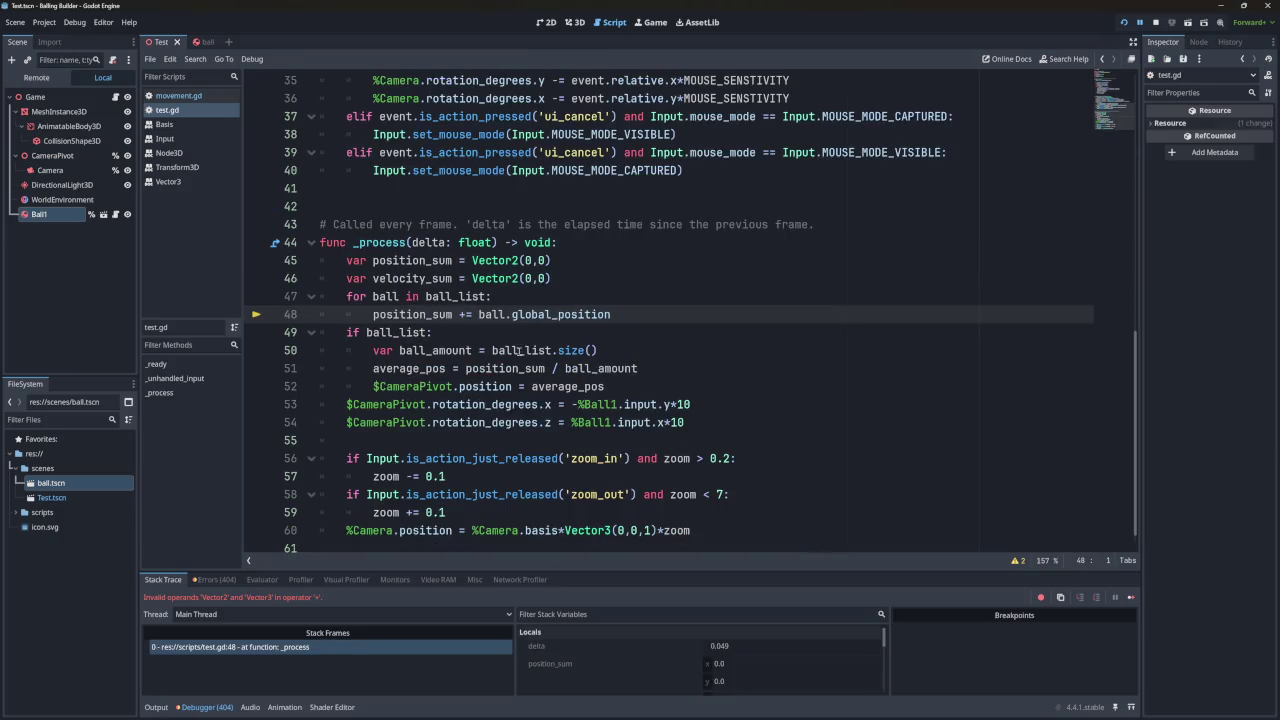
Change position_sum to Vector3(0,0,0) on line 45 and delete the velocity_sum line.
double_click(510, 314)
double_click(492, 314)
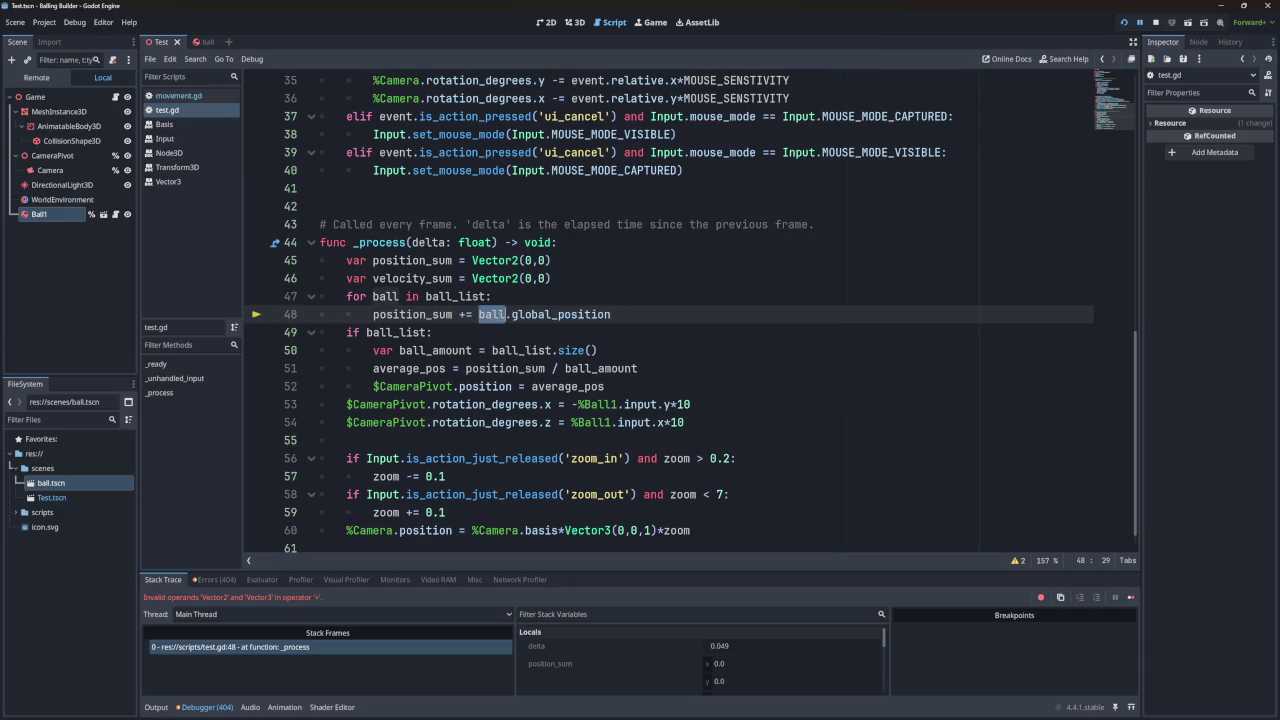
double_click(410, 314)
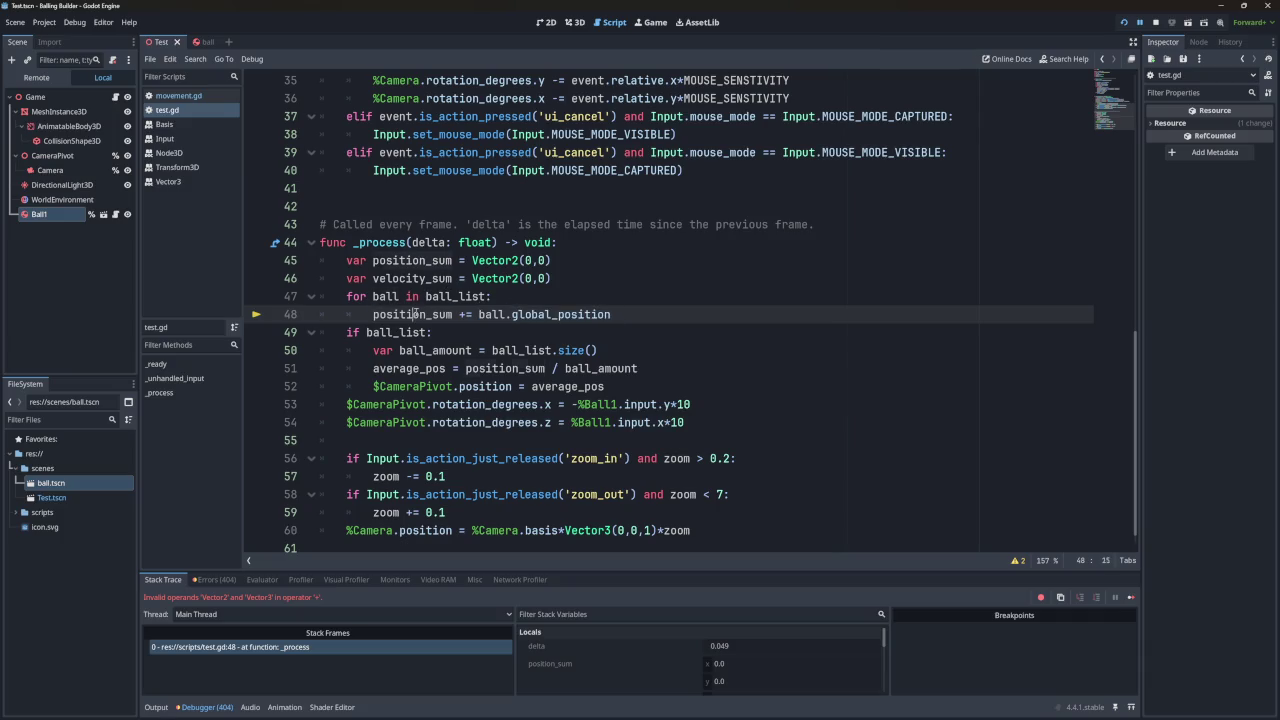
left_click(518, 260)
key("BackSpace")
type("3")
left_click(580, 264)
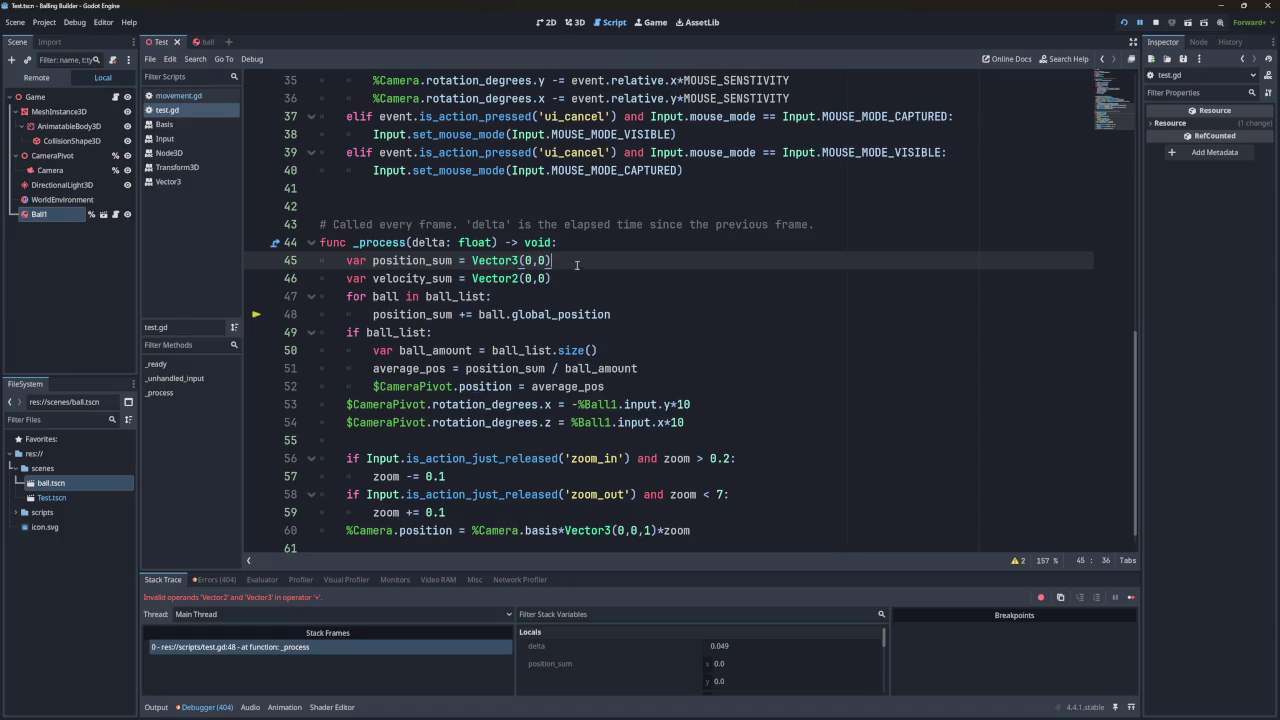
key("shift+Down")
key("BackSpace")
left_click(548, 260)
type(",0")
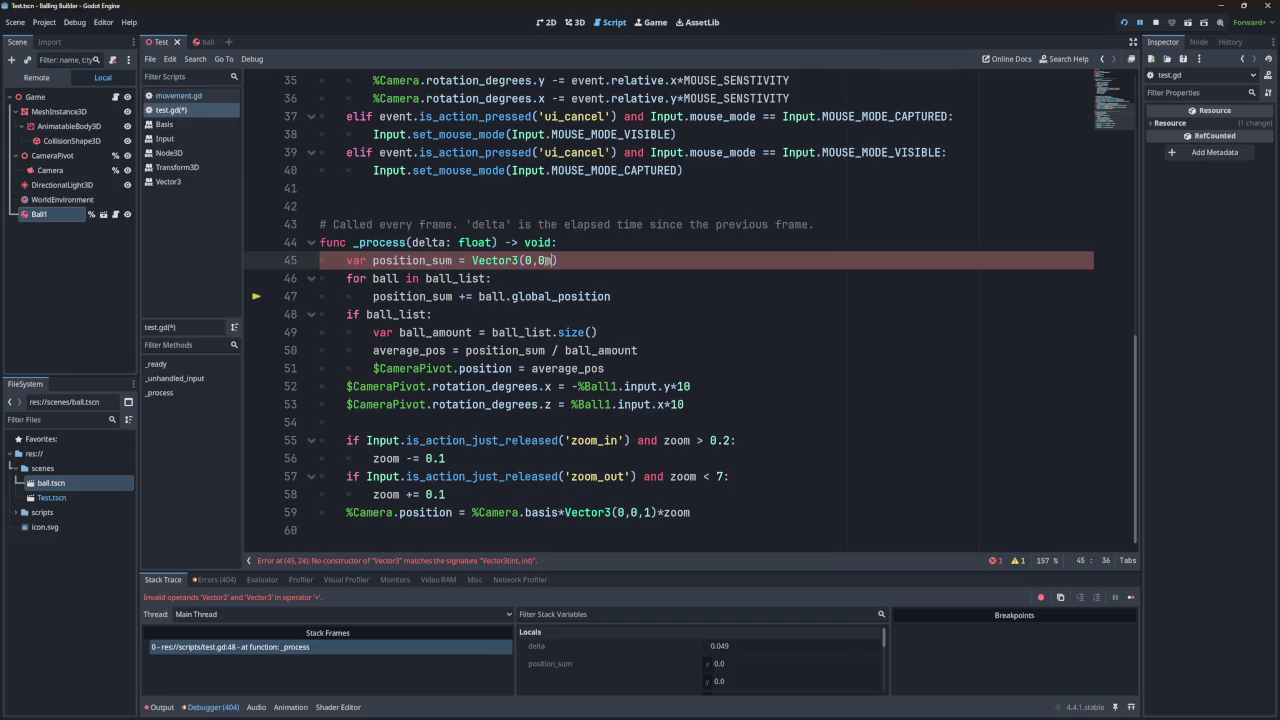
type(",0")
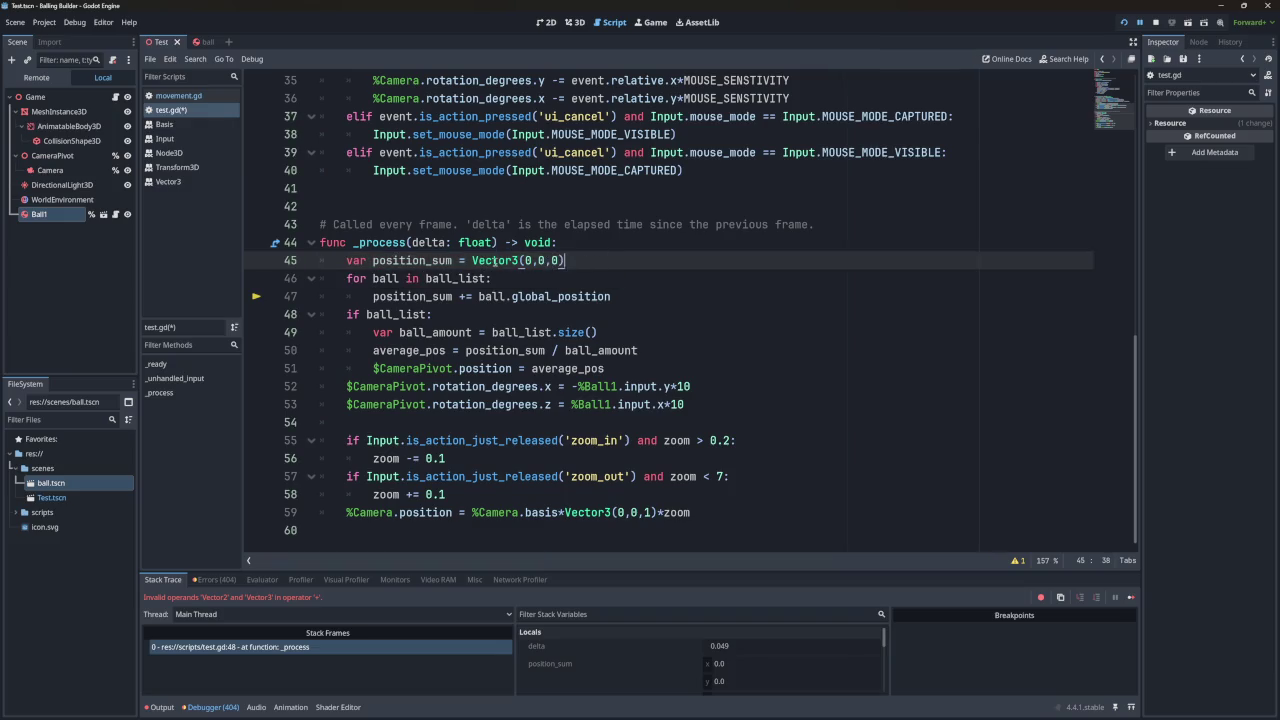
Retype average_pos on line 8 as Vector3() and run the game again.
double_click(412, 260)
scroll(479, 194, "up", 10)
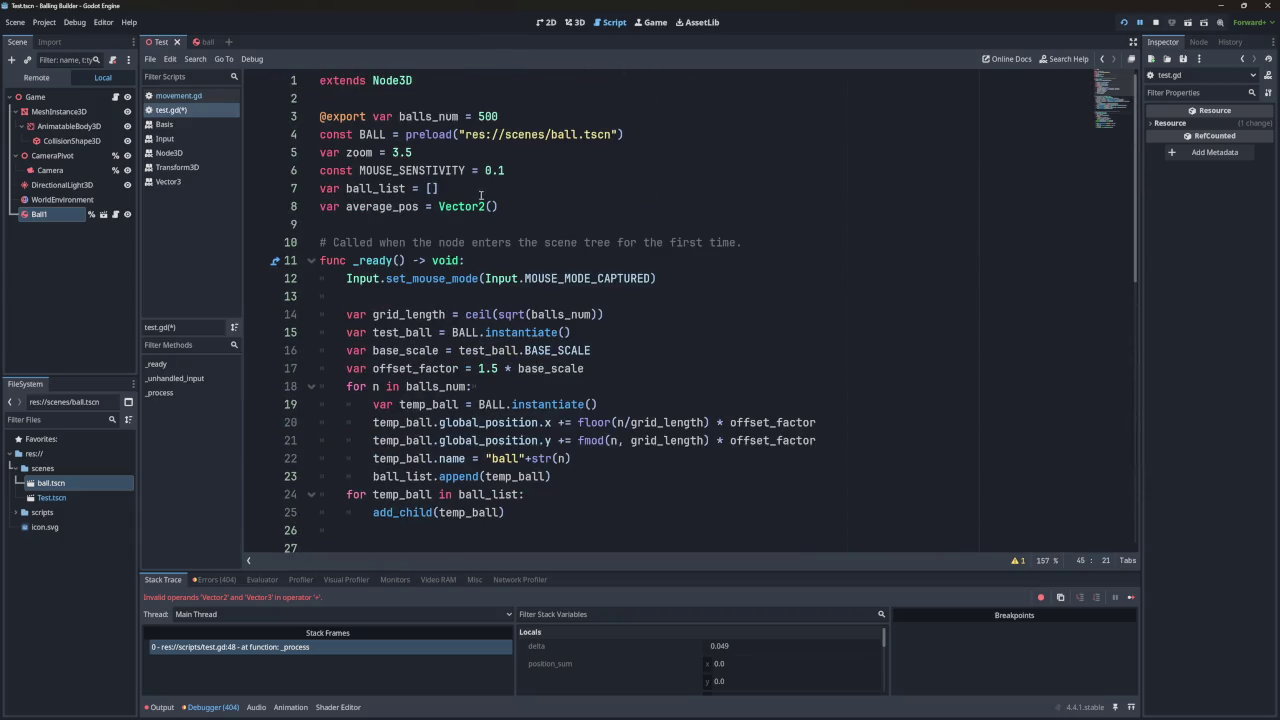
left_click(496, 206)
key("BackSpace")
type("3")
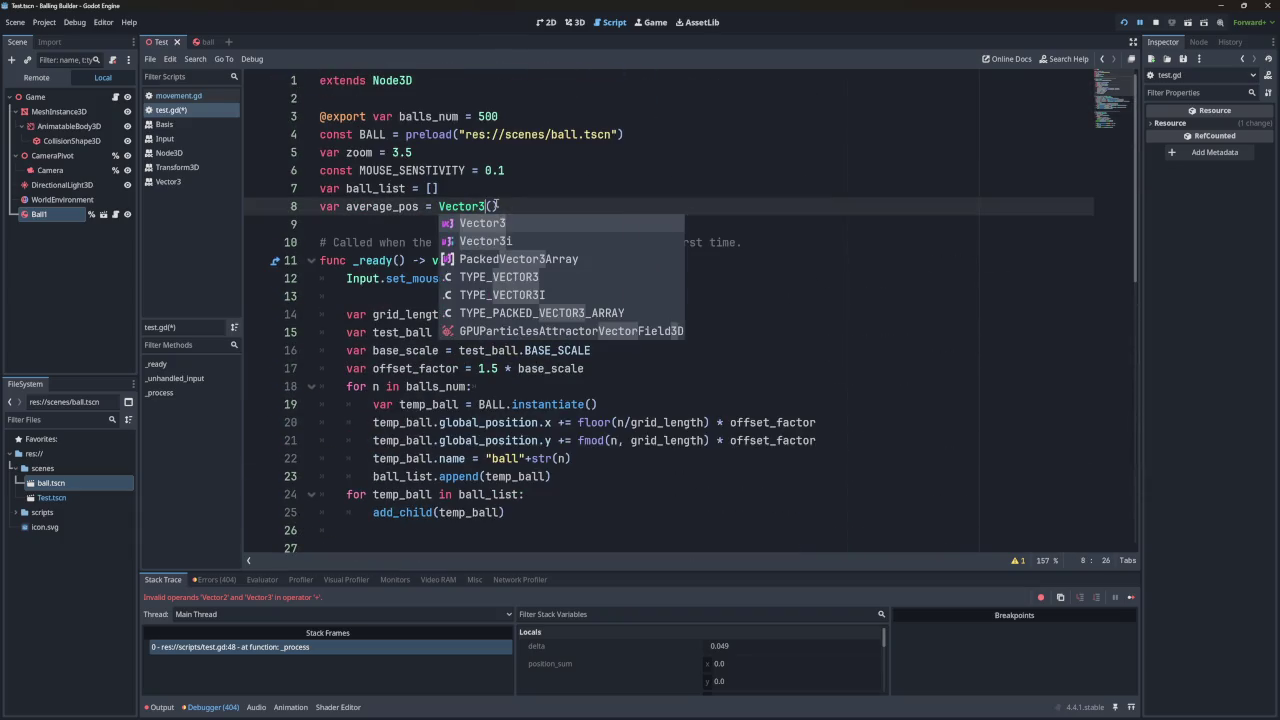
scroll(496, 206, "down", 9)
scroll(579, 246, "down", 2)
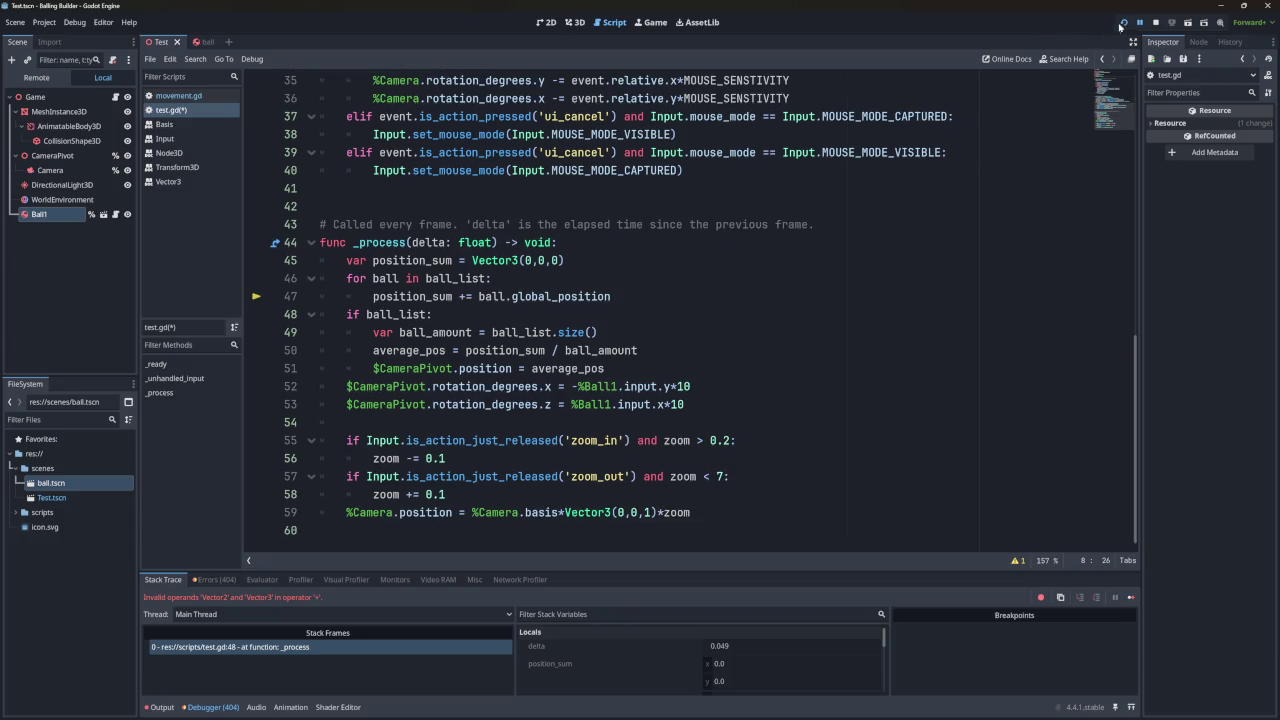
left_click(1121, 24)
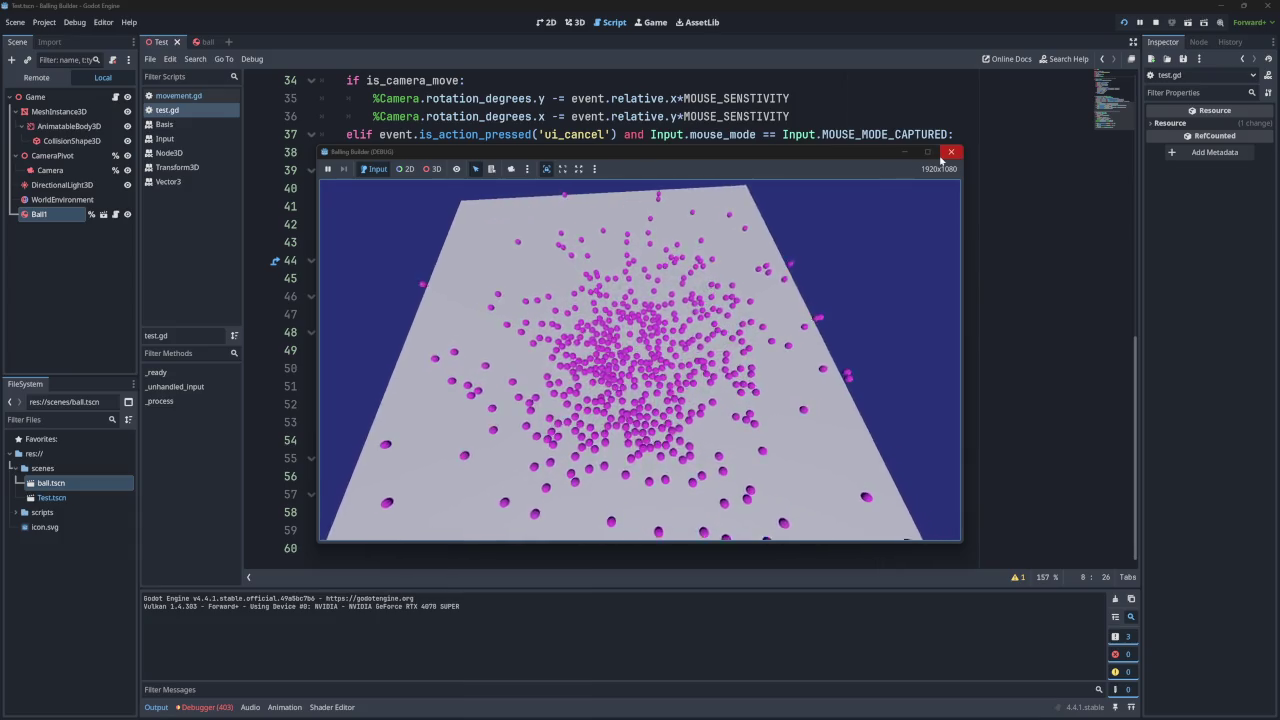
Stop the game, switch line 52's camera tilt from input.y to input.z, then save and run.
key("F8")
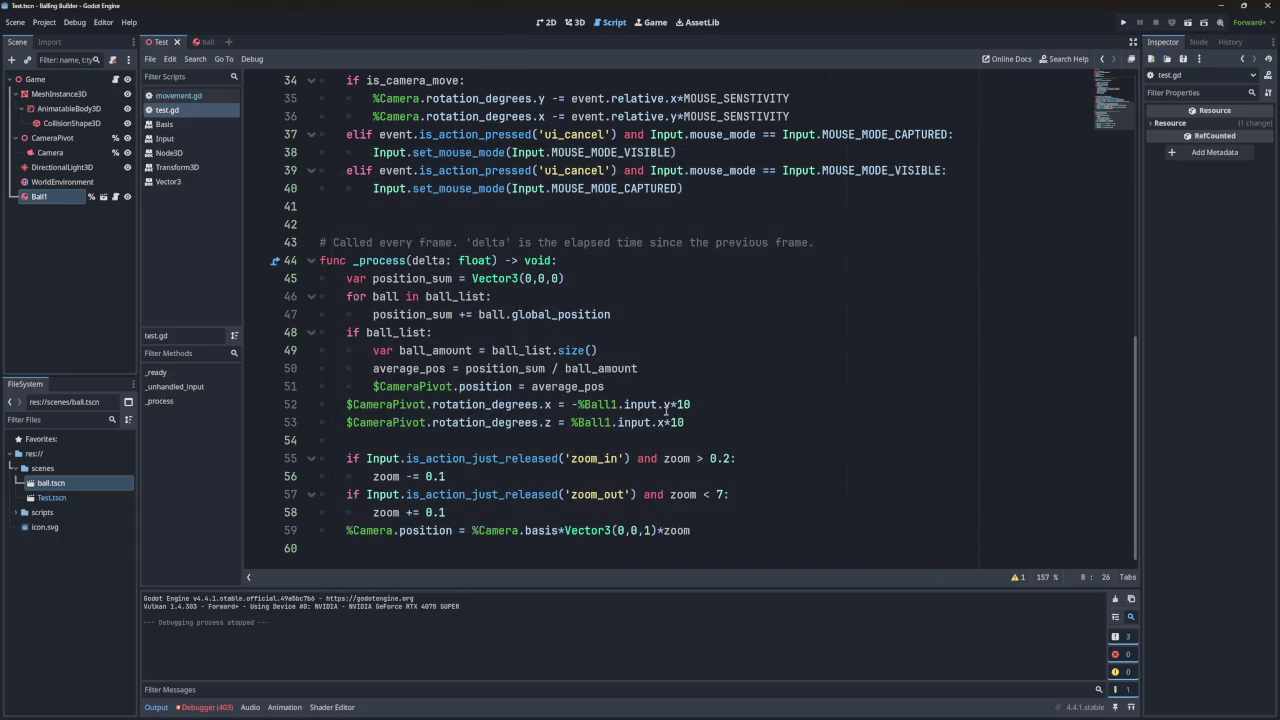
left_click(671, 404)
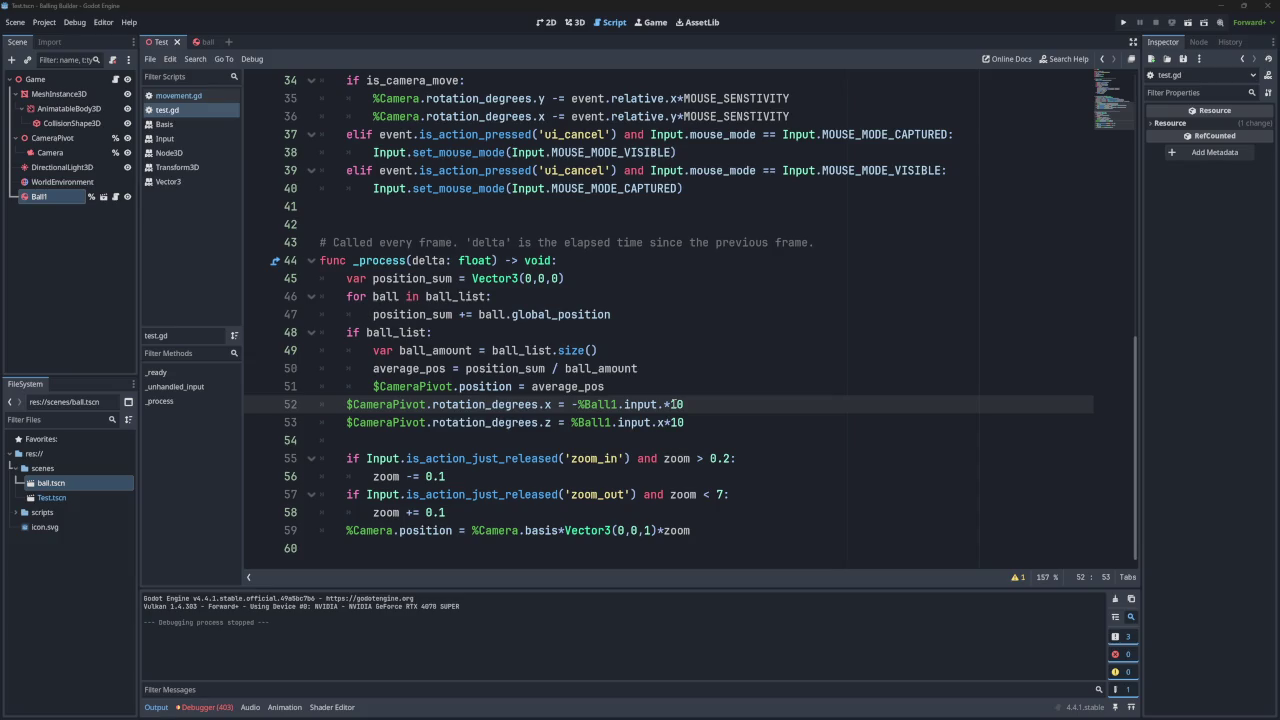
key("F5")
type("y")
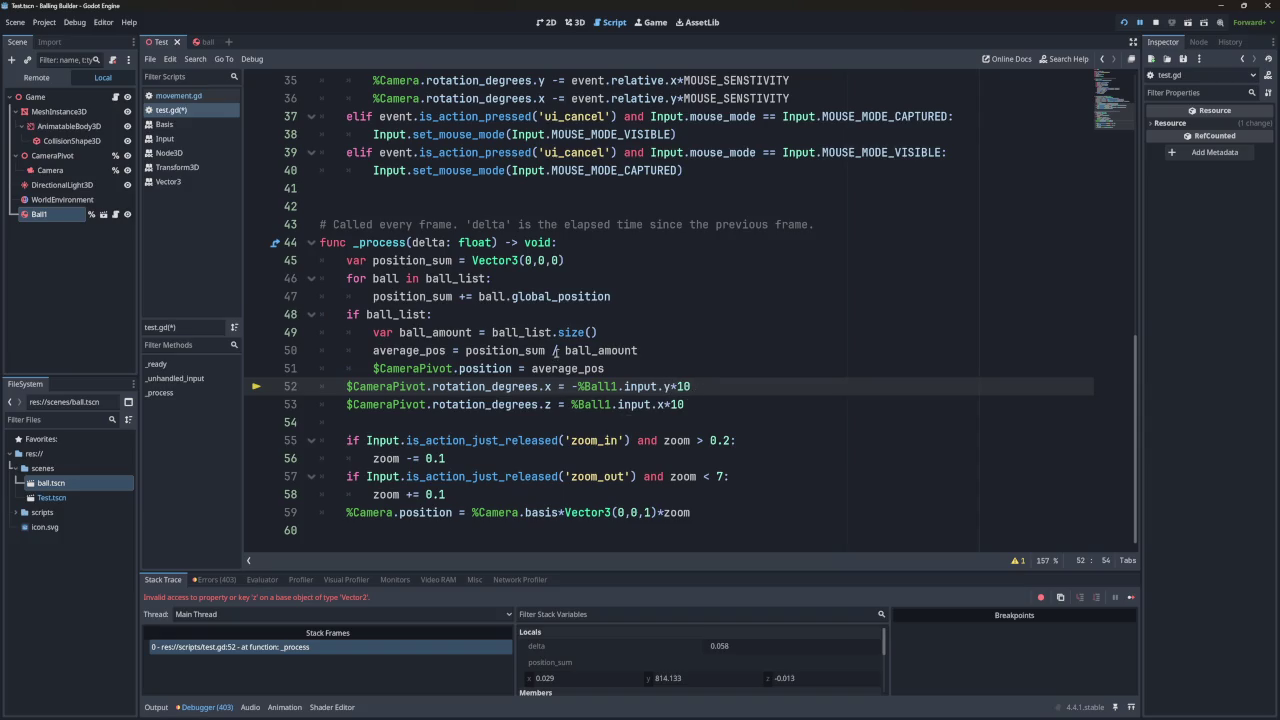
Change line 21 to global_position.z and test-run the ball grid.
scroll(463, 260, "up", 11)
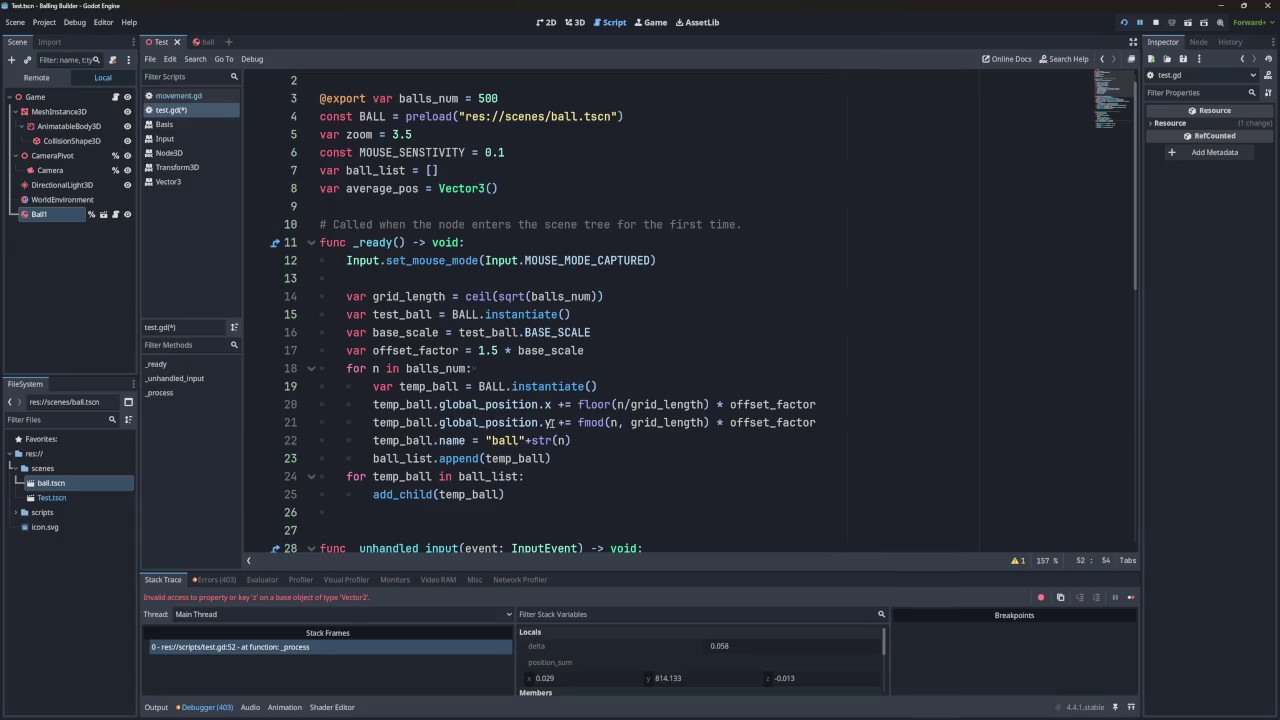
left_click(553, 422)
key("BackSpace")
type("z")
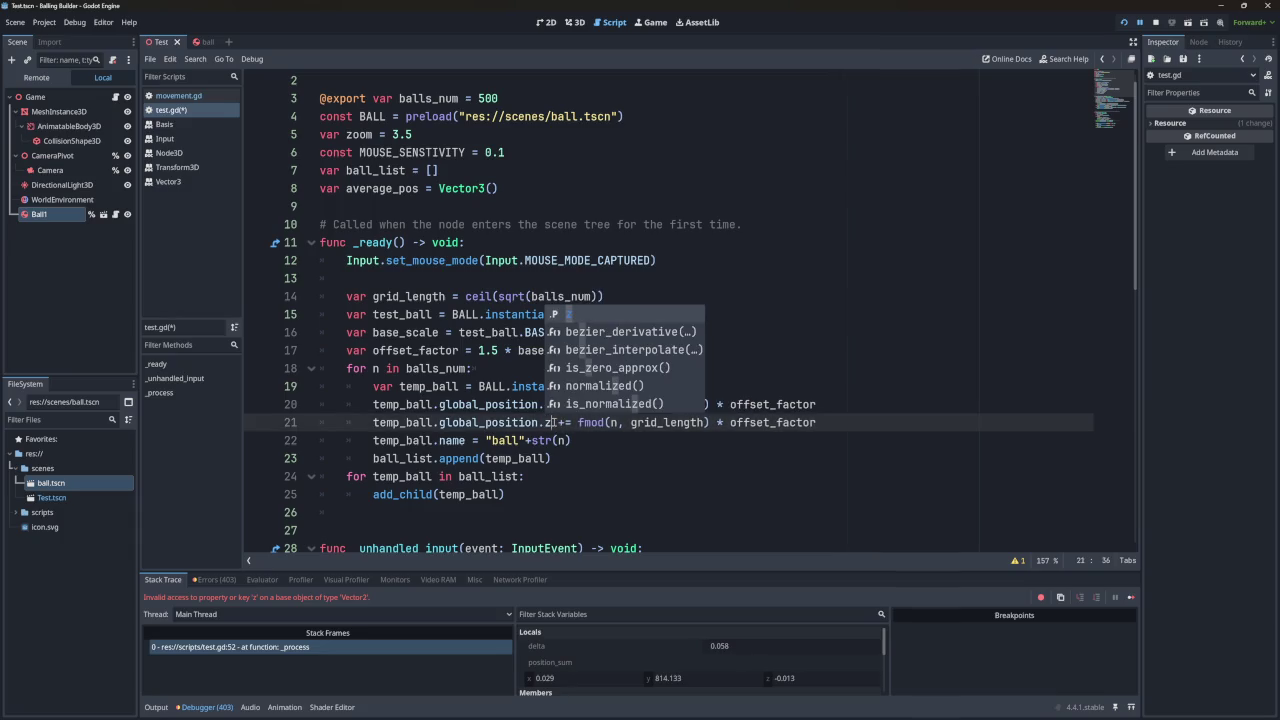
left_click(1123, 24)
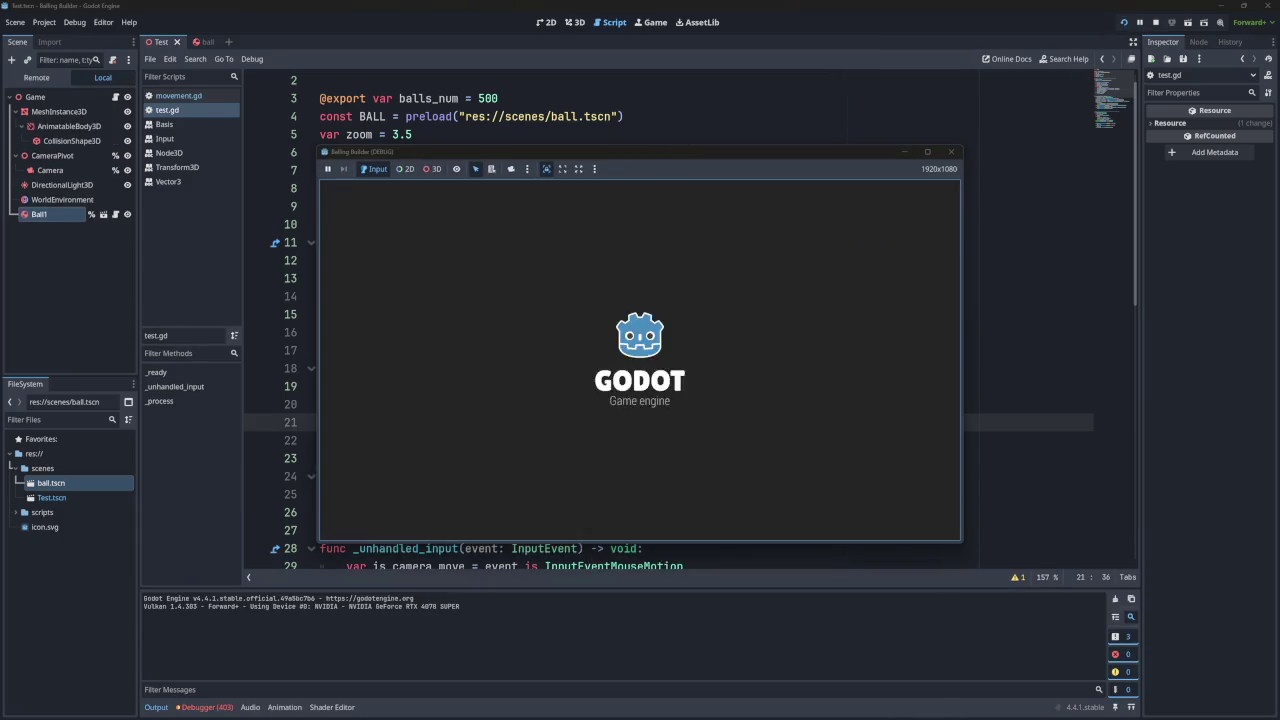
left_click(950, 151)
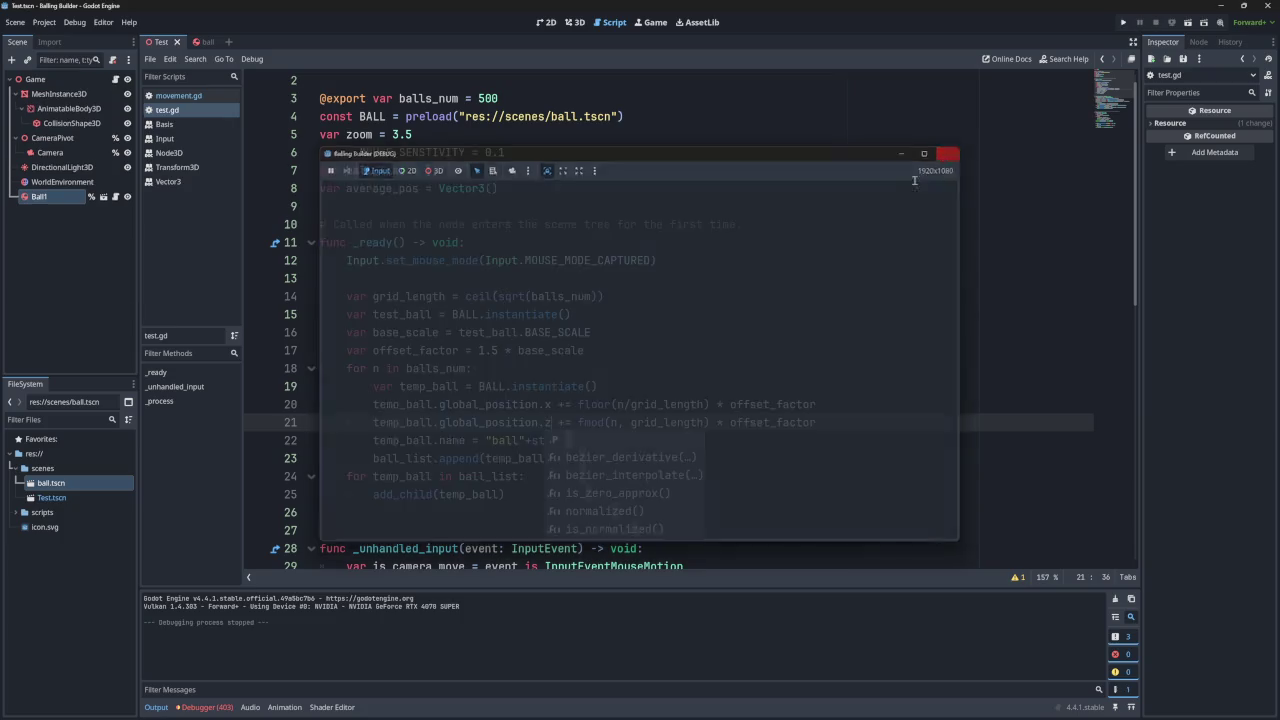
Revert line 21 to global_position.y, then save, rerun and stop the game.
left_click(566, 422)
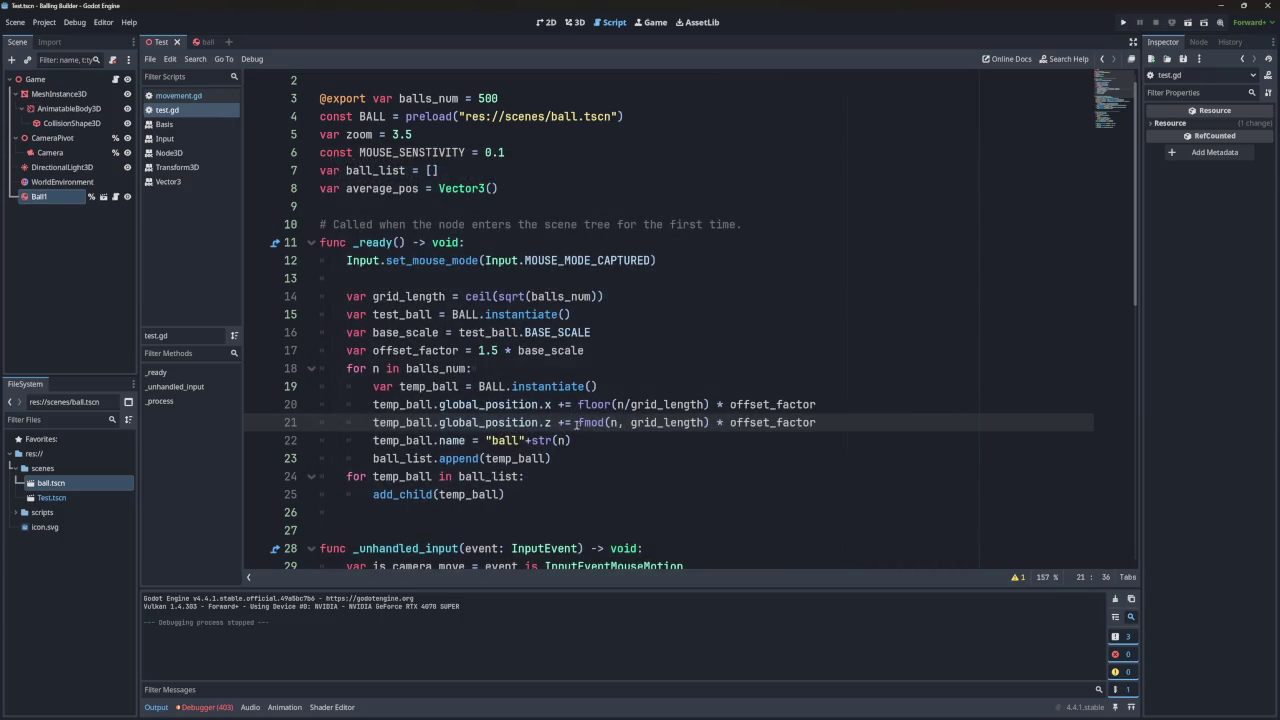
key("BackSpace")
type("6")
key("F5")
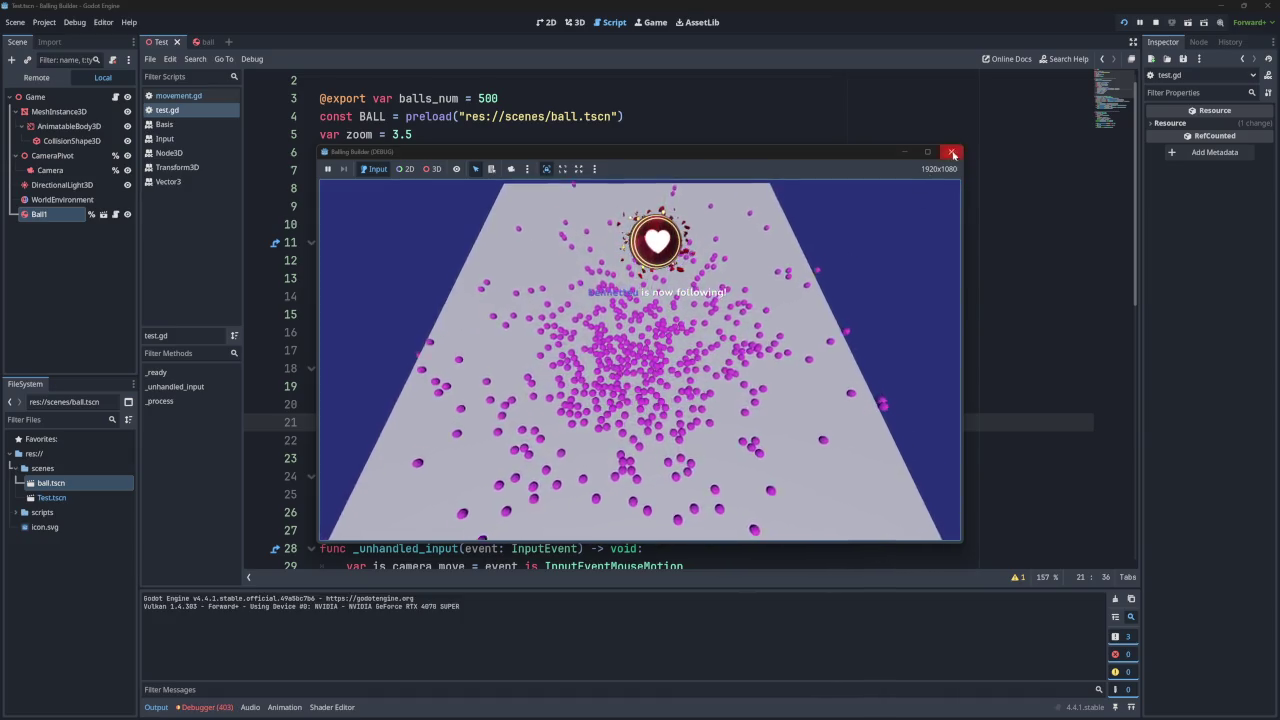
key("F8")
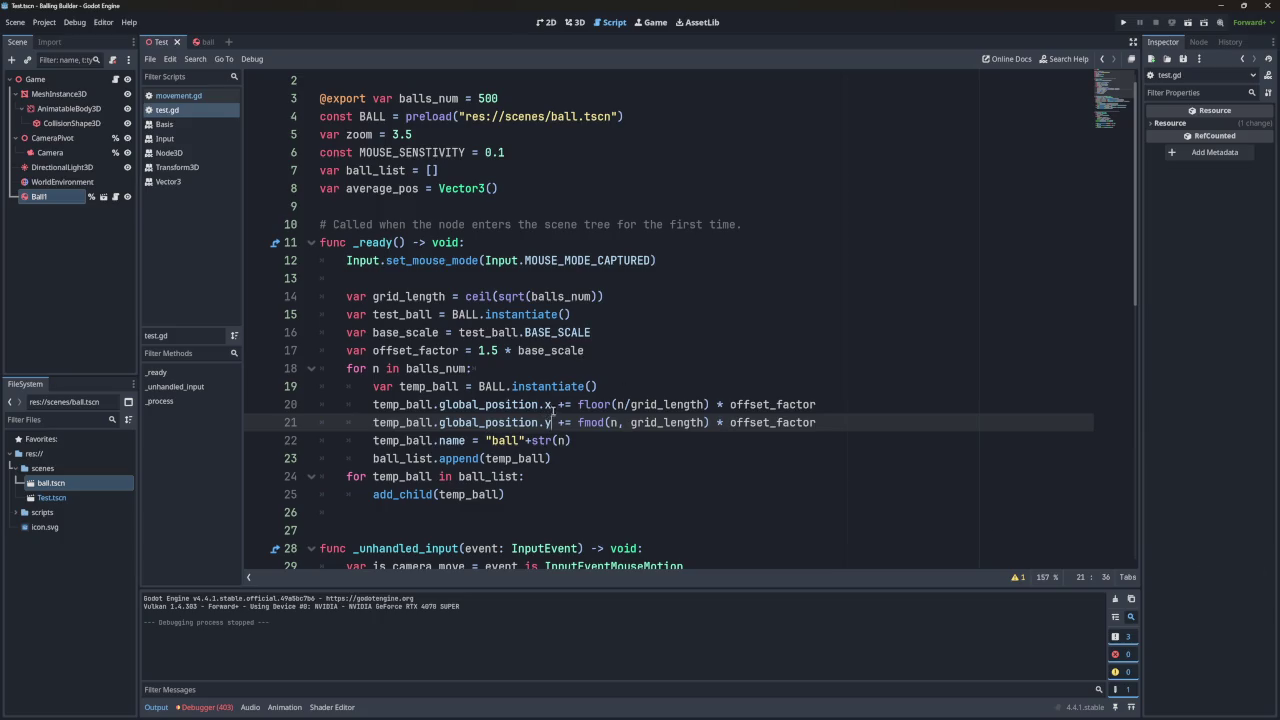
Try line 20 with global_position.z and run the game to see the result.
left_click(551, 405)
key("BackSpace")
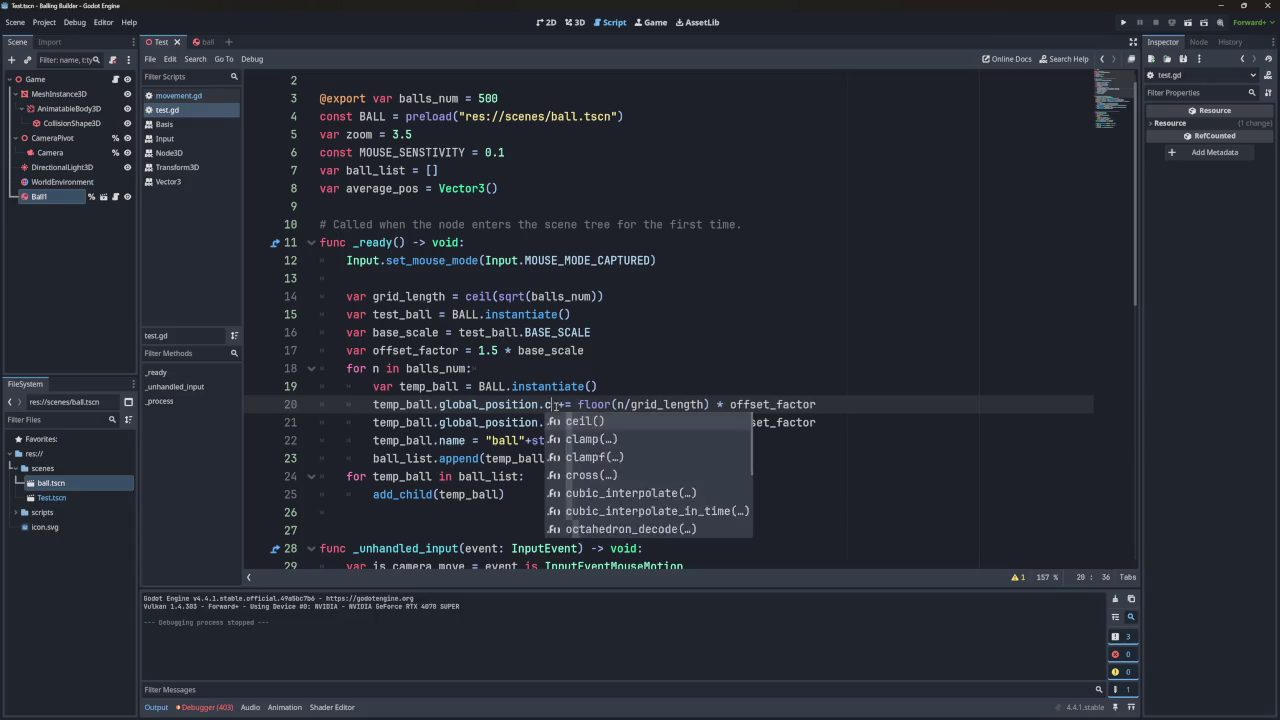
type("z")
left_click(656, 360)
key("F5")
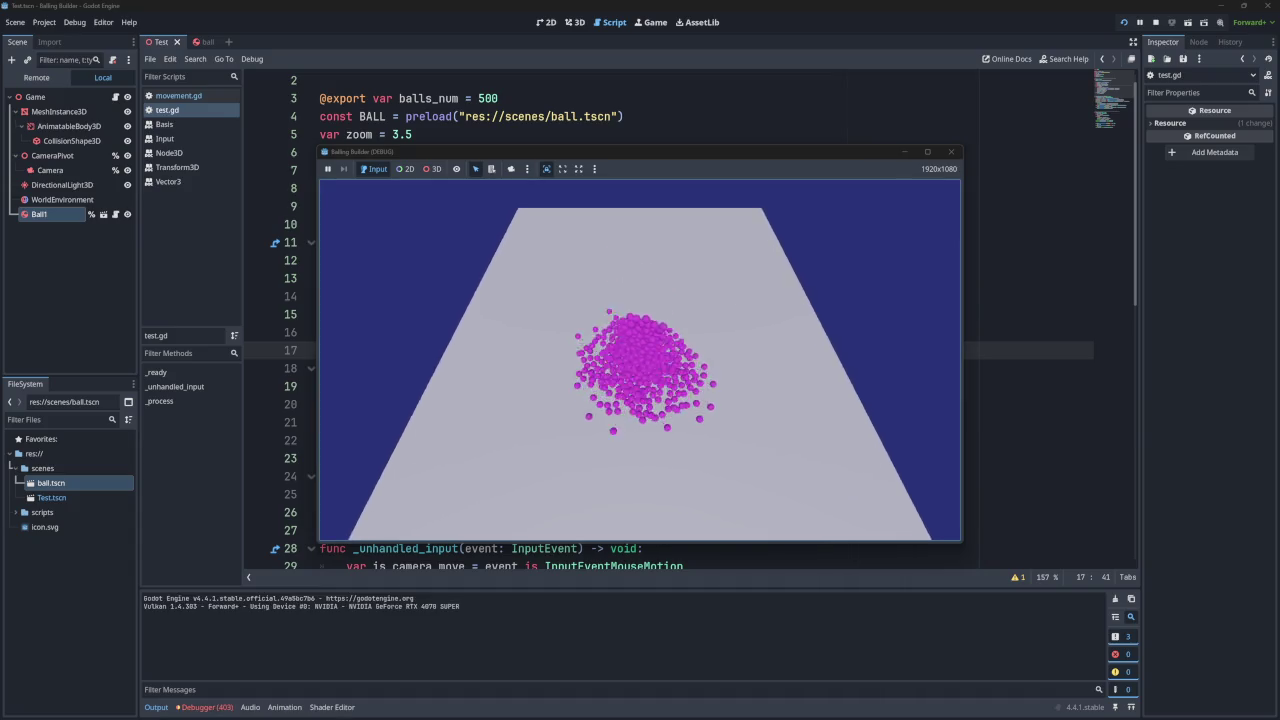
left_click(951, 151)
Set line 20 to global_position.x and line 21 to .z, save, and run to check.
double_click(546, 404)
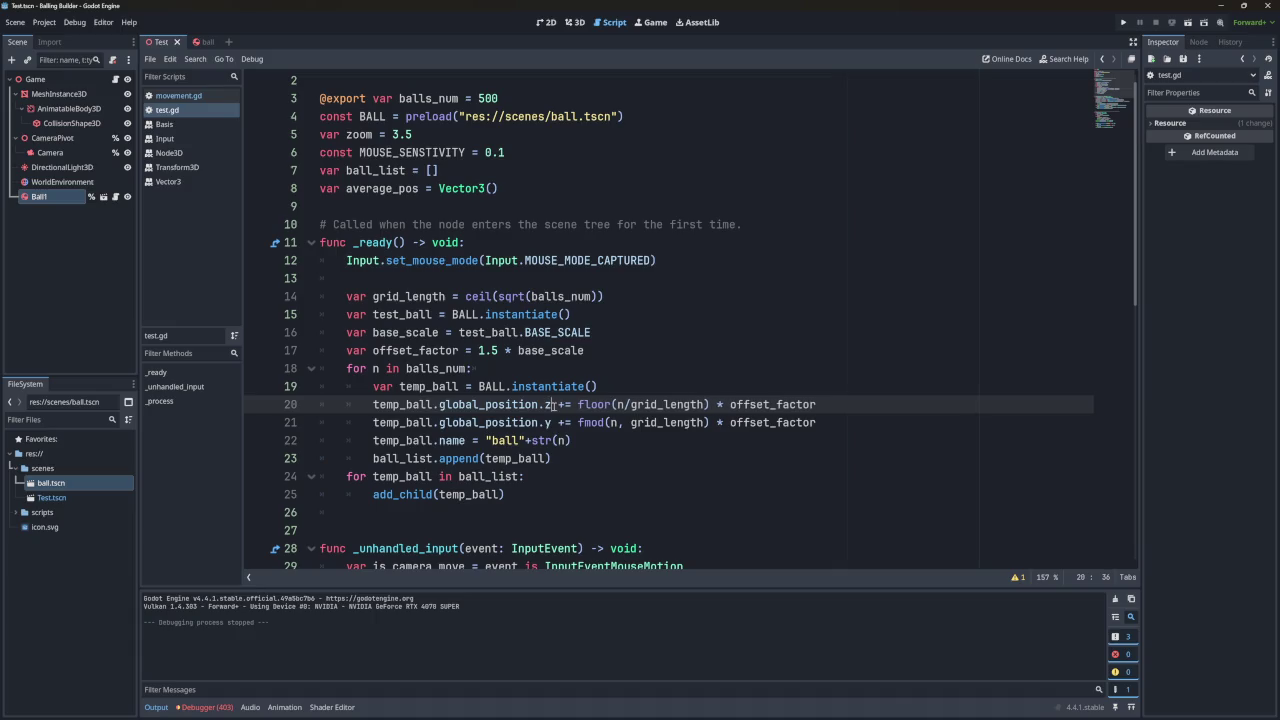
type("x")
double_click(549, 422)
key("BackSpace")
type("z")
key("ctrl+s")
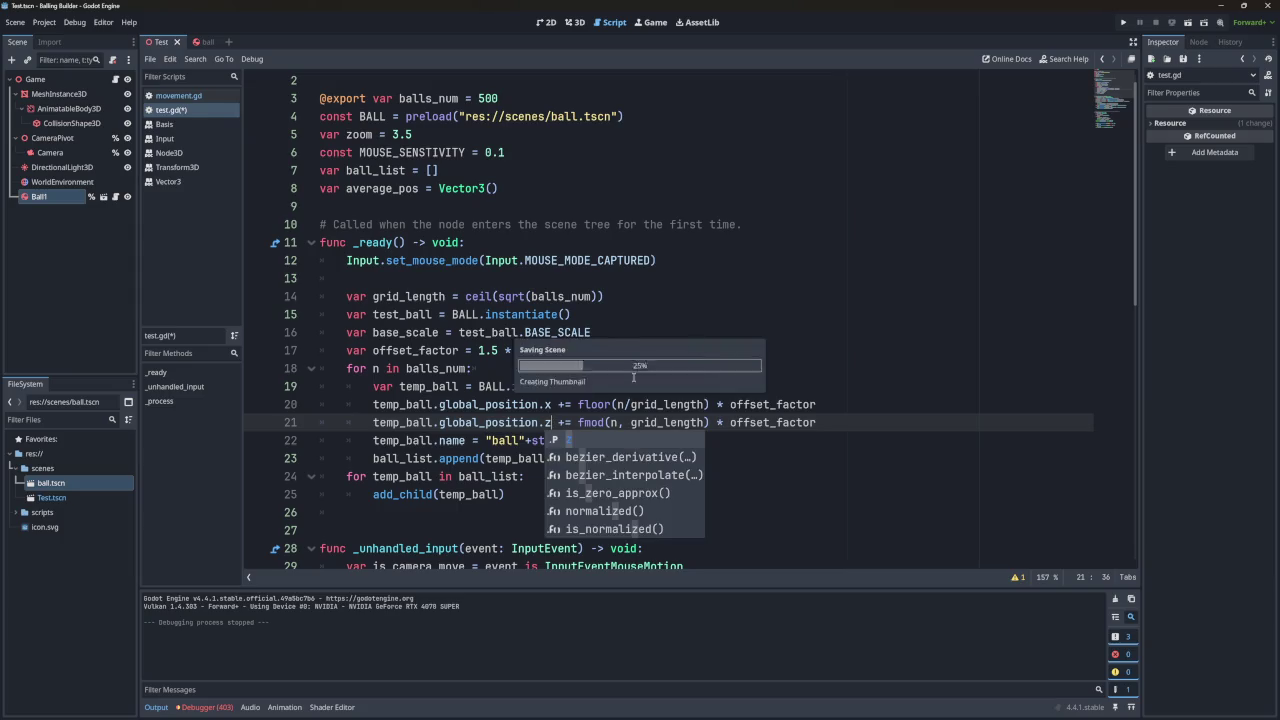
left_click(1123, 22)
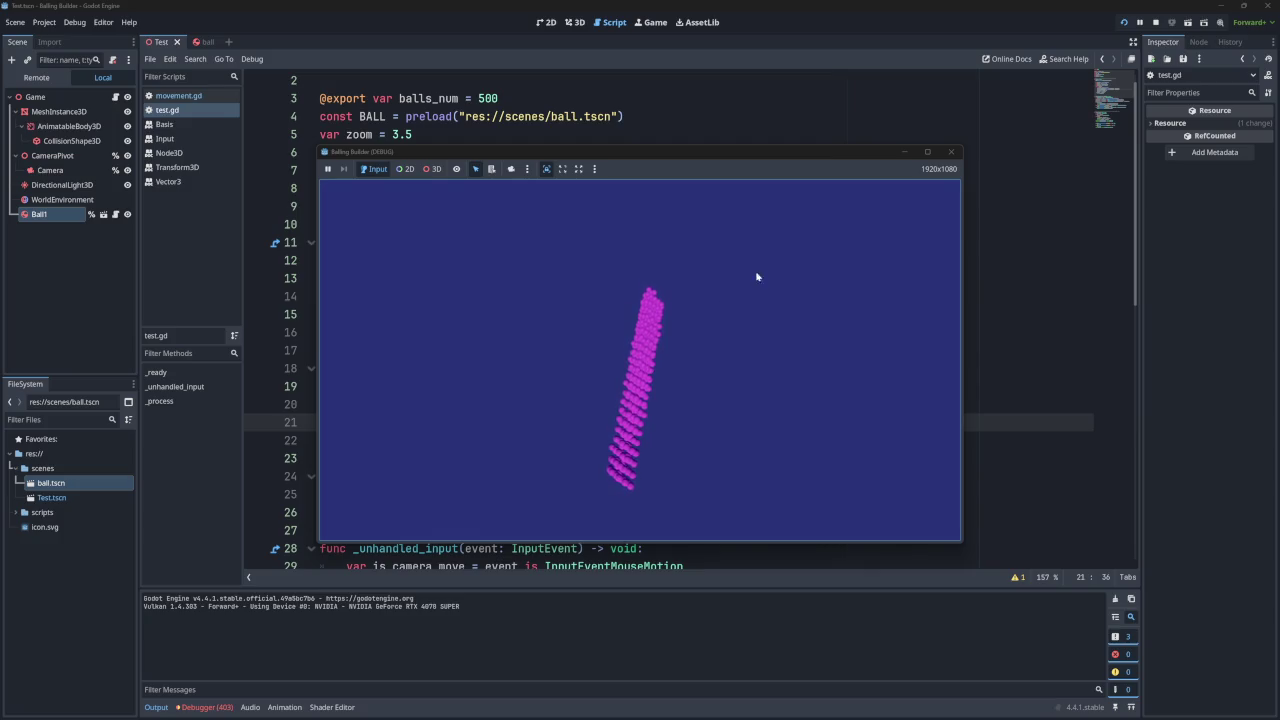
left_click(951, 151)
left_click(673, 404)
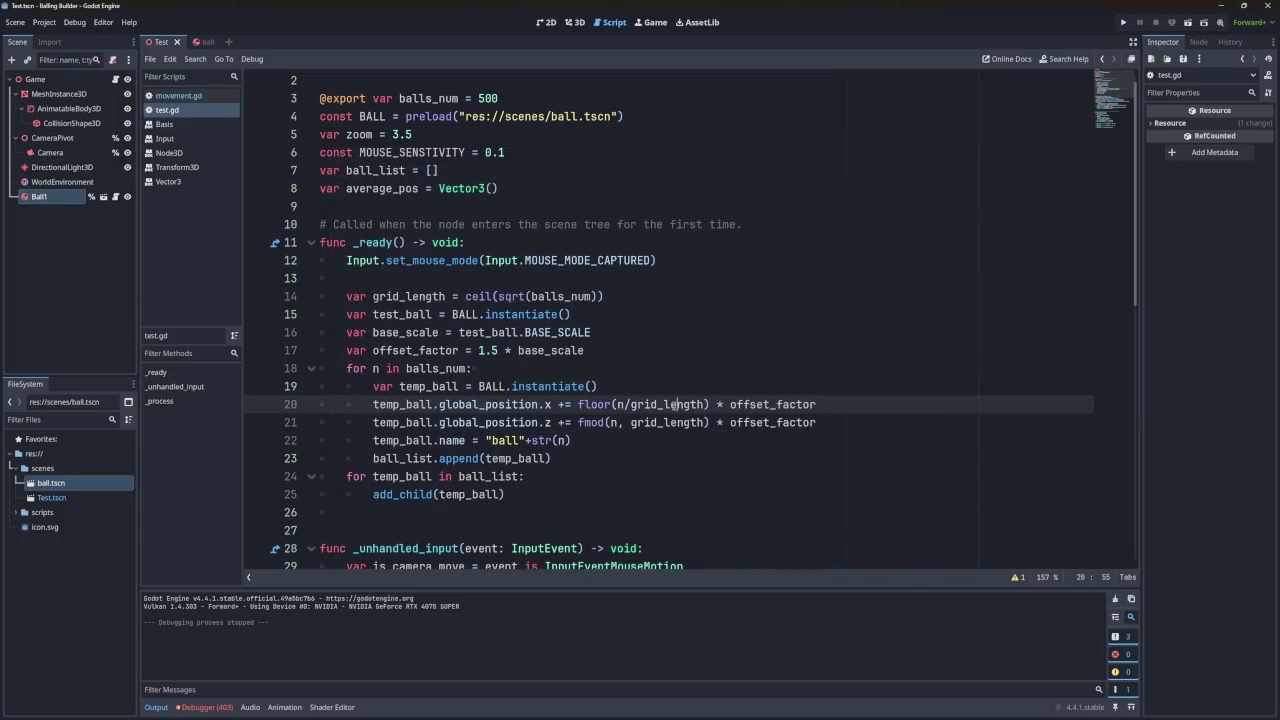
Examine how offset_factor, floor and fmod with grid_length position the balls on lines 17–21.
double_click(755, 404)
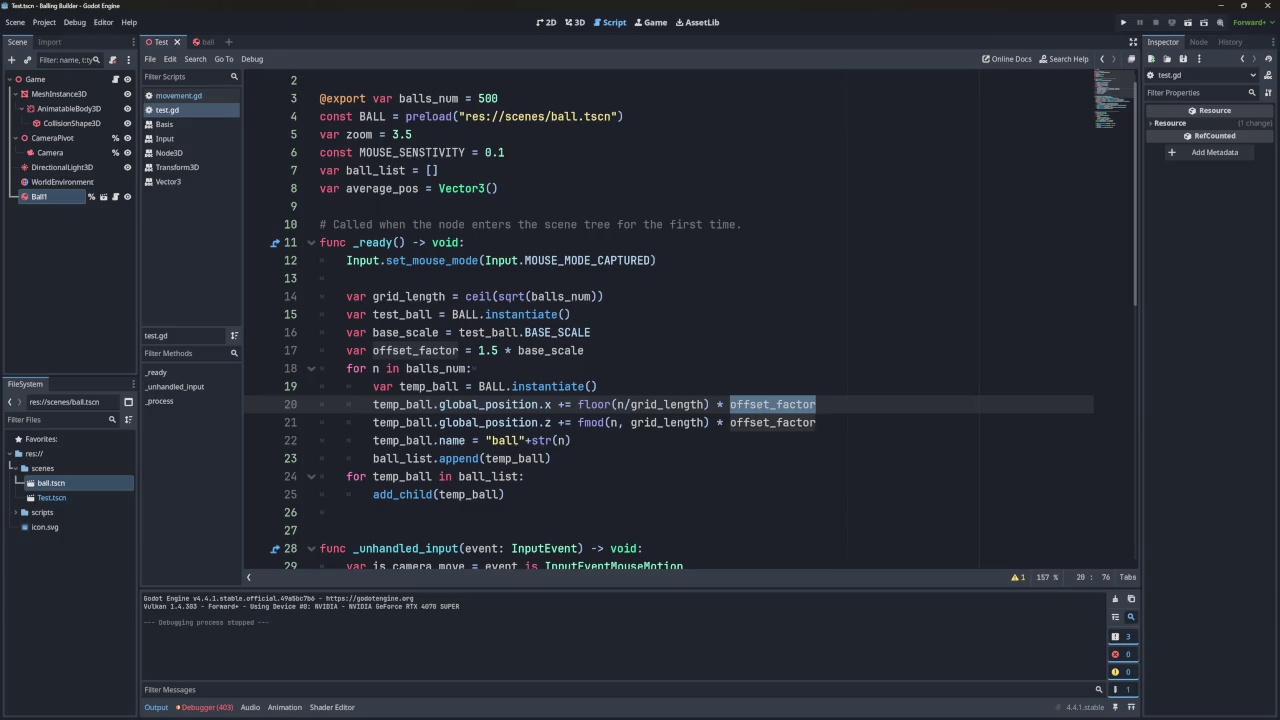
left_click(538, 350)
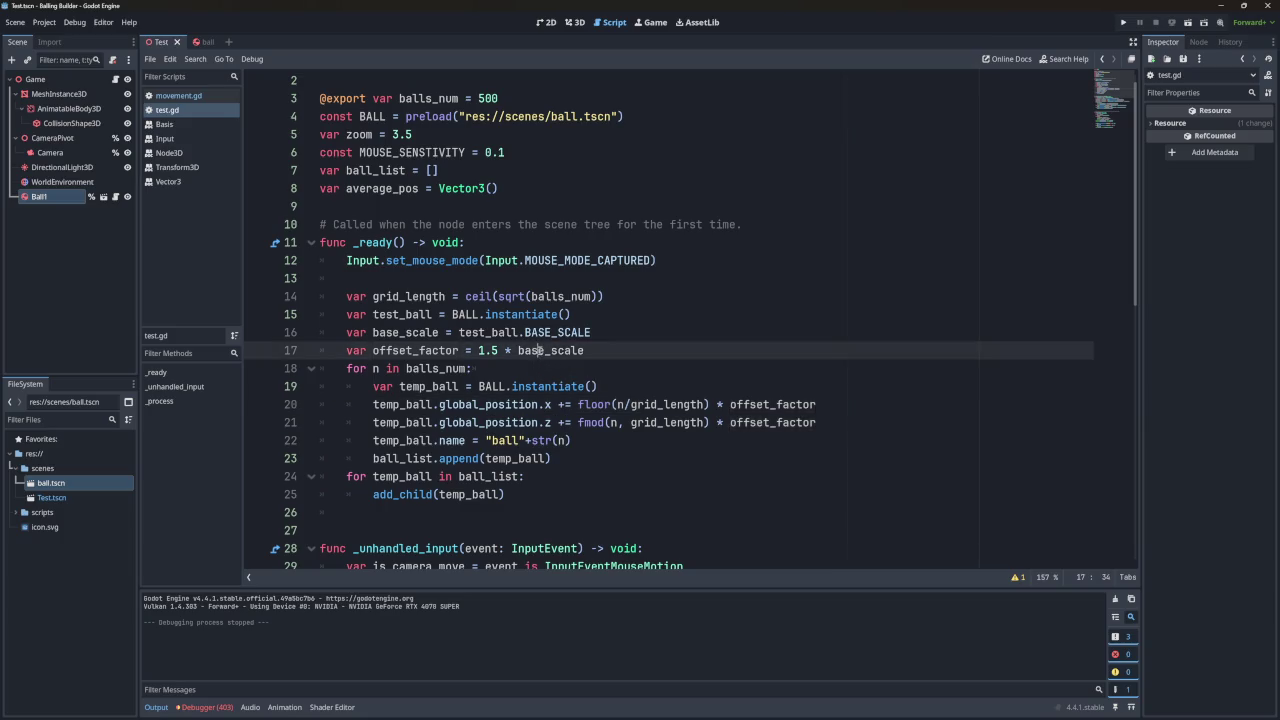
mouse_move(520, 350)
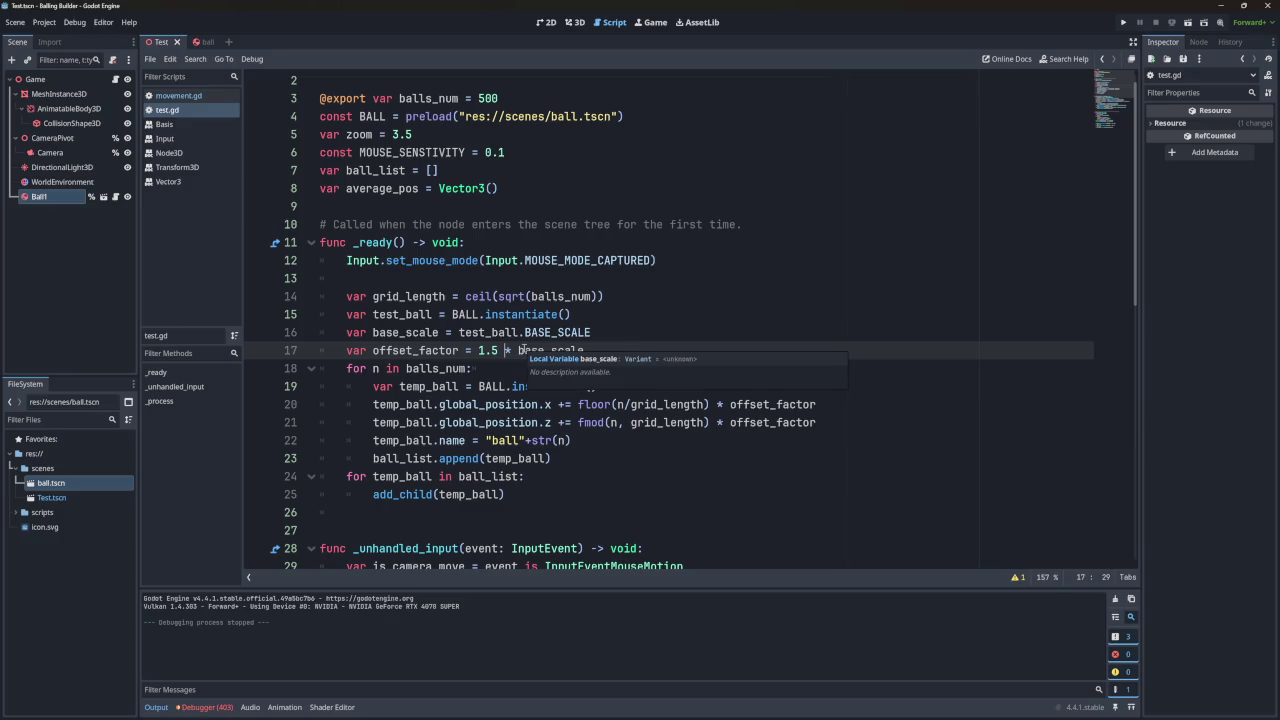
left_click(617, 404)
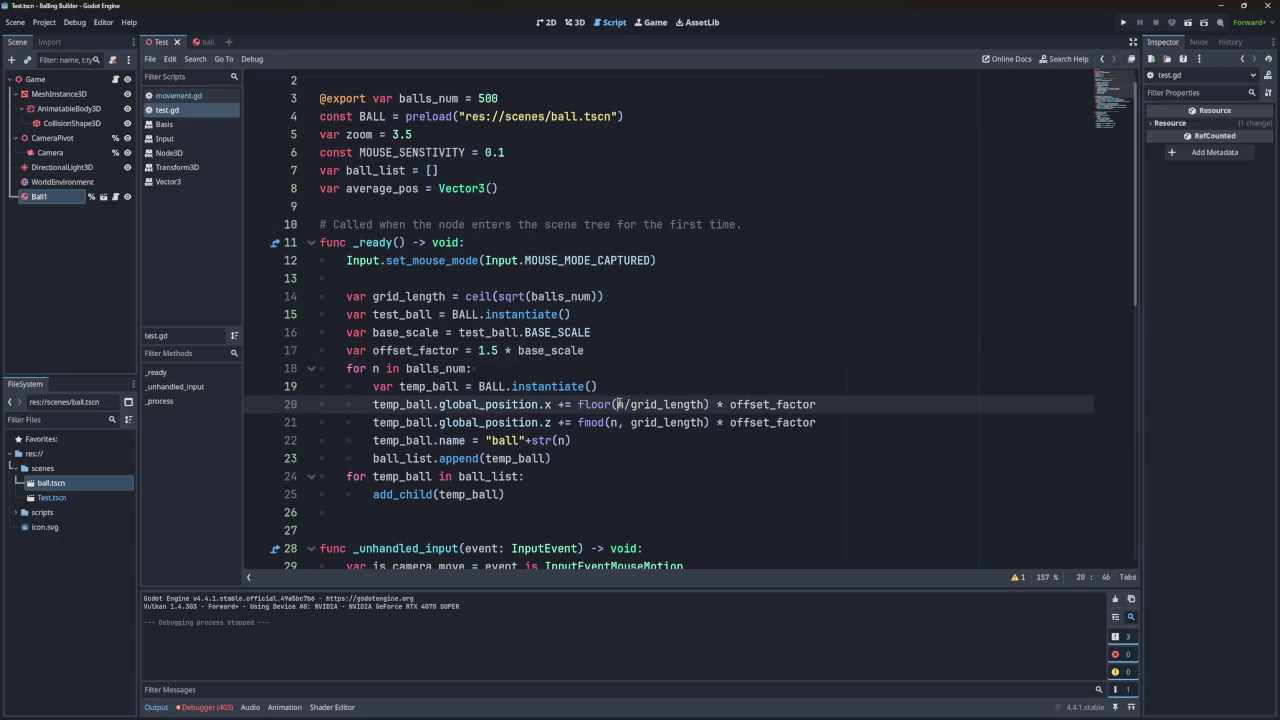
double_click(659, 404)
left_click(622, 422)
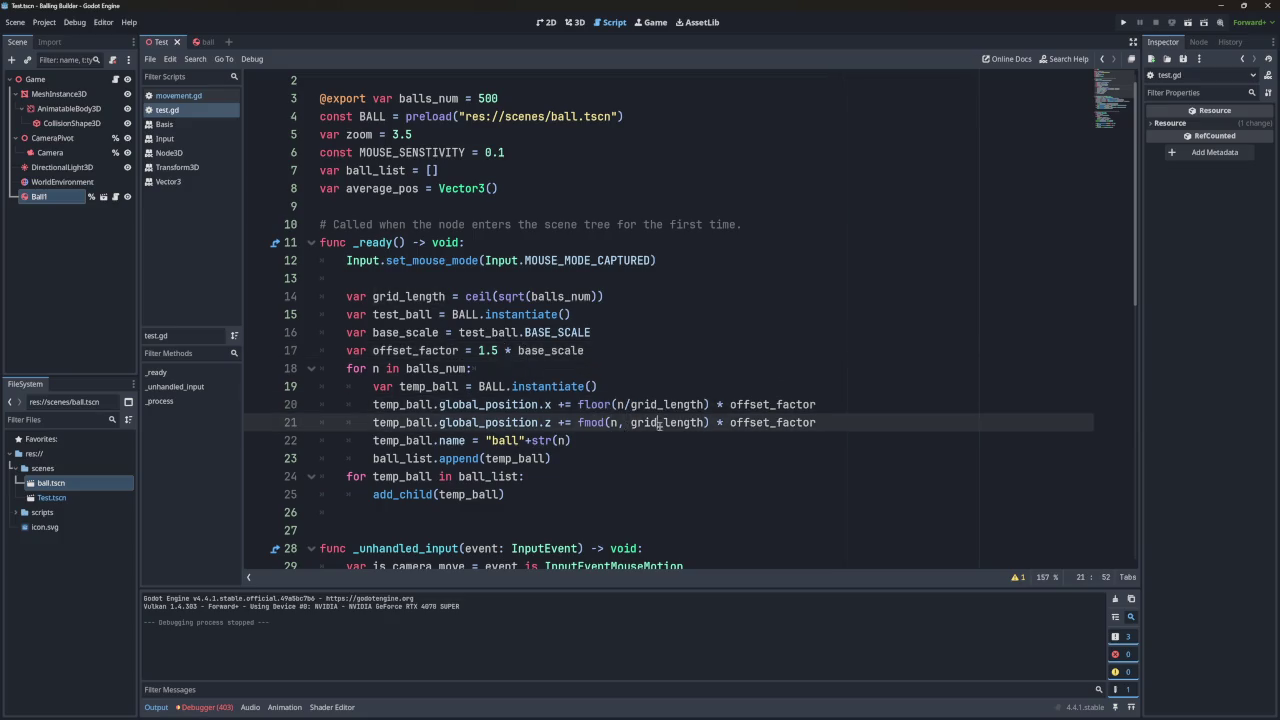
key("Up")
key("ctrl+d")
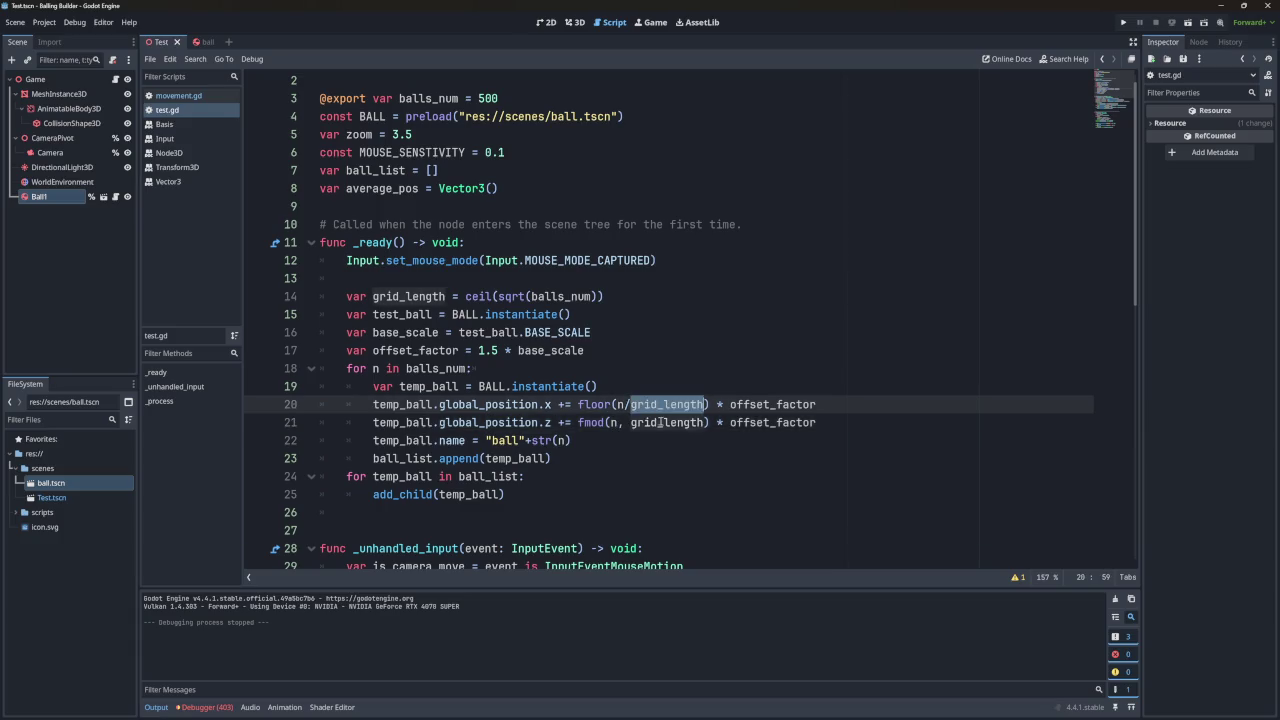
left_click(608, 404)
key("Down")
double_click(608, 404)
double_click(590, 422)
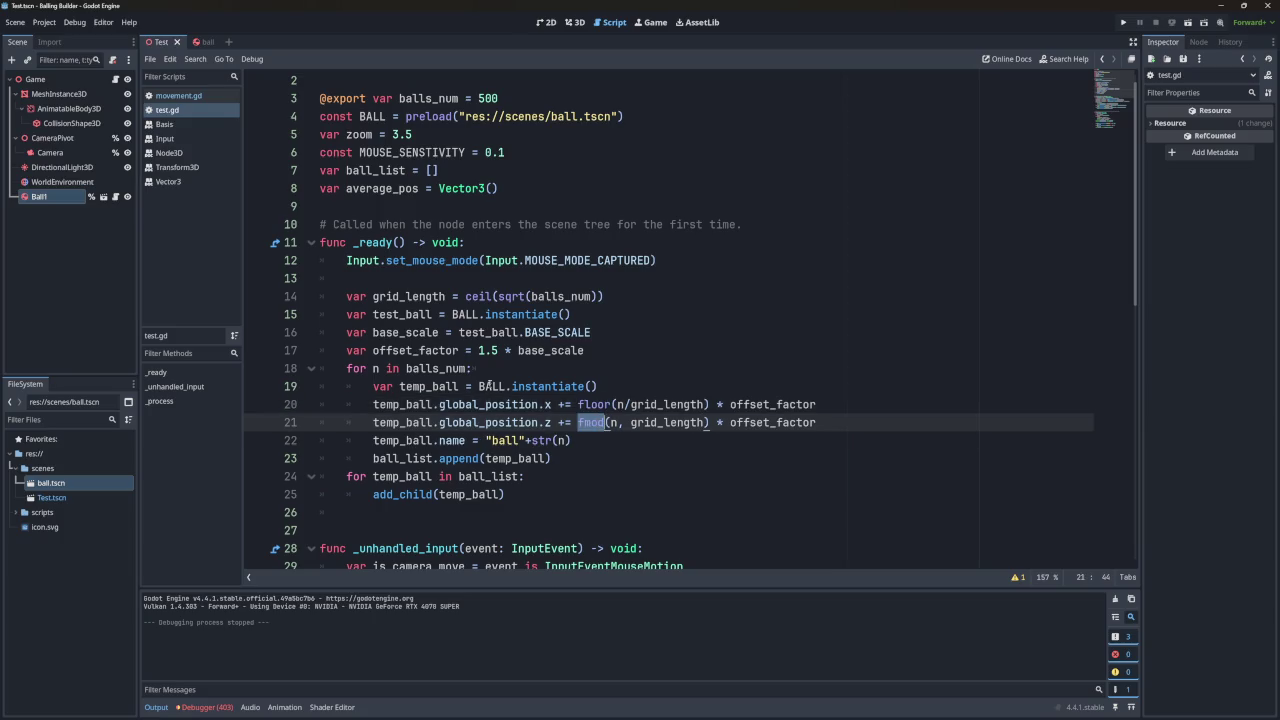
Remove ' * base_scale' from line 17 so offset_factor is 1.5, and test-run the game.
left_click_drag(584, 350, 502, 350)
key("BackSpace")
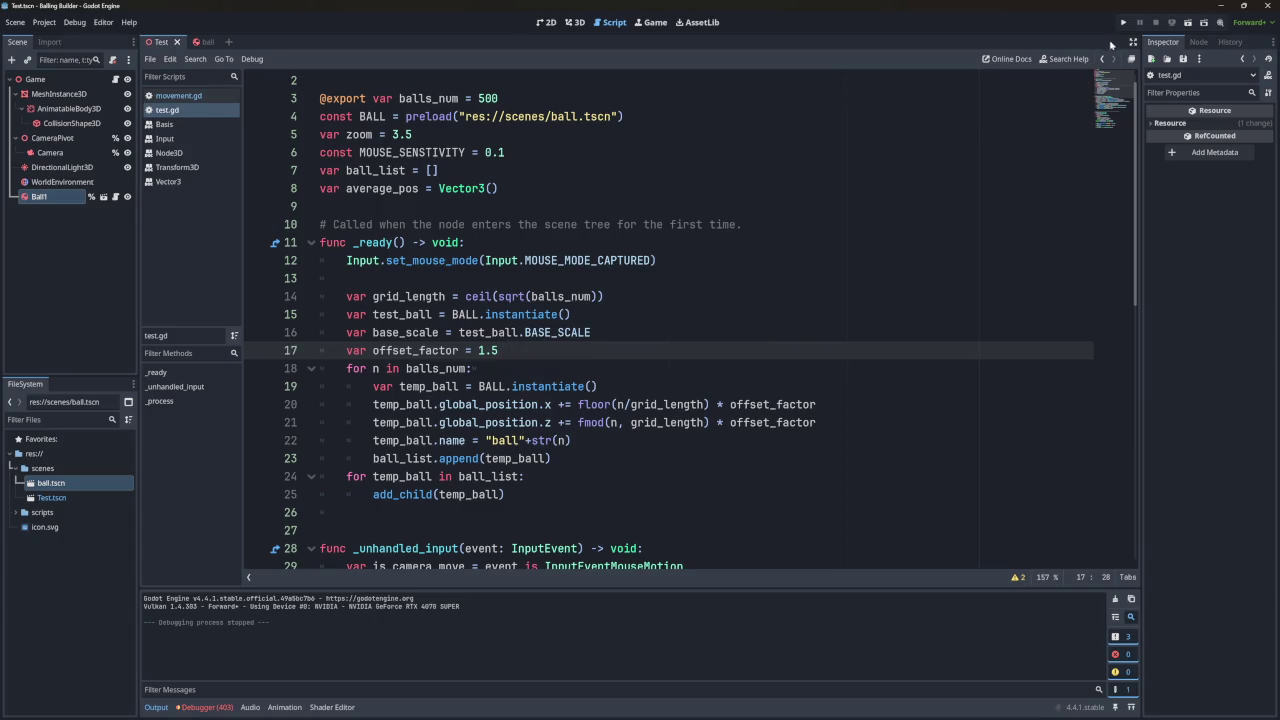
left_click(1123, 22)
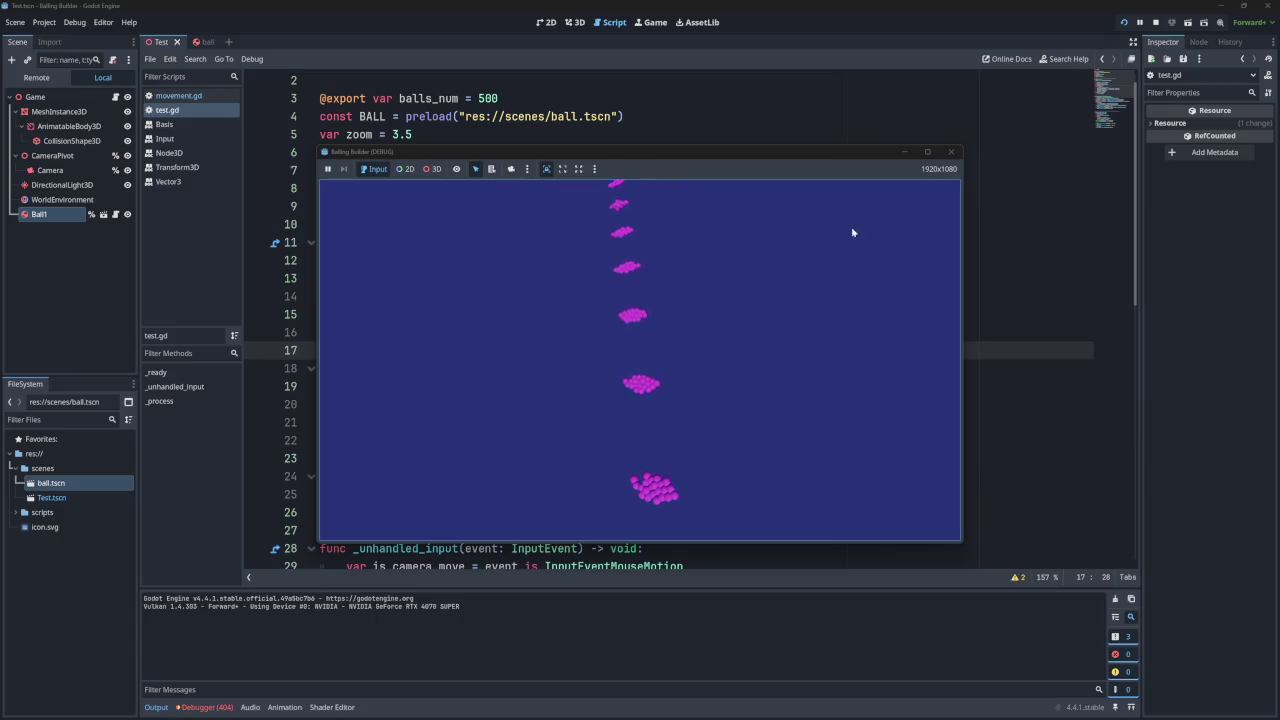
left_click(950, 151)
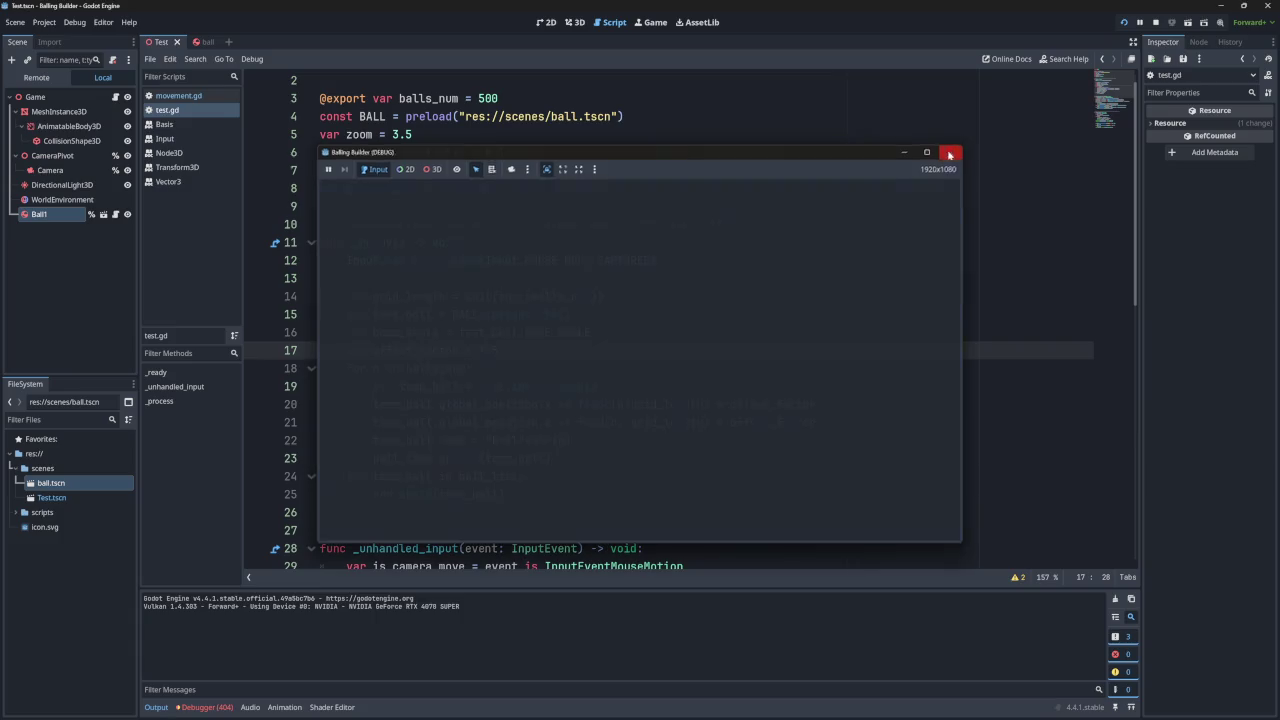
Review the grid_length and offset_factor terms in the floor and fmod expressions on lines 20–21.
left_click(612, 404)
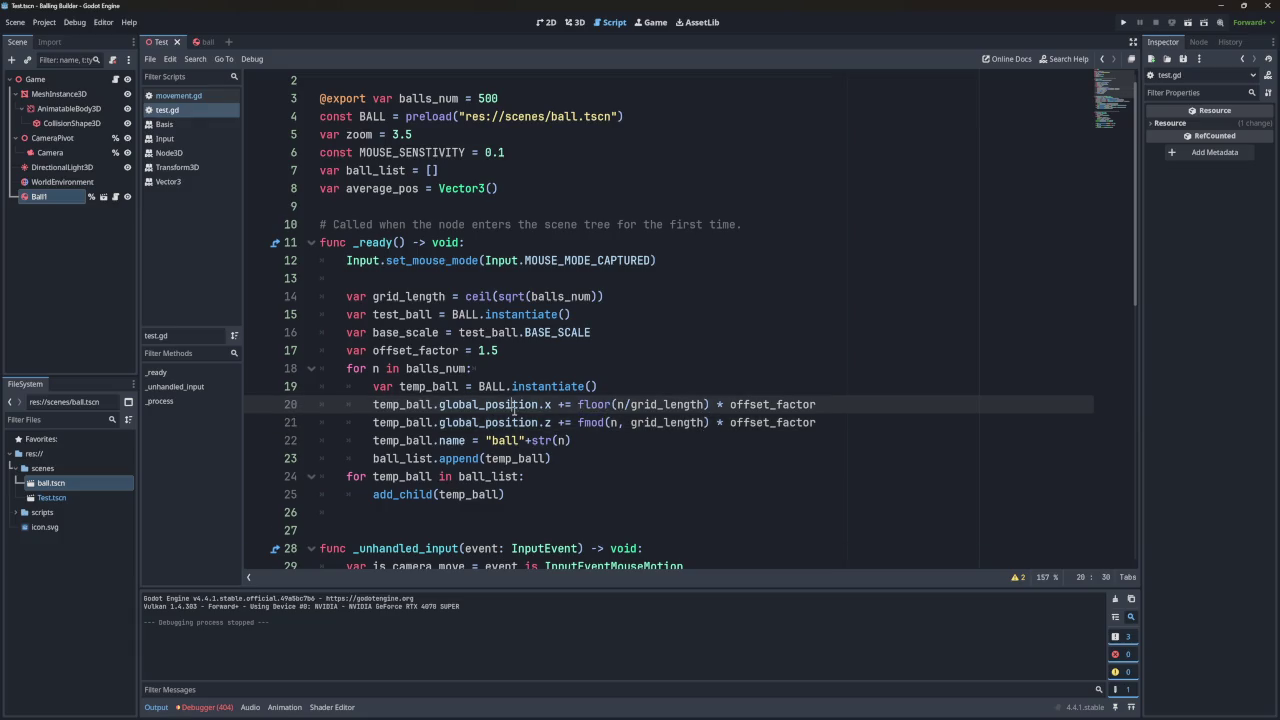
double_click(668, 404)
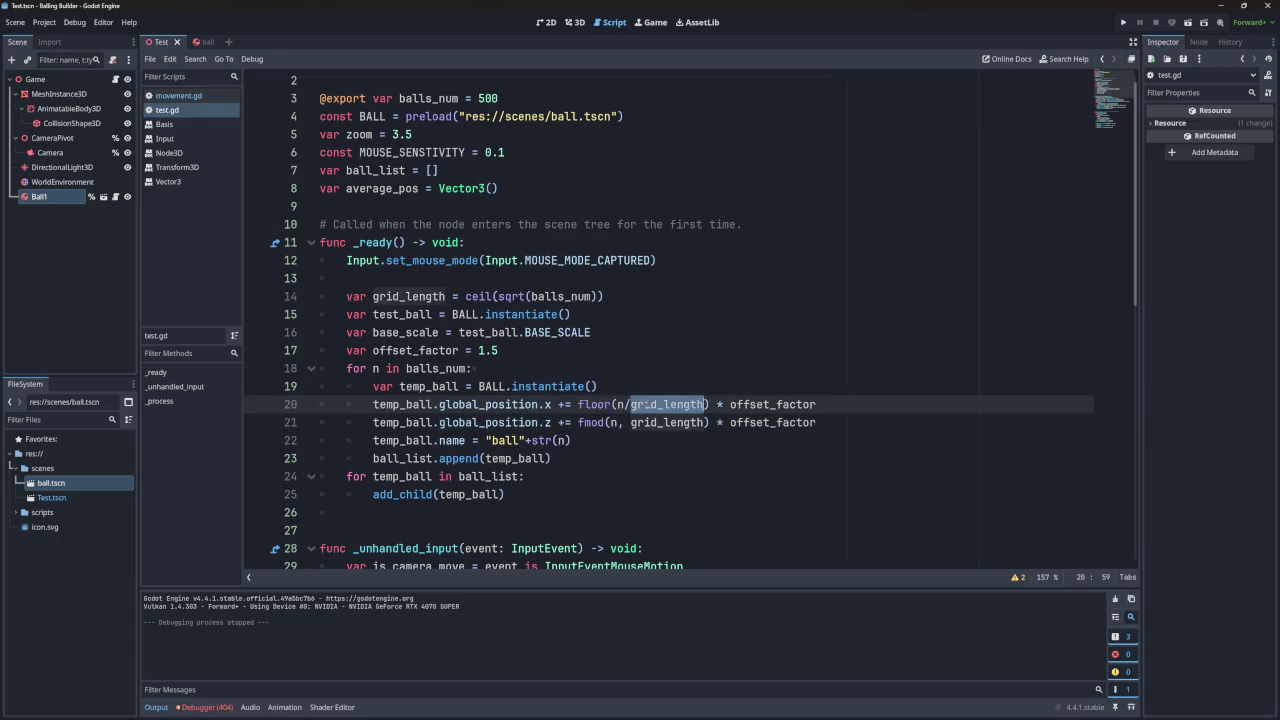
double_click(668, 422)
double_click(772, 404)
double_click(772, 422)
double_click(772, 404)
double_click(772, 422)
double_click(772, 404)
double_click(772, 422)
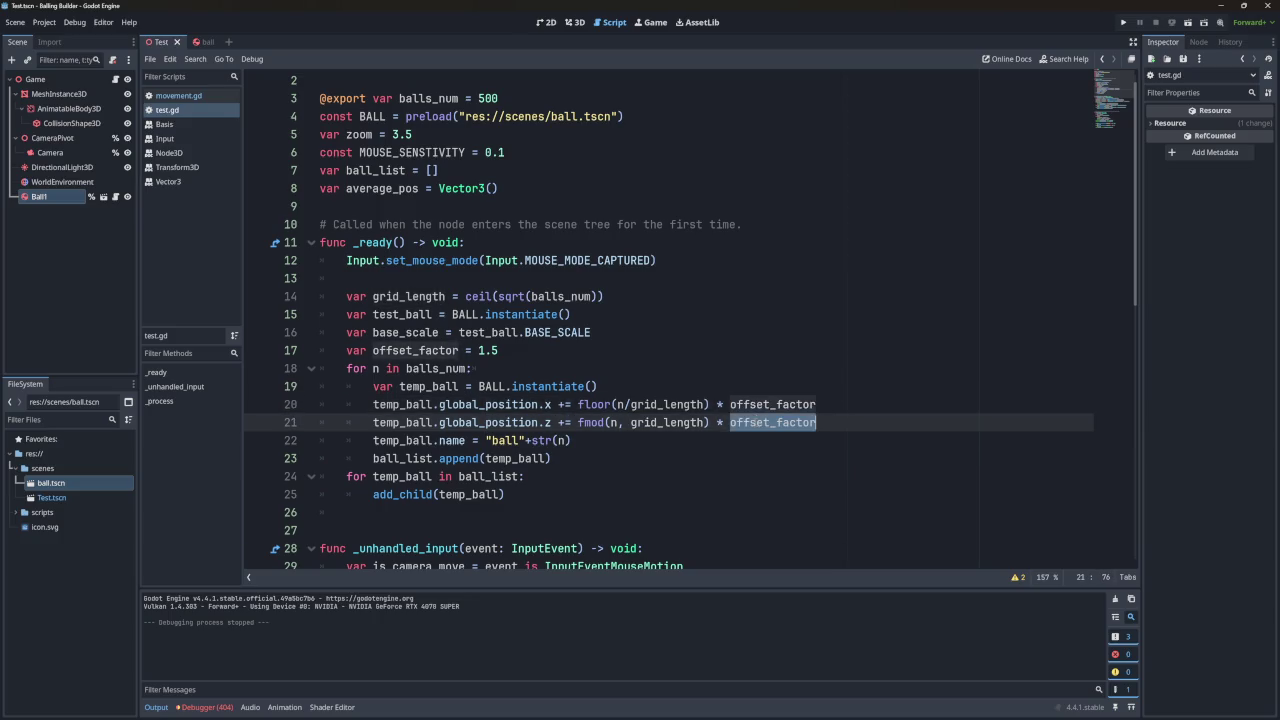
Run the ball grid, then change line 21's offset axis from z to y and run again.
left_click(1123, 22)
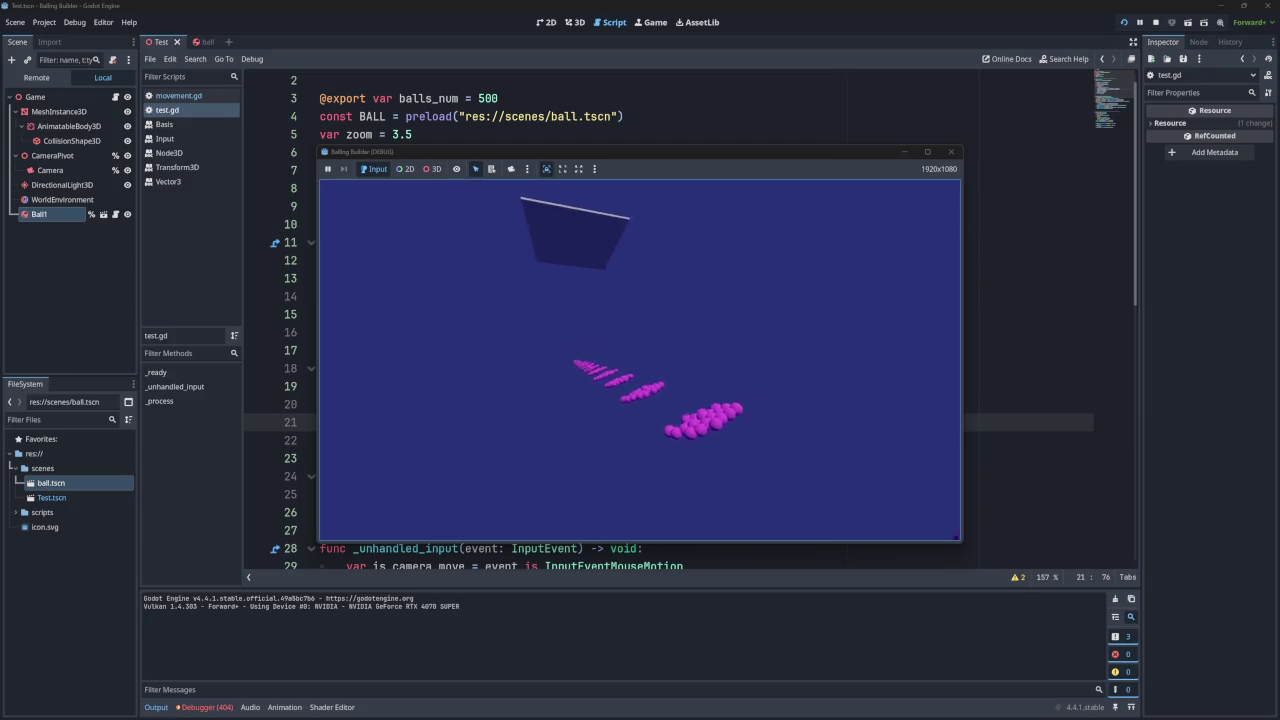
left_click(947, 153)
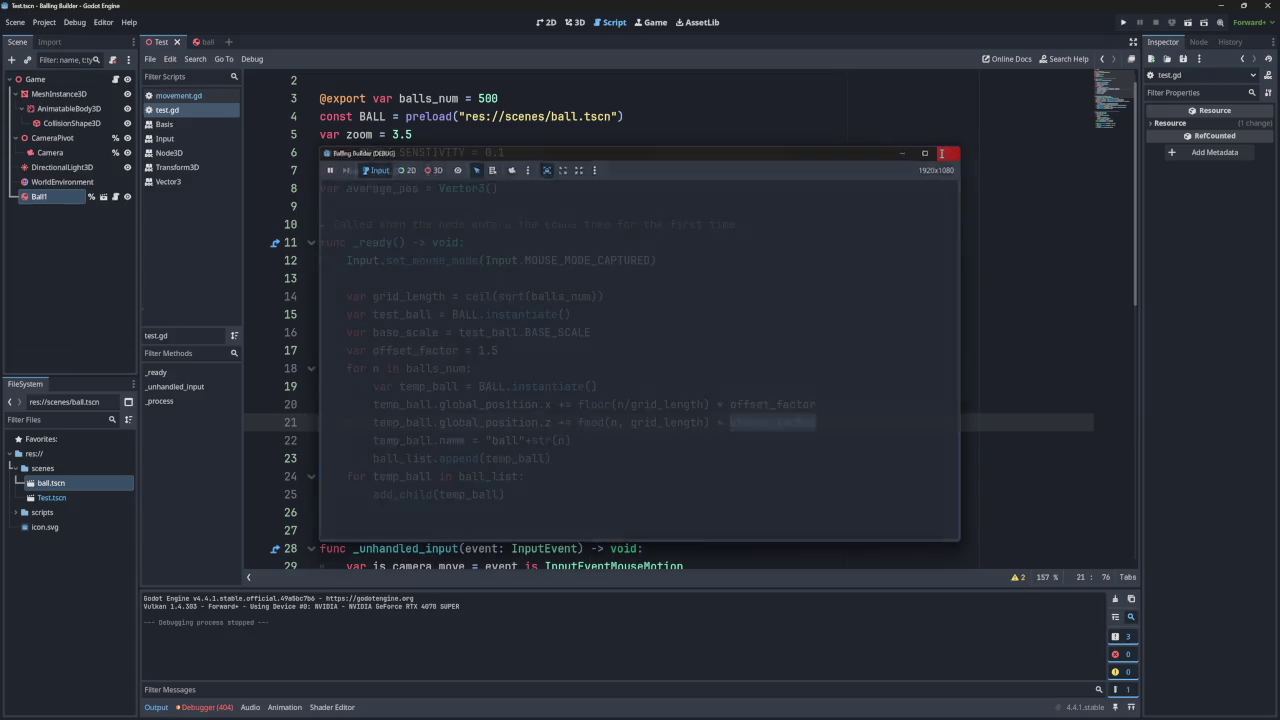
left_click(551, 422)
key("BackSpace")
type("y")
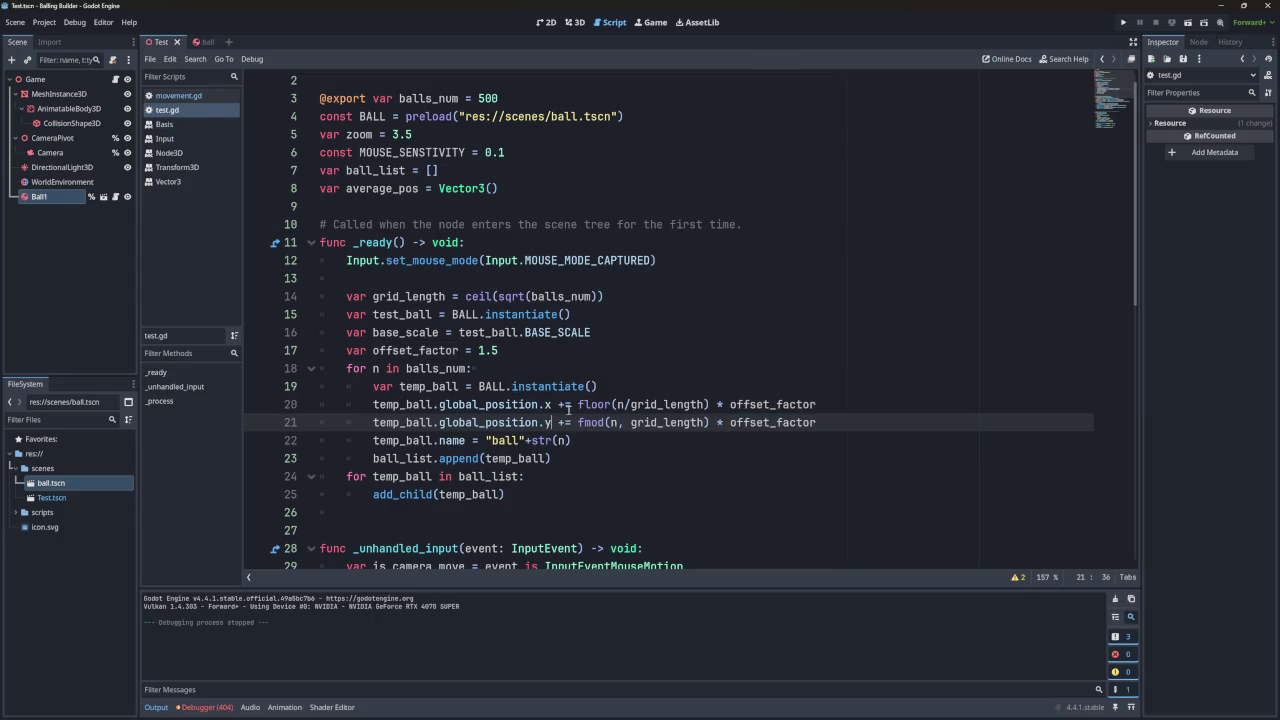
left_click(1123, 22)
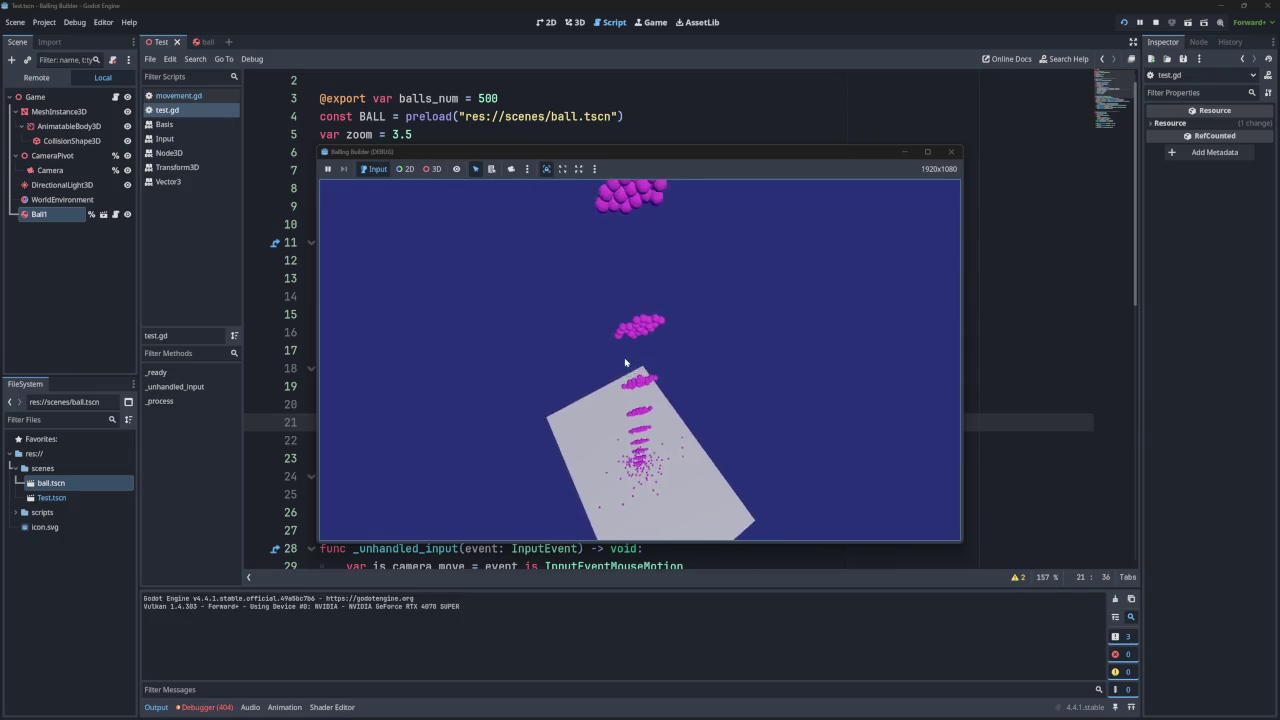
key("F8")
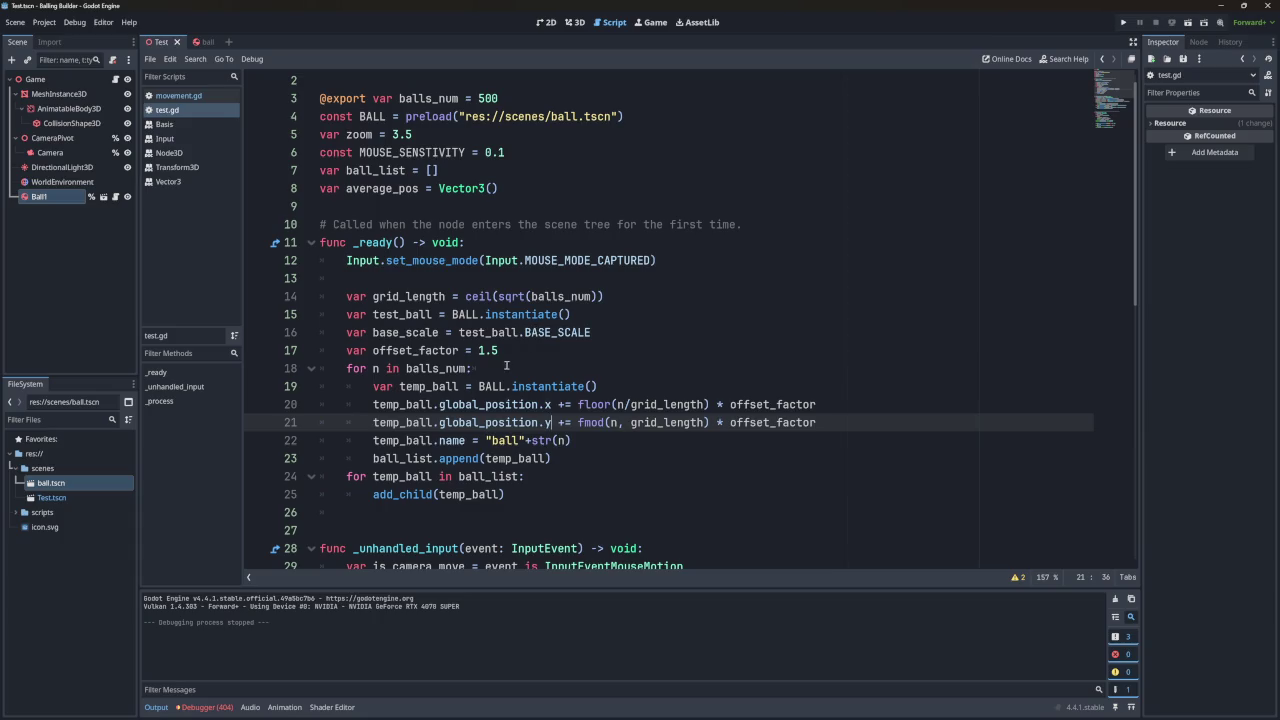
Switch line 21's axis to z, save the script, and delete the x axis on line 20.
left_click(549, 405)
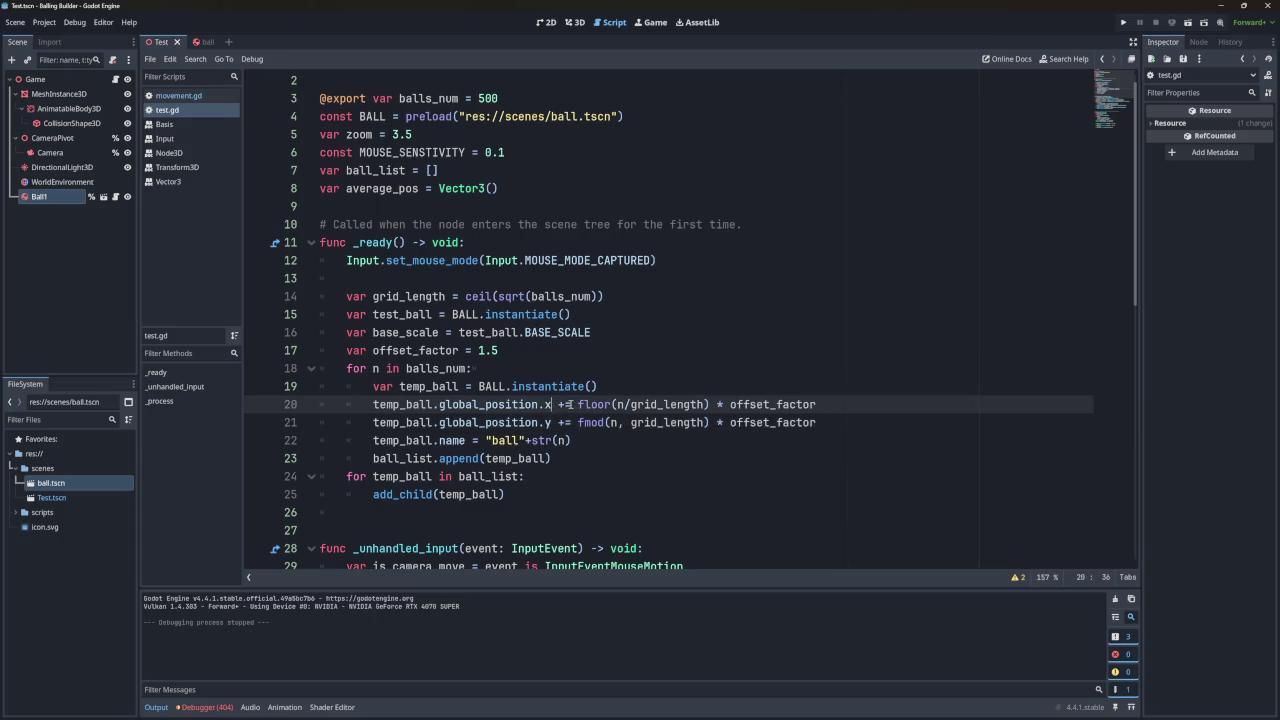
left_click(553, 422)
key("BackSpace")
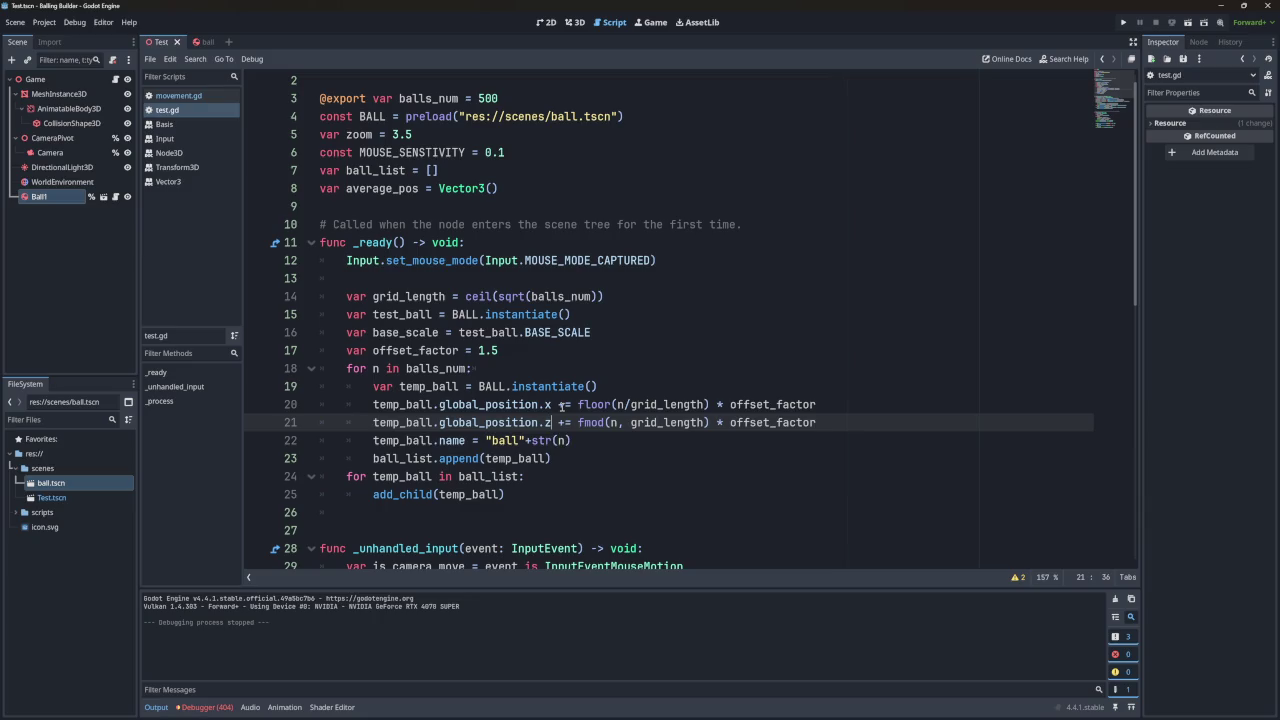
type("z")
left_click(585, 388)
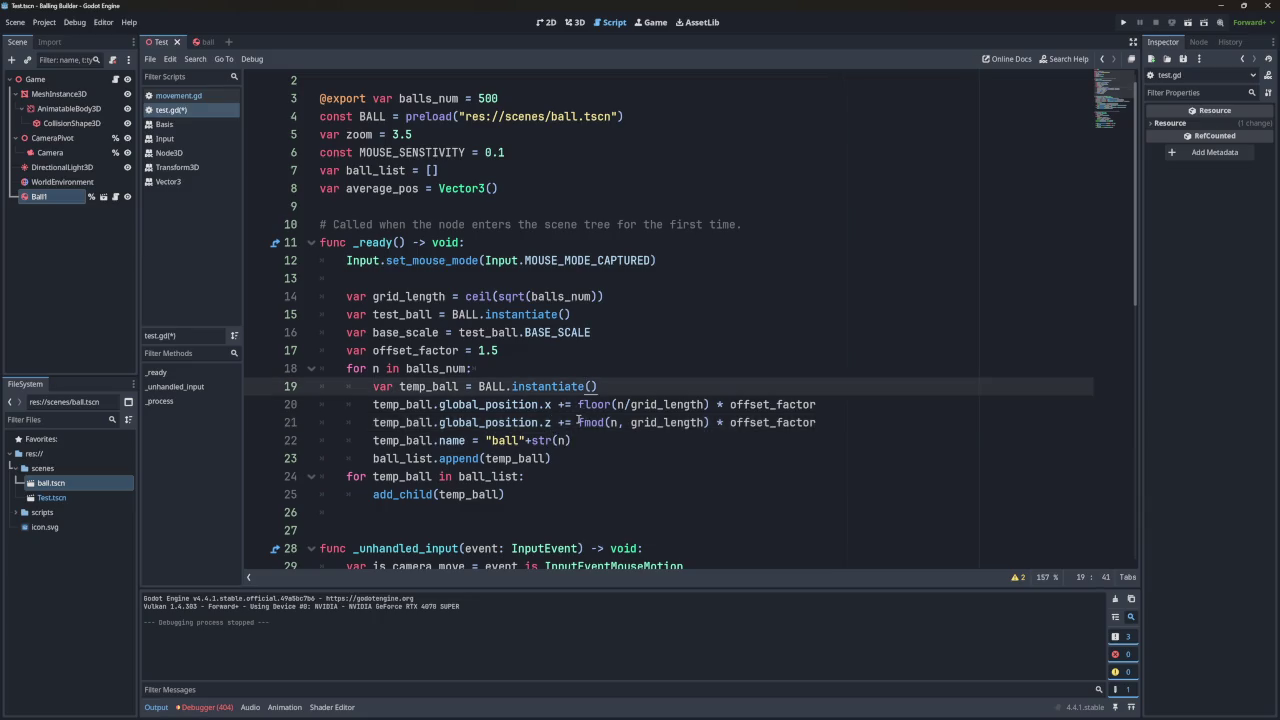
left_click(553, 422)
type("x")
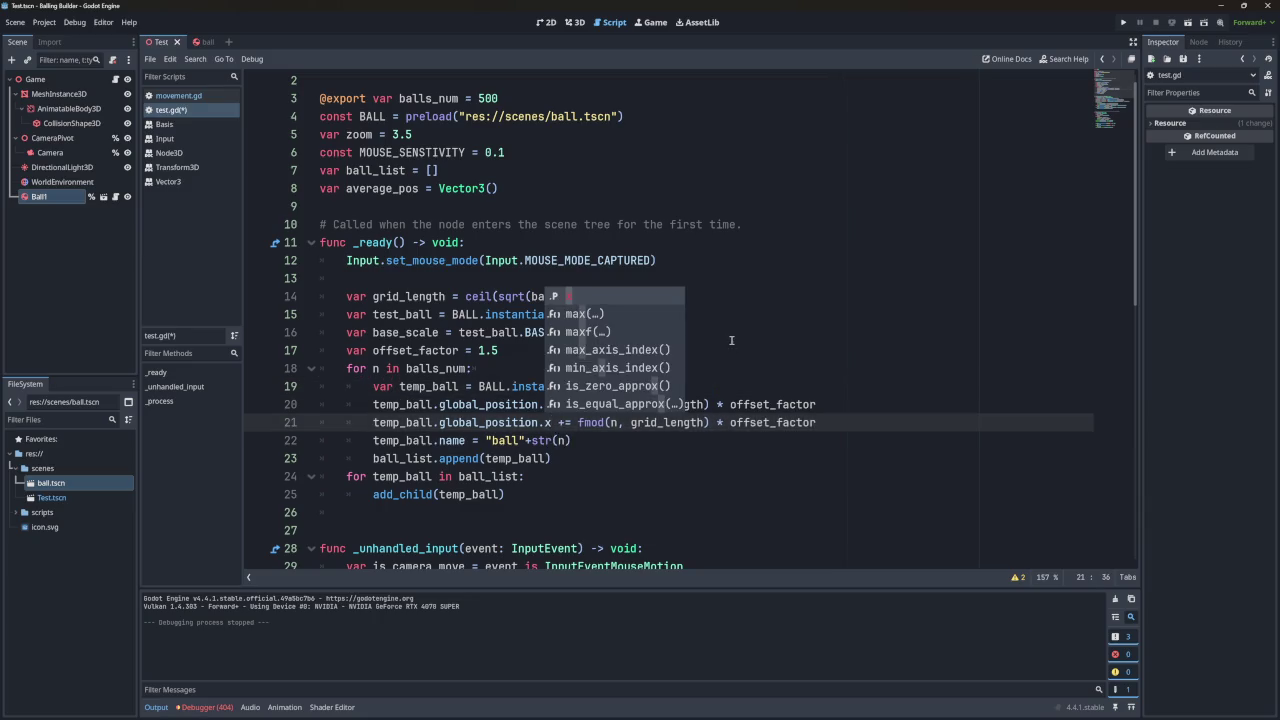
left_click(746, 370)
key("ctrl+s")
left_click(550, 404)
key("BackSpace")
Make line 20 offset along y, test-run the layout, and select the Game node showing Balls Num 500.
type("y")
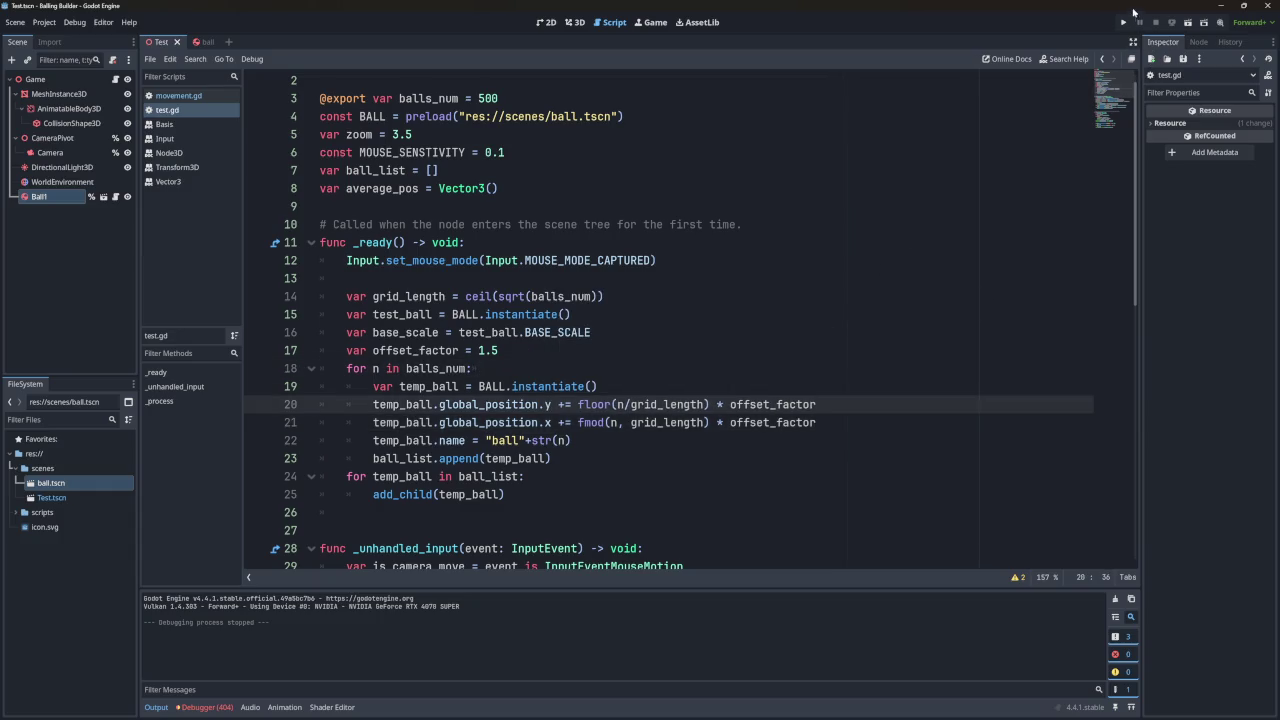
left_click(1124, 22)
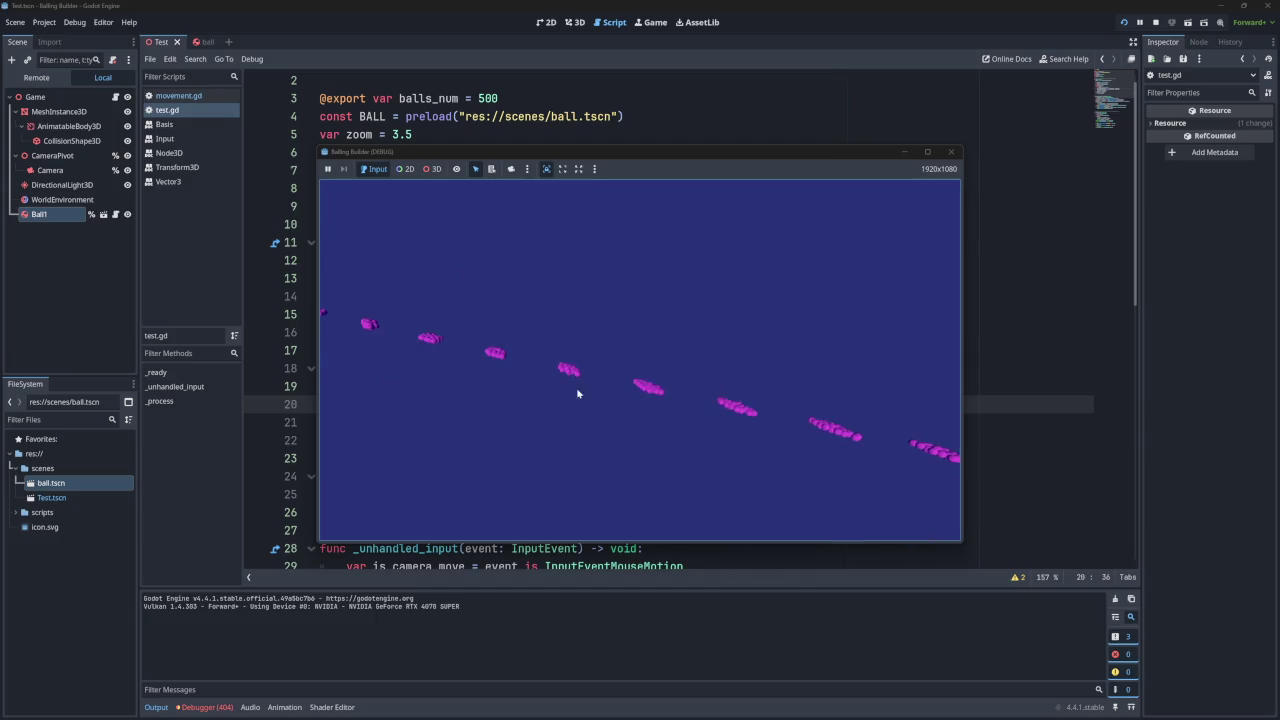
key("F8")
left_click(1240, 188)
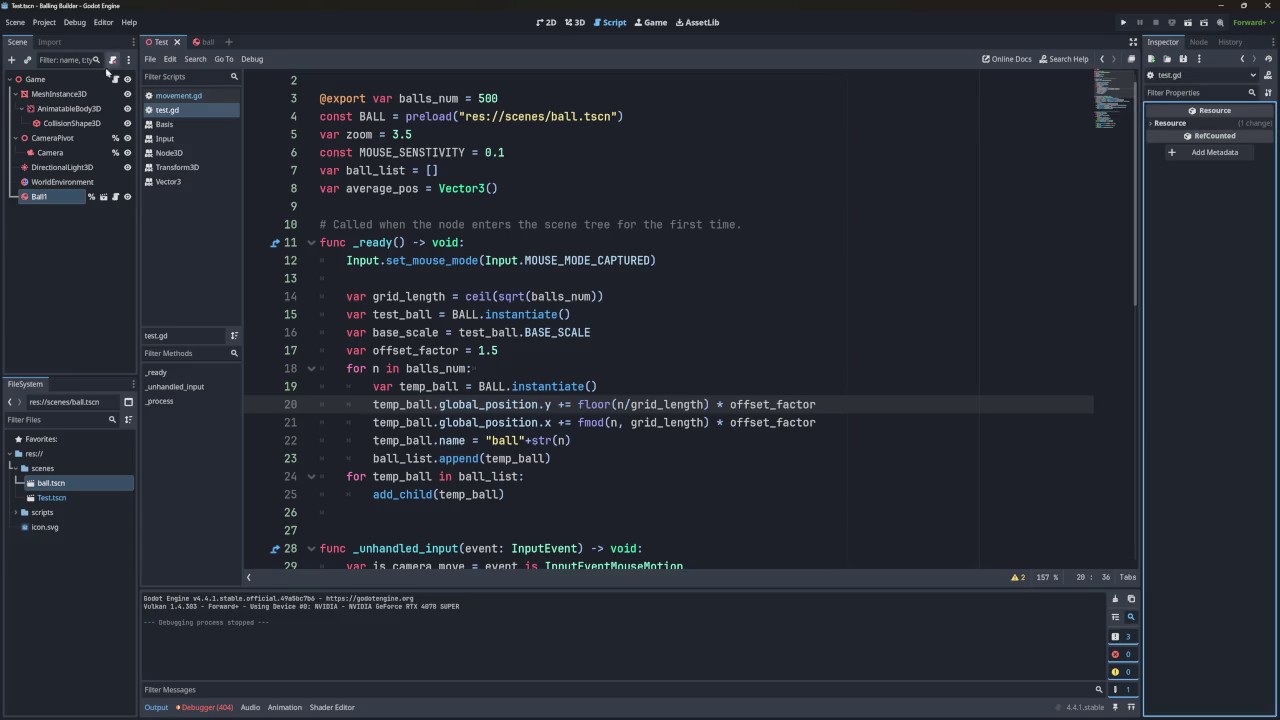
left_click(35, 79)
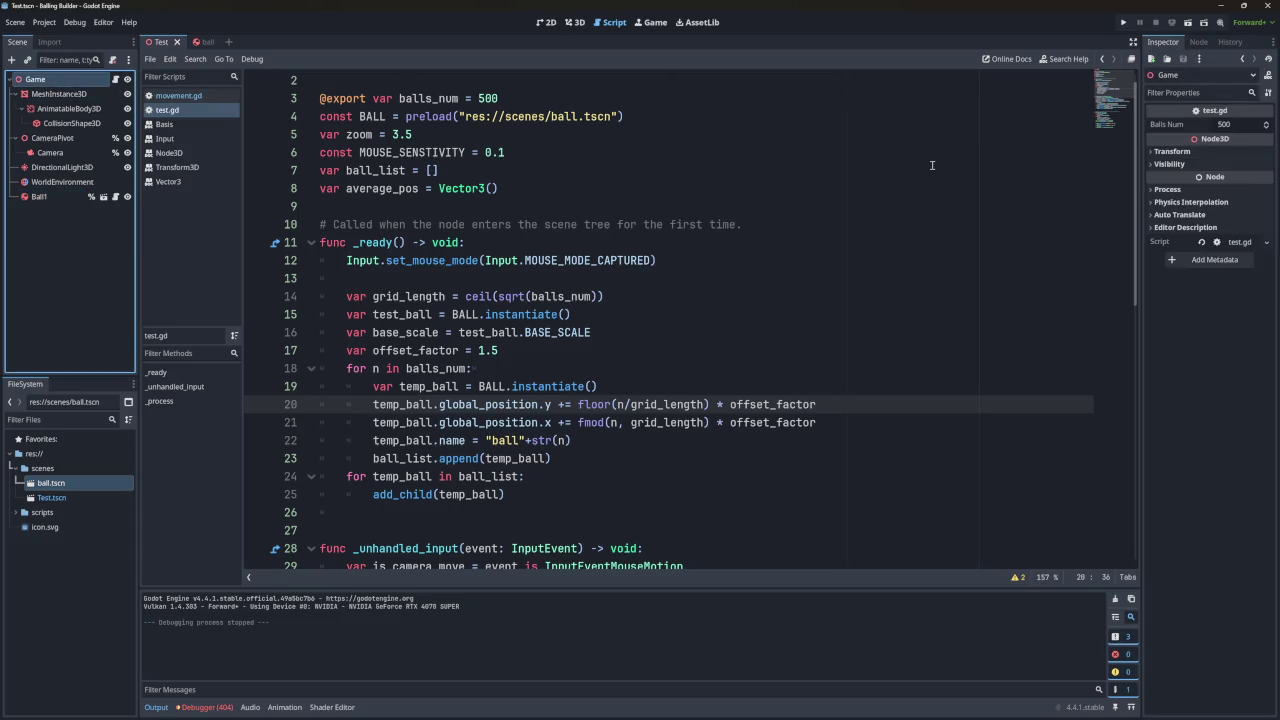
Set the Game node's Balls Num to 10, test-run with 10 balls, and go to line 17's offset_factor value.
left_click(1243, 125)
type("10")
key("F5")
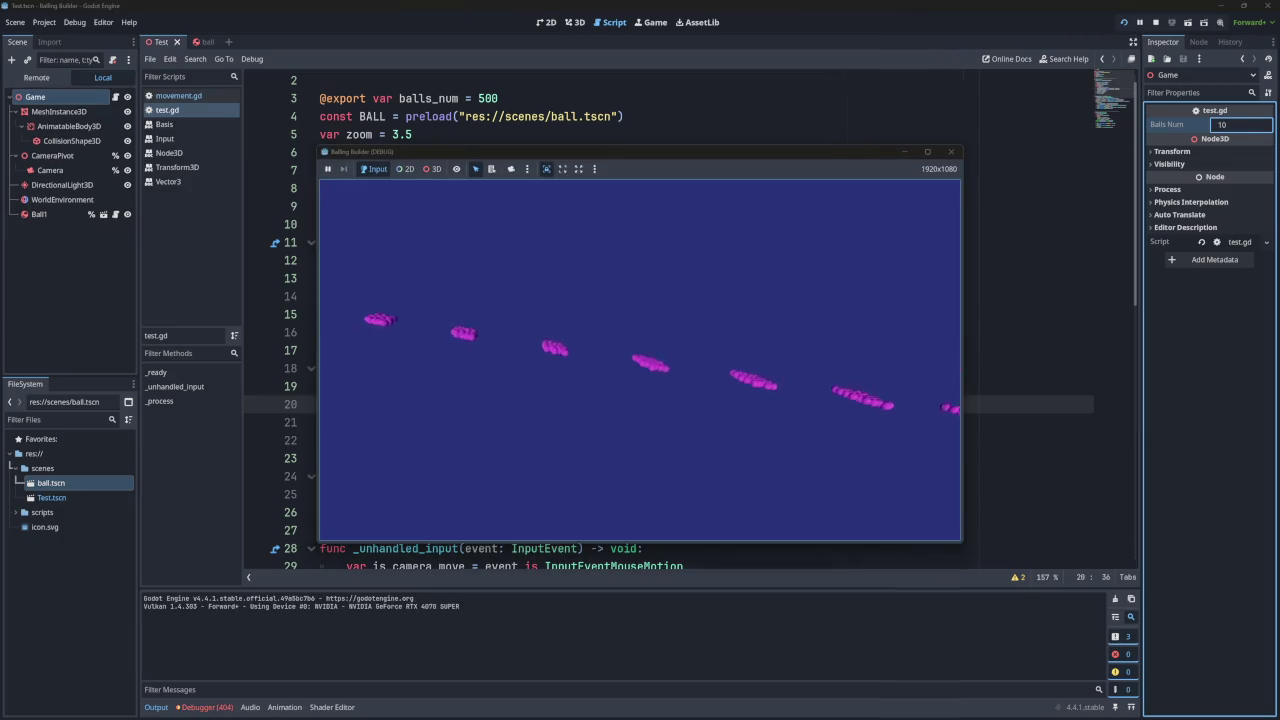
left_click(952, 152)
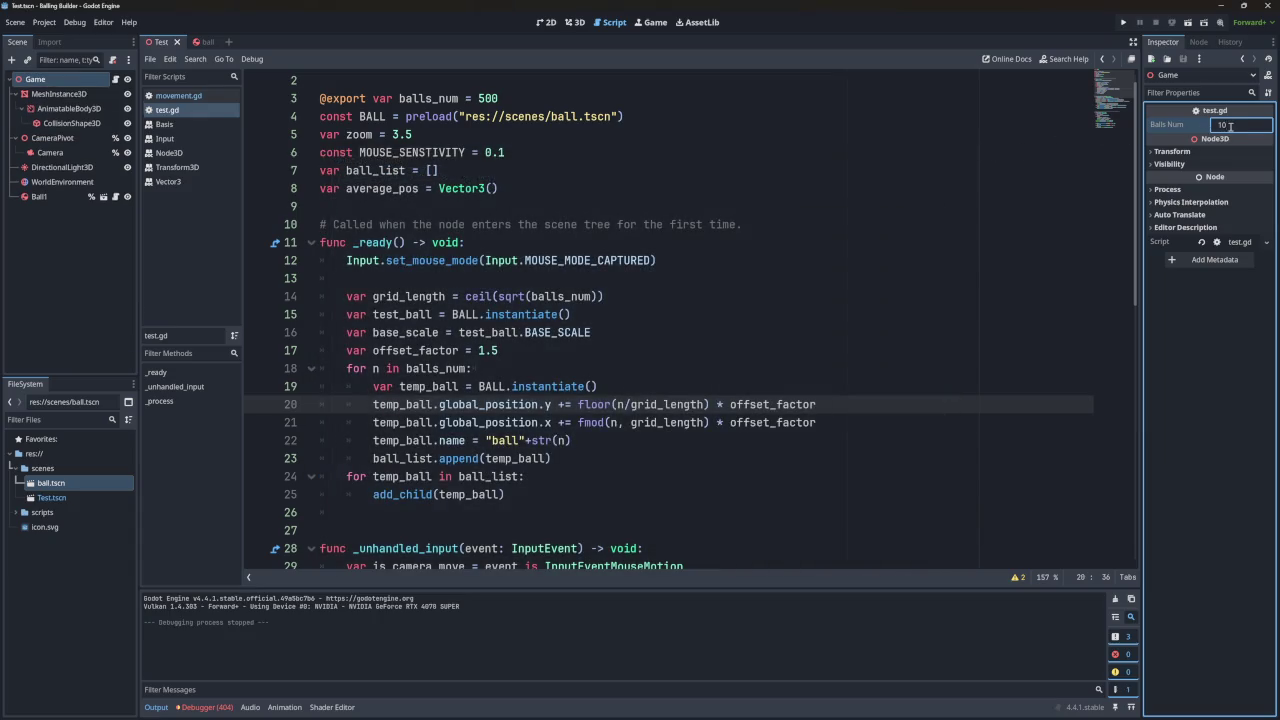
left_click(1123, 22)
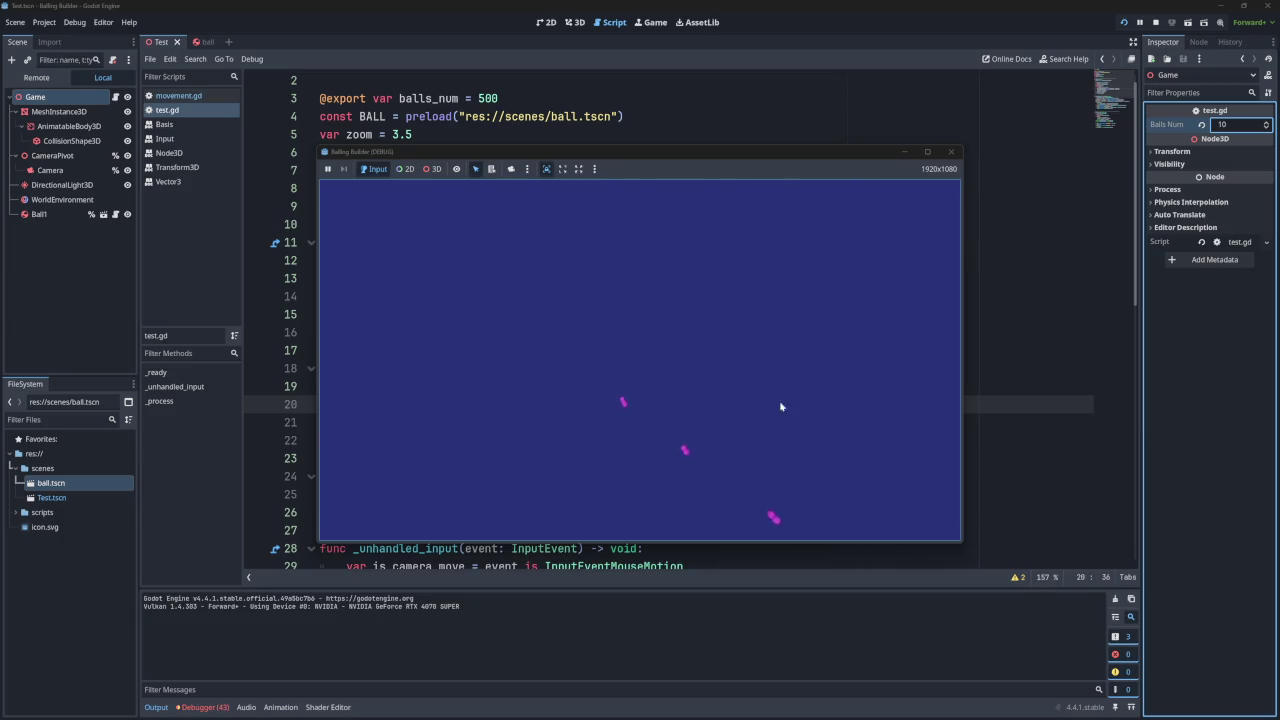
left_click(952, 152)
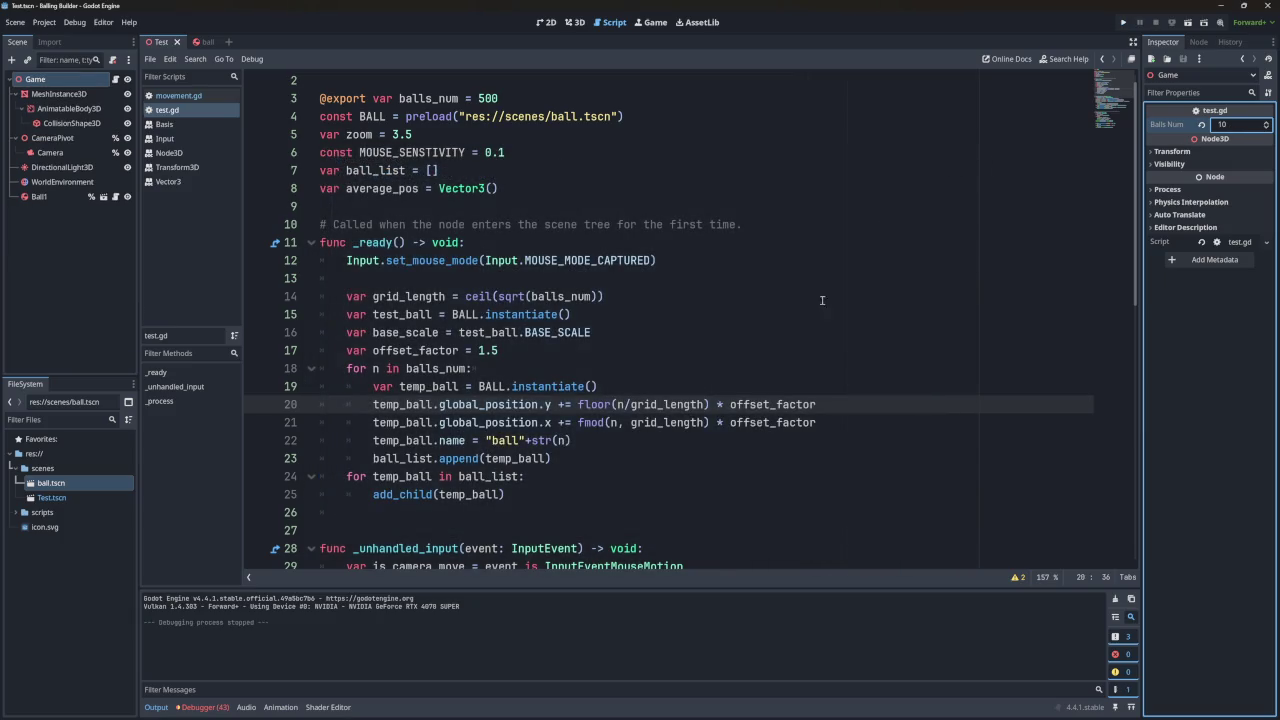
left_click(515, 352)
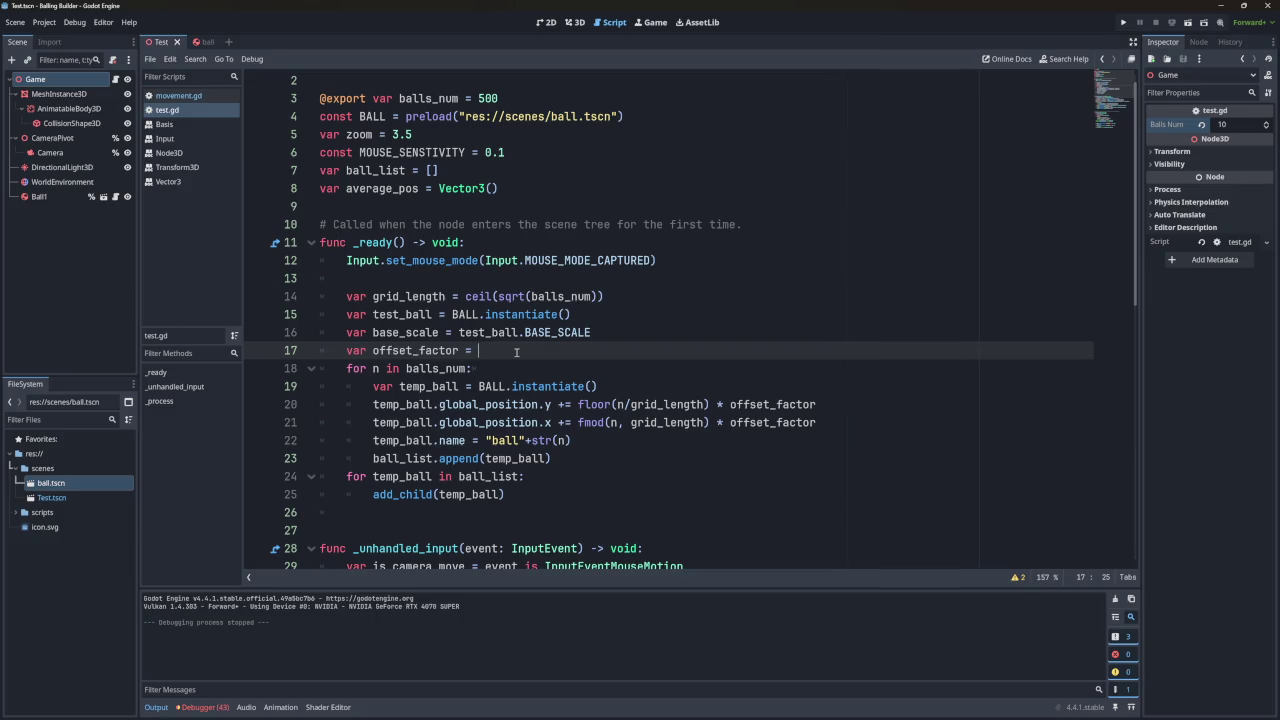
Set offset_factor to 0.1, save, and test-run the game to check the spacing.
type("0.1")
key("ctrl+s")
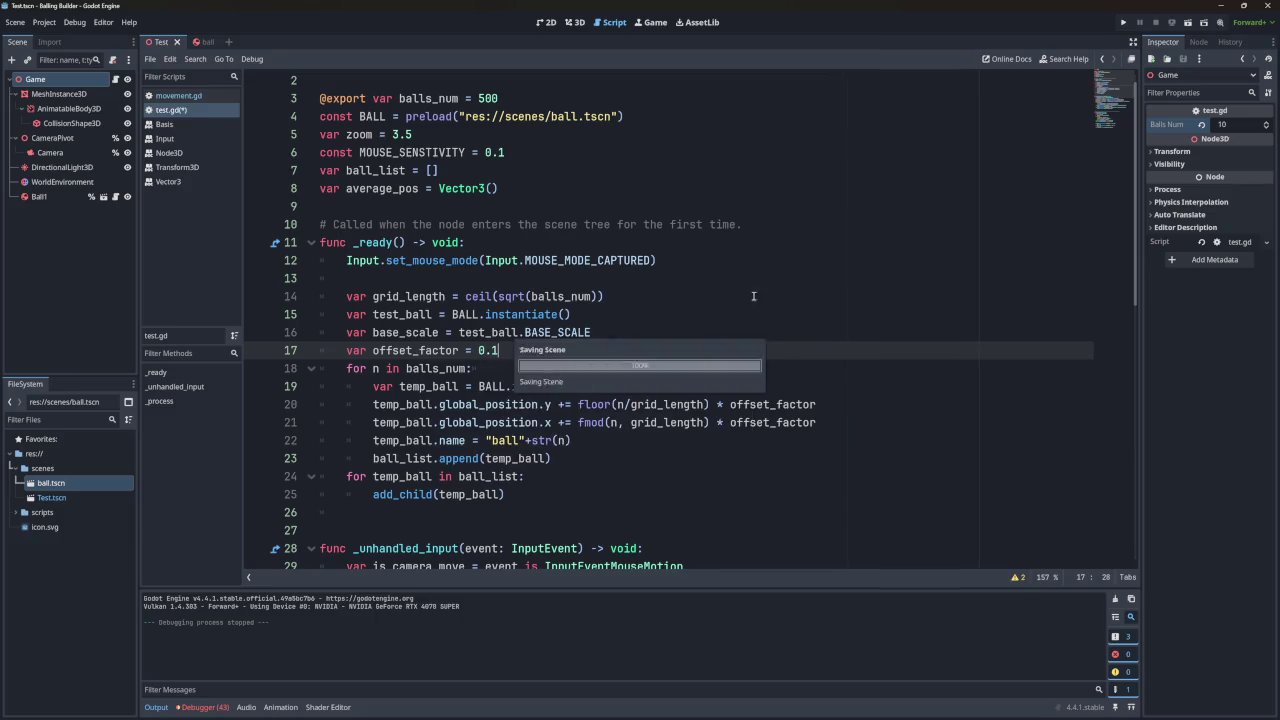
left_click(1121, 24)
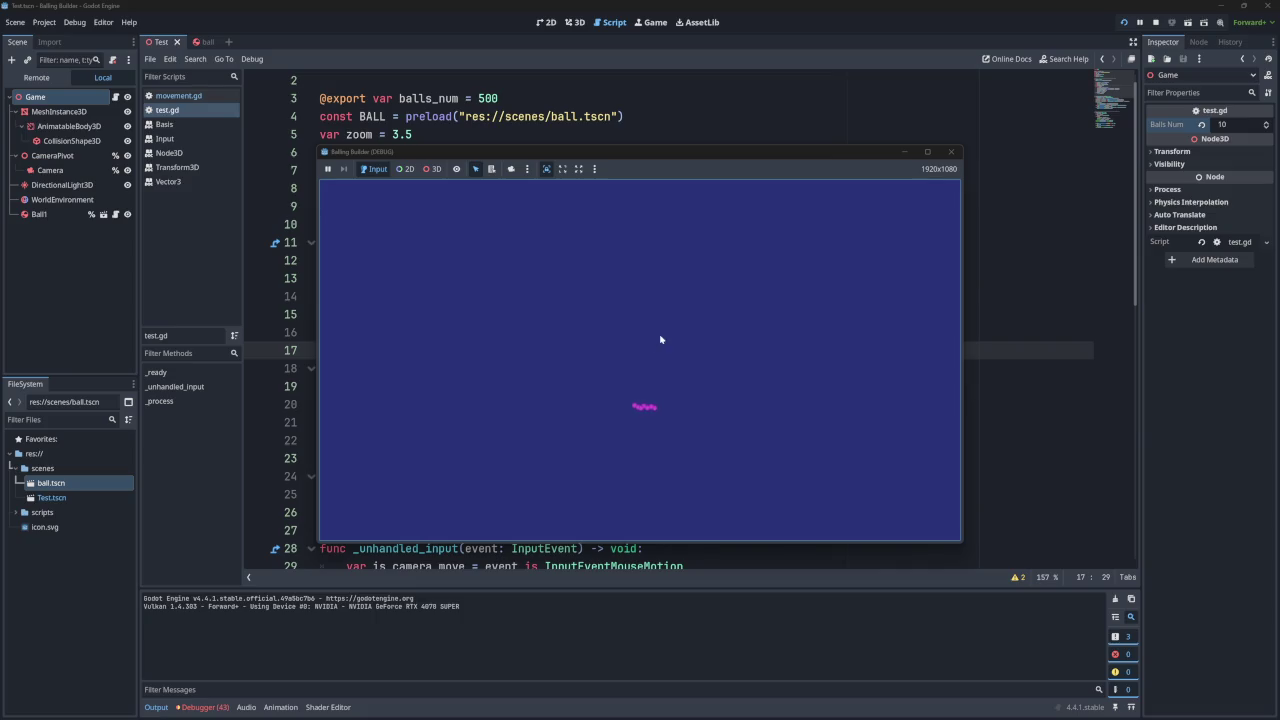
key("Escape")
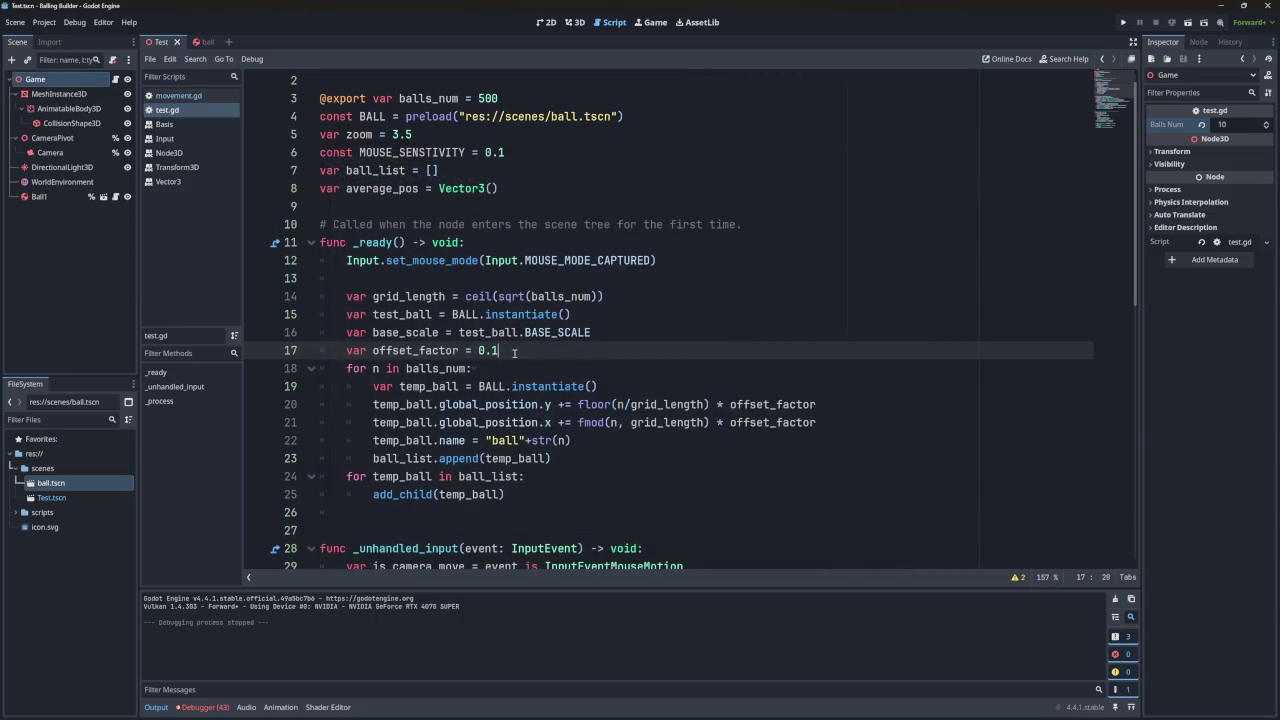
key("F5")
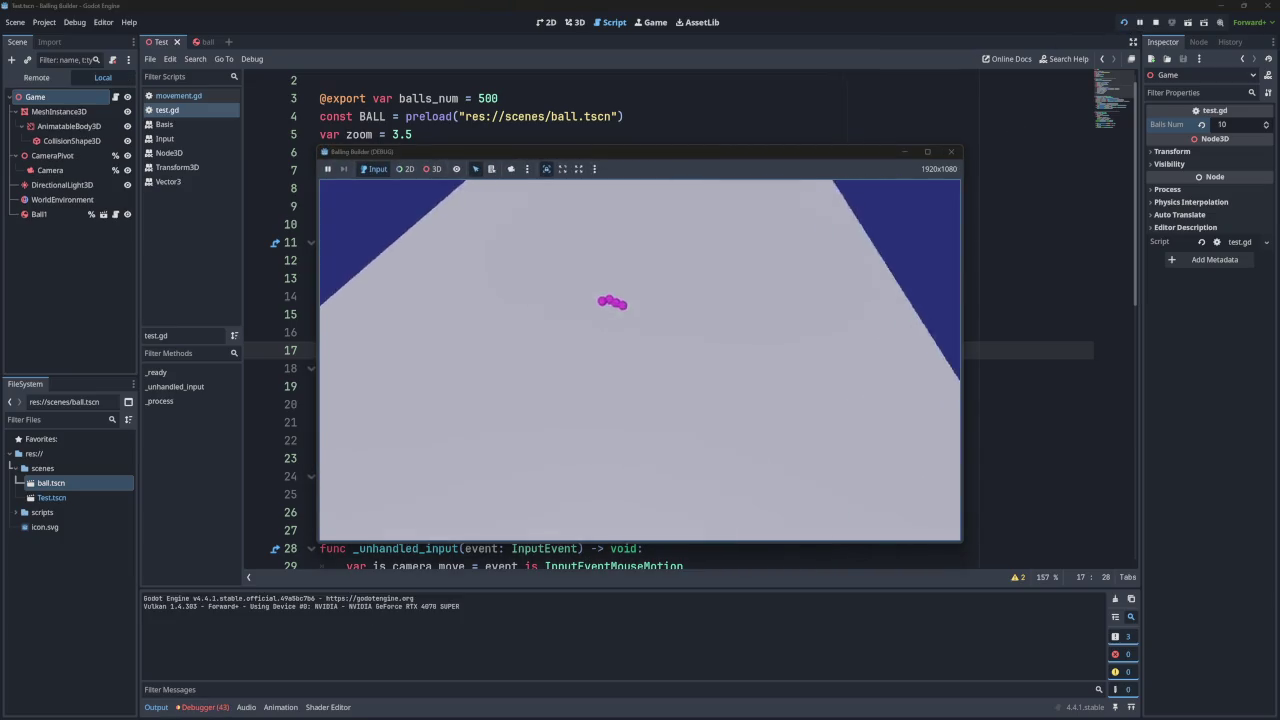
left_click(951, 151)
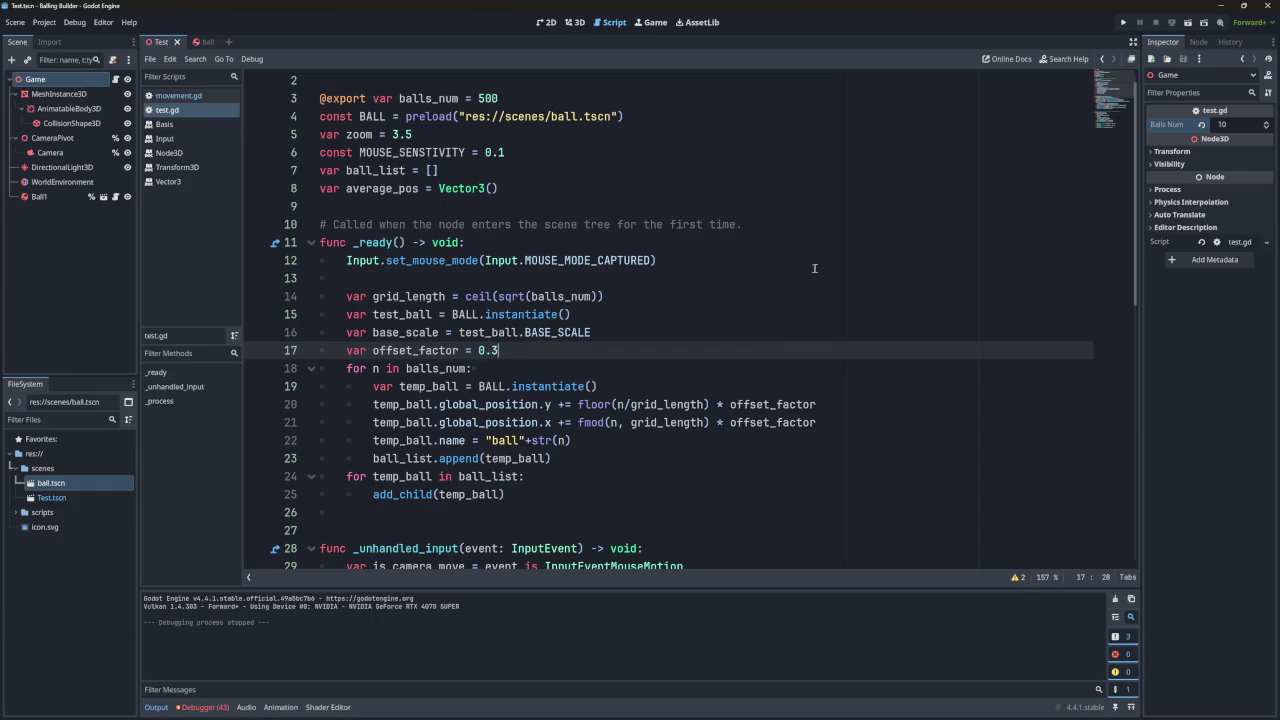
Try offset_factor 0.3, then settle on 0.5 and test-run the spacing again.
left_click(1124, 22)
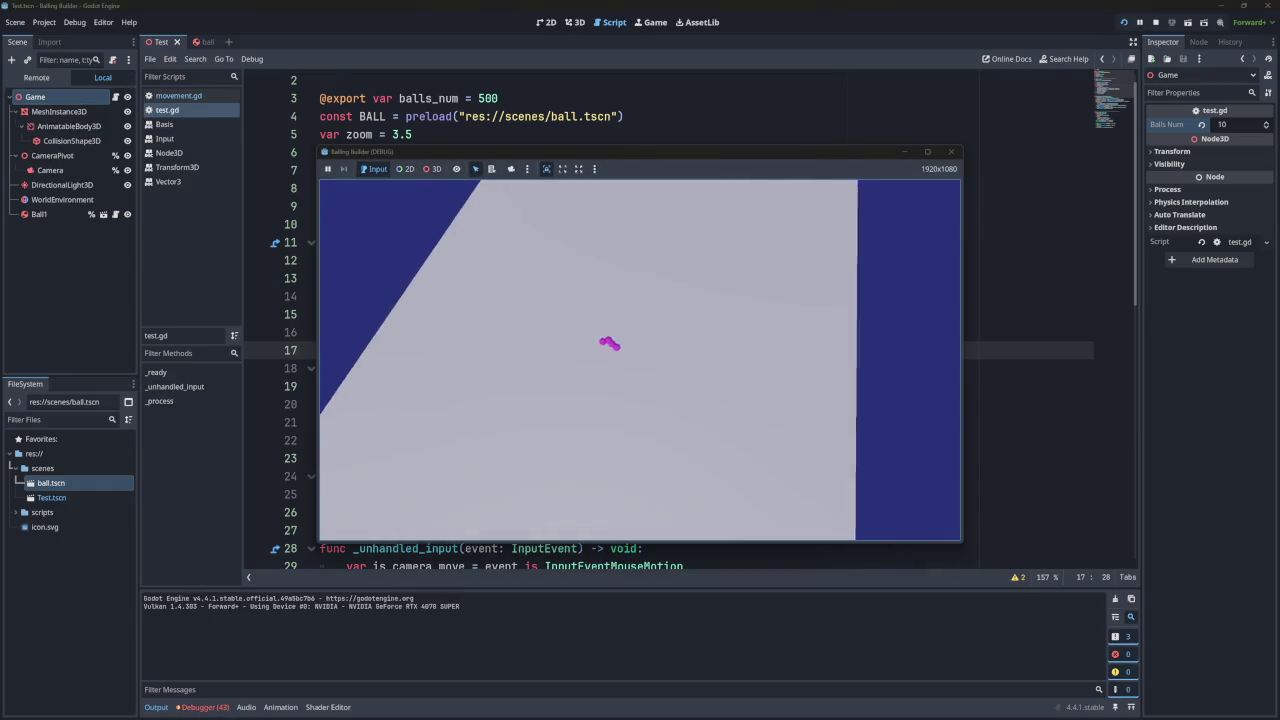
left_click(951, 151)
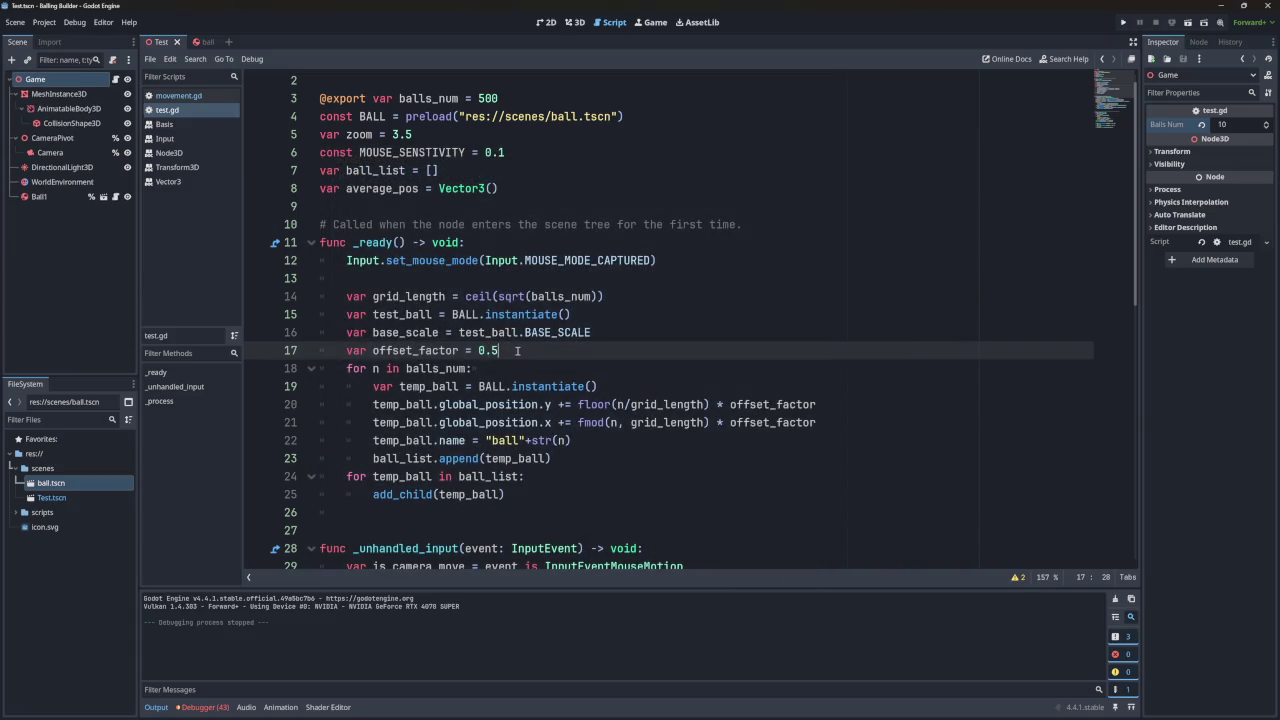
key("ctrl+a")
left_click(648, 353)
left_click(1119, 23)
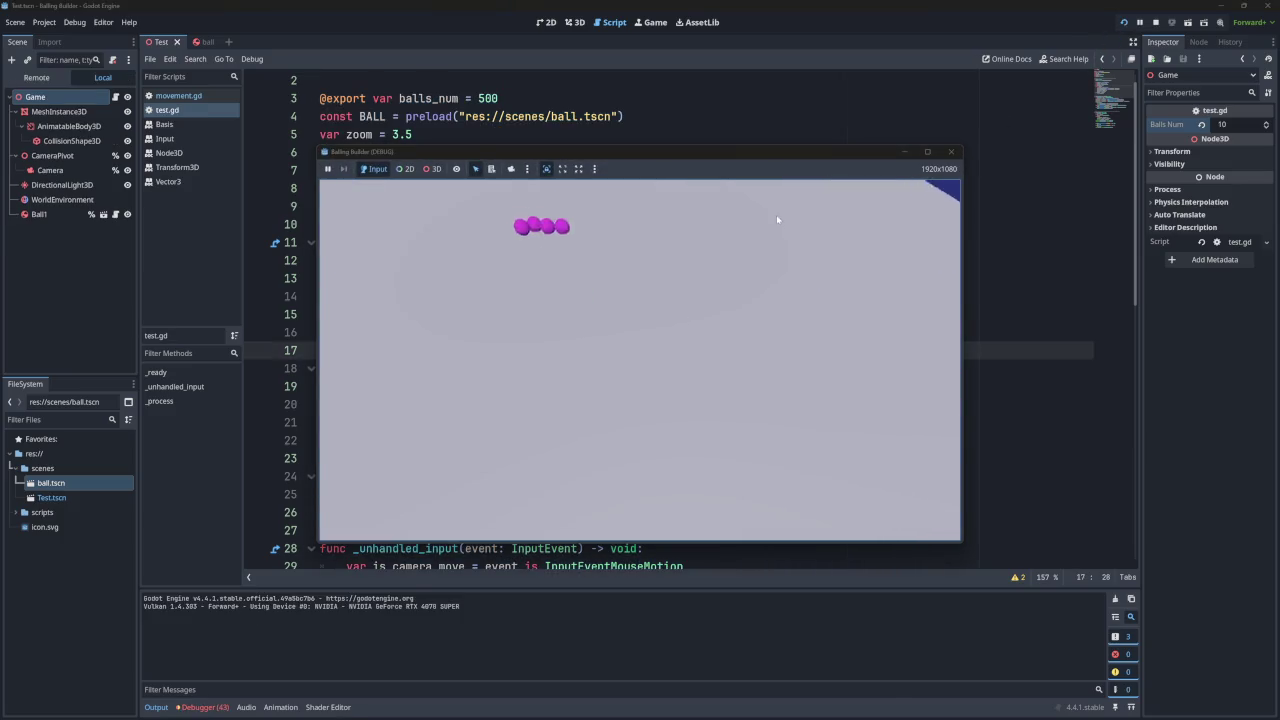
key("Escape")
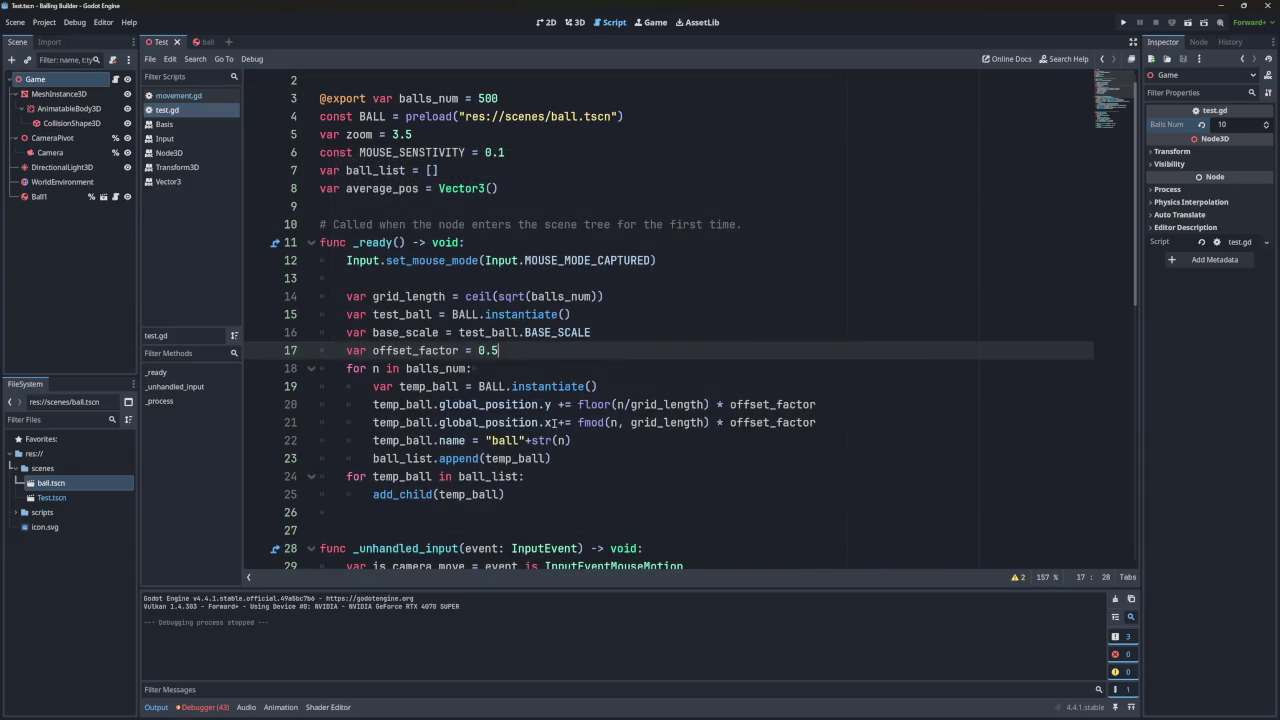
left_click(553, 404)
Change line 20 to global_position.x and line 21 to global_position.z, save, and test-run.
key("BackSpace")
type("x")
key("Escape")
left_click(549, 422)
key("BackSpace")
type("z")
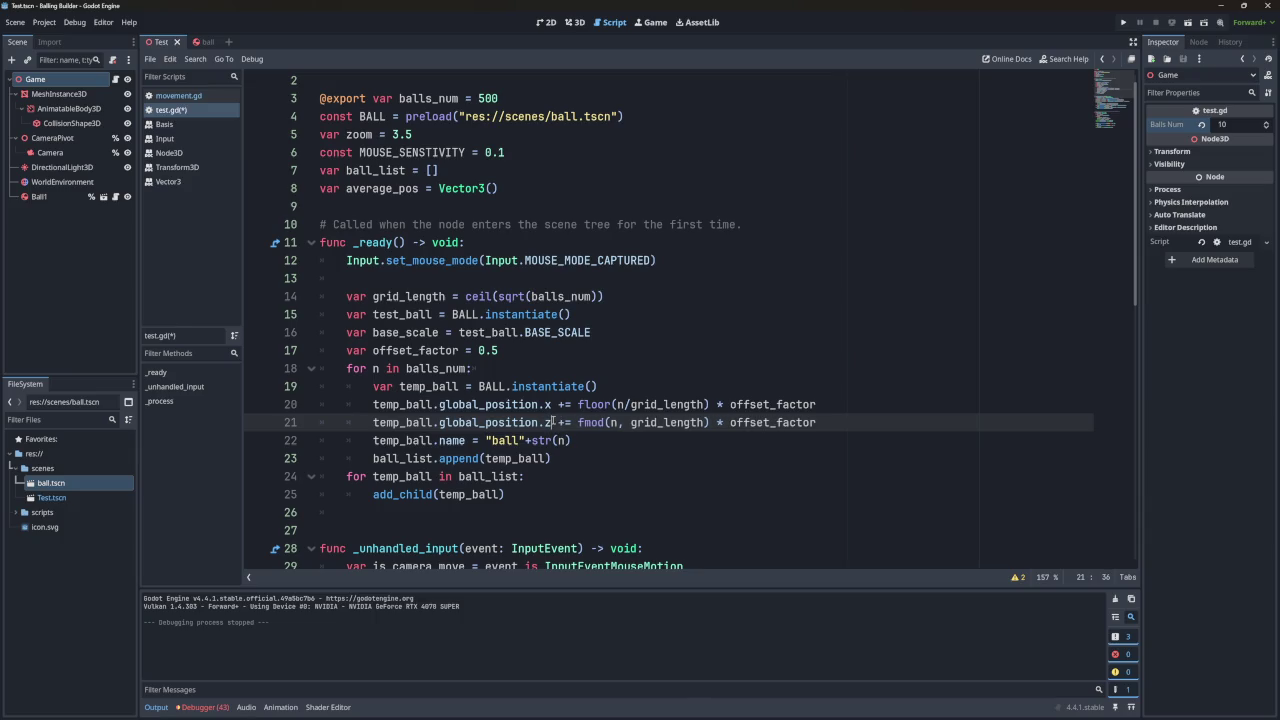
key("ctrl+s")
key("F5")
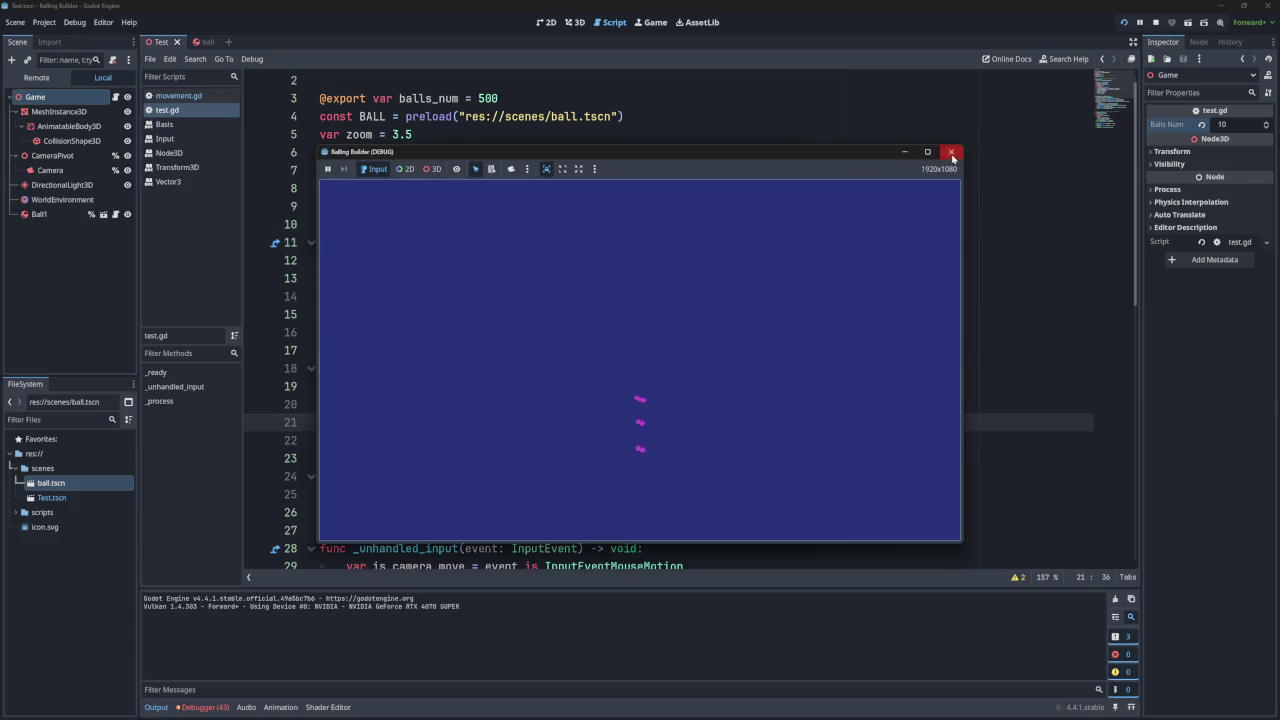
key("F8")
Review the global_position offsets on lines 20–21, then scroll down the script.
left_click(604, 392)
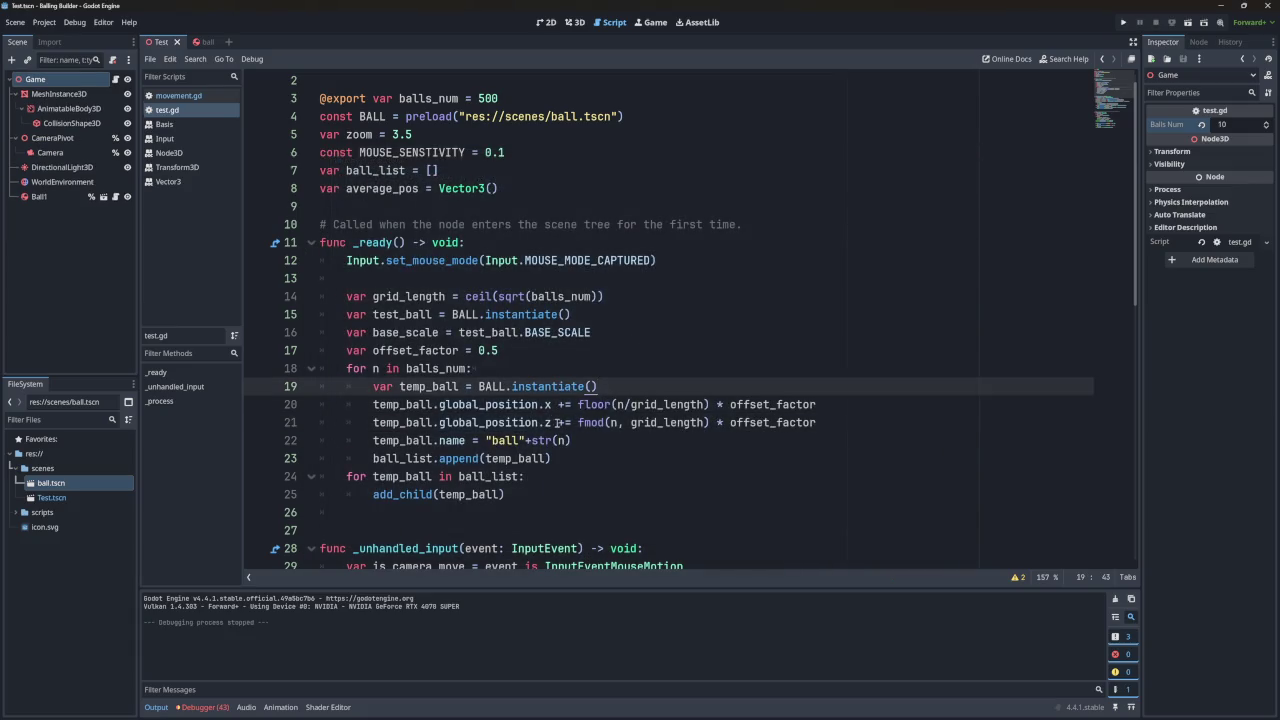
mouse_move(546, 404)
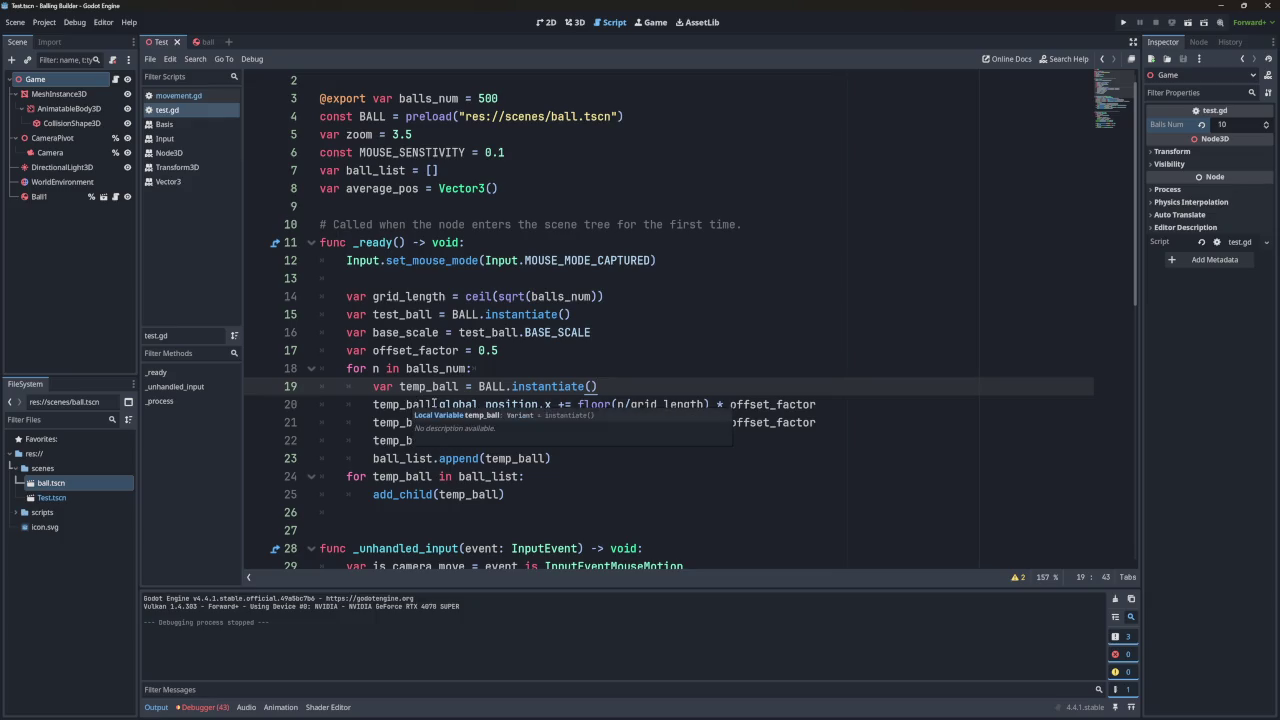
double_click(487, 404)
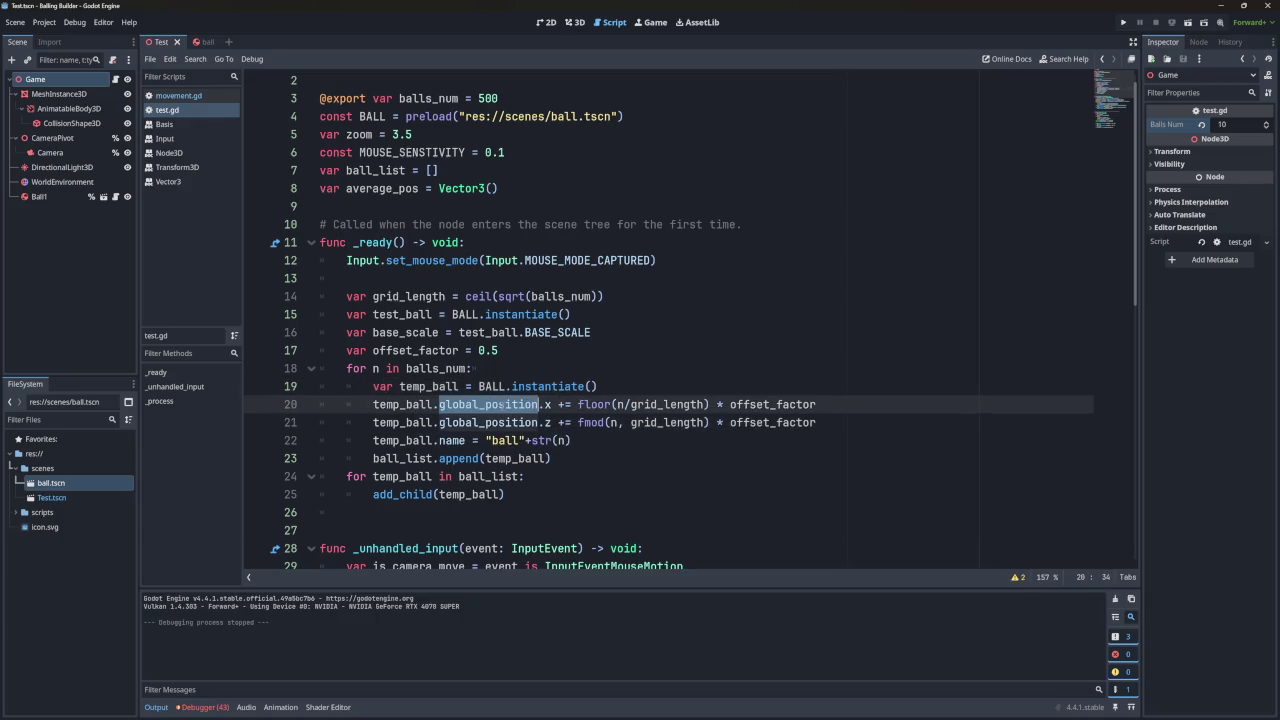
double_click(487, 422)
double_click(490, 404)
scroll(505, 404, "down", 10)
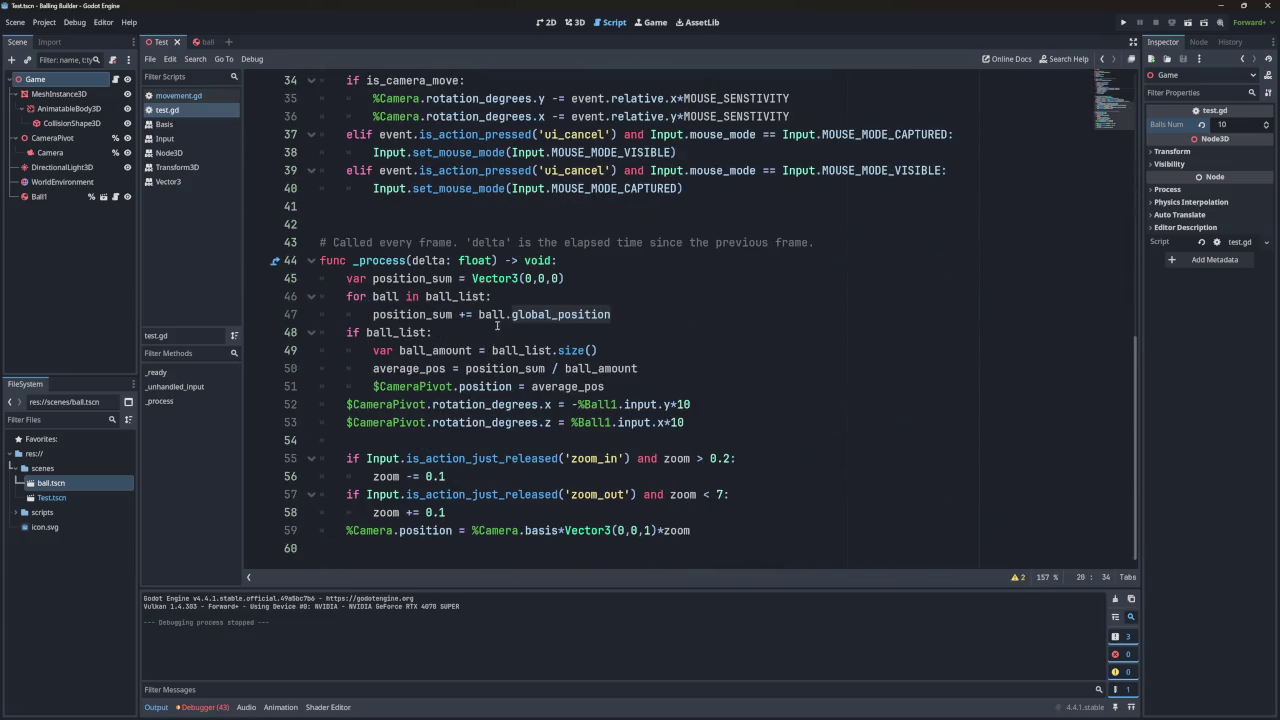
Make line 51 set the camera pivot's global_position, copying the name from line 47.
double_click(520, 314)
double_click(492, 314)
double_click(436, 314)
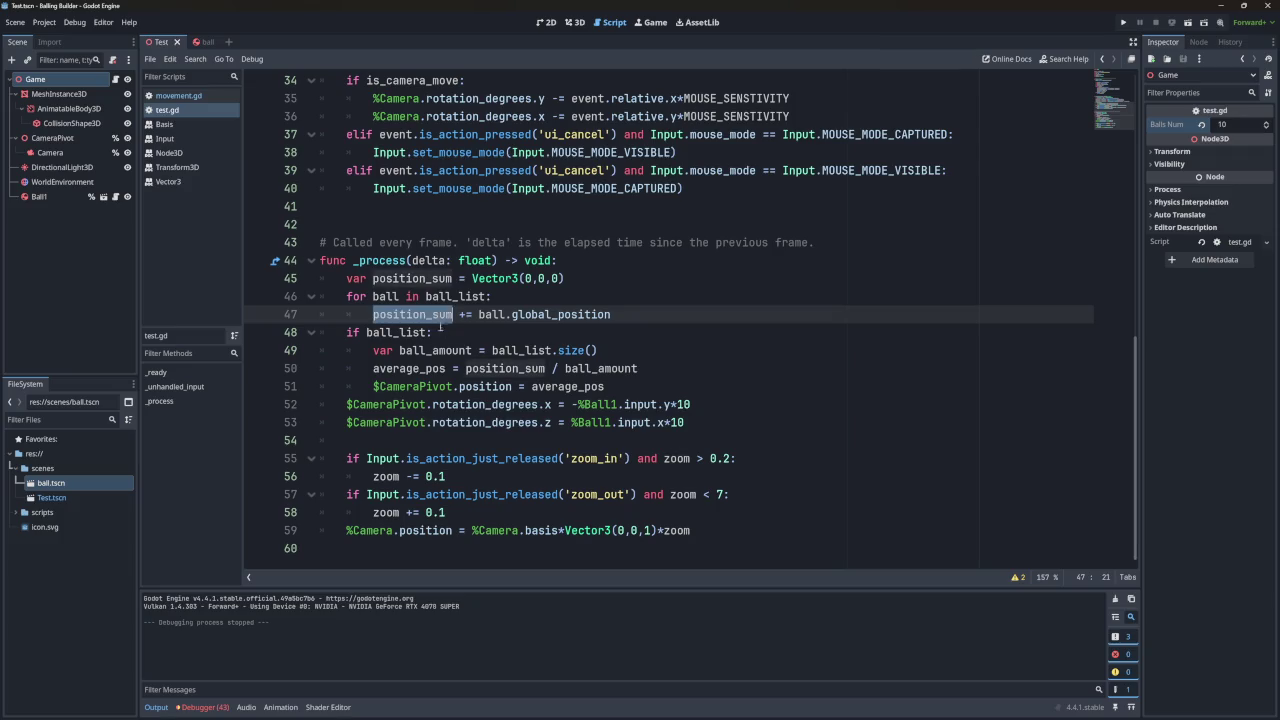
double_click(493, 368)
double_click(466, 386)
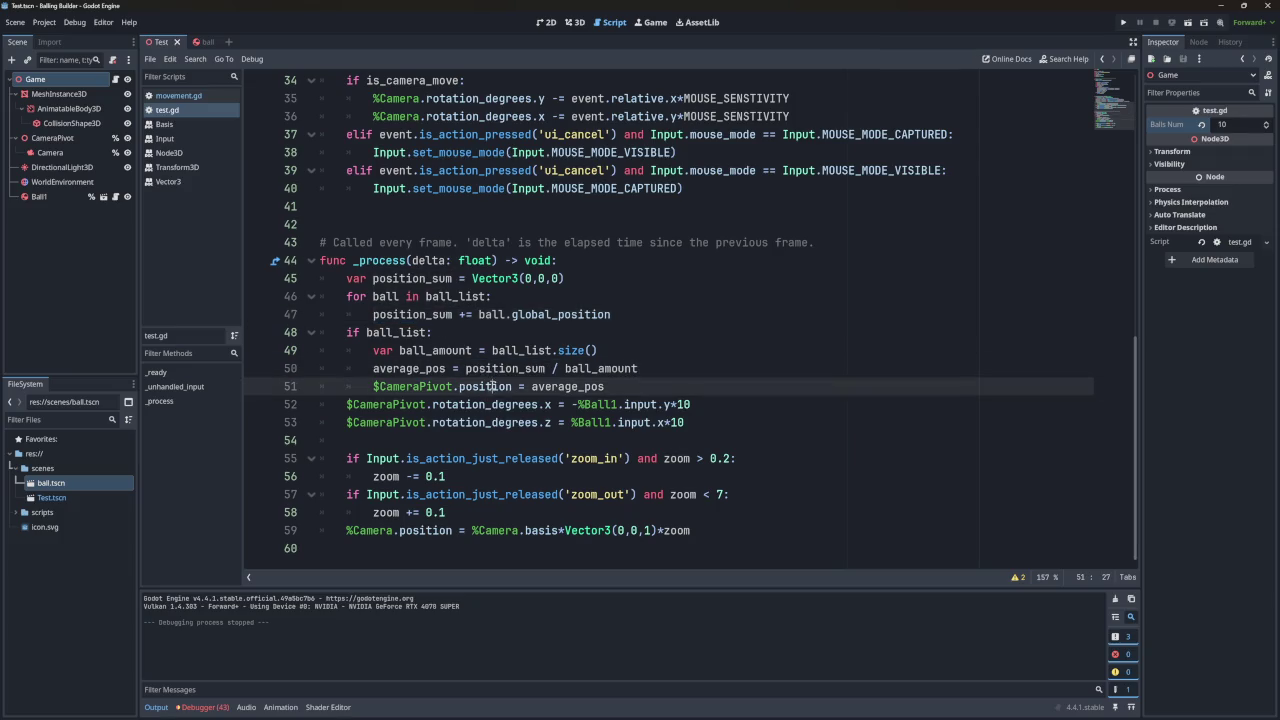
left_click(516, 386)
type("_b")
type("lobal")
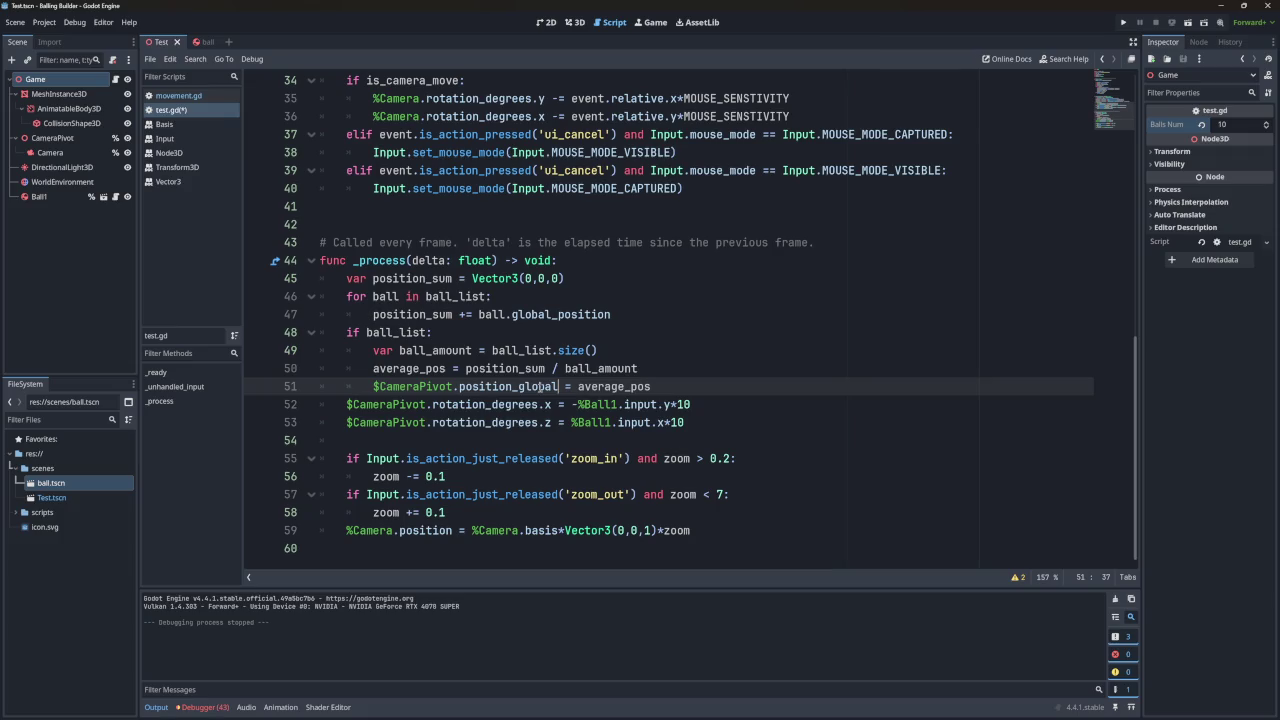
left_click(617, 358)
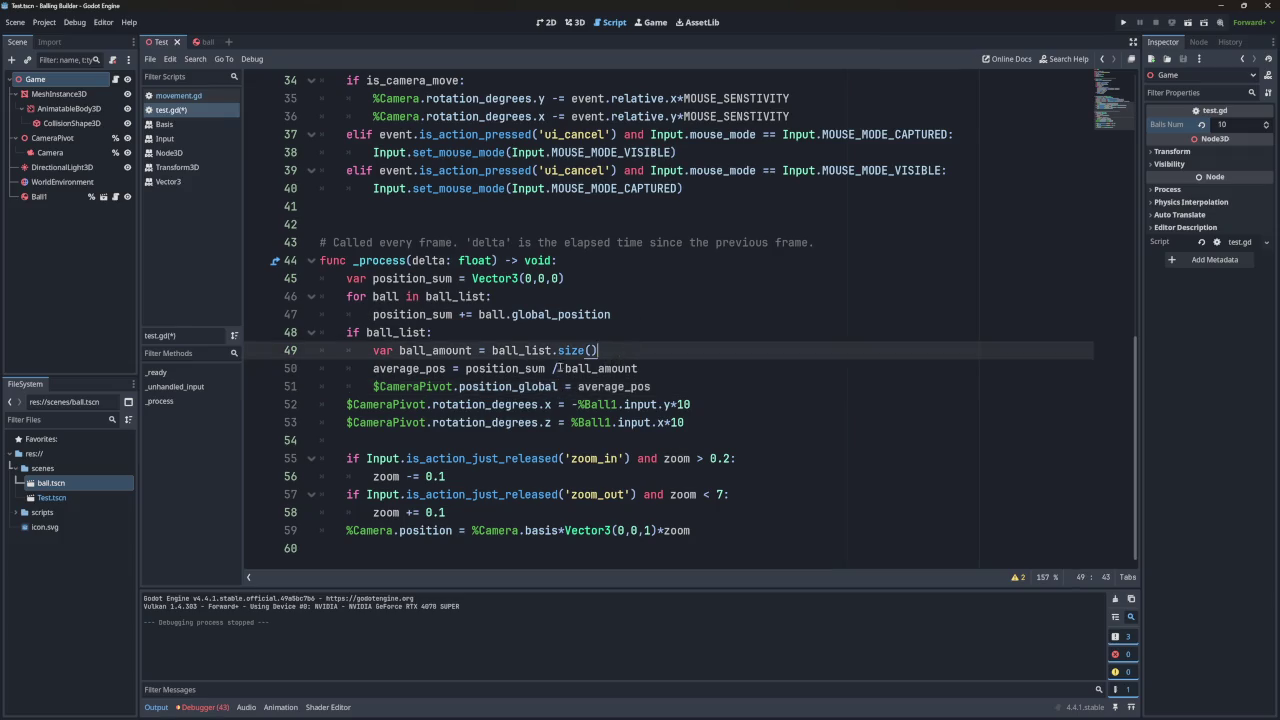
left_click(585, 314)
double_click(585, 314)
key("ctrl+c")
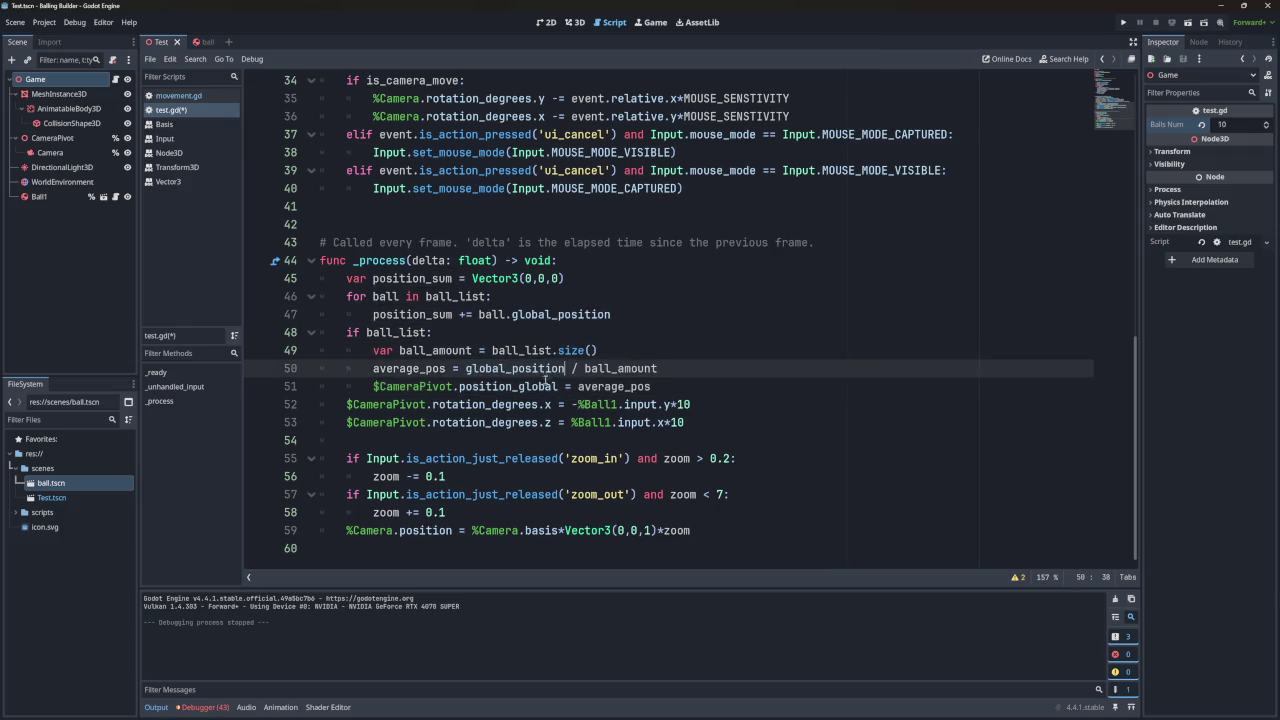
double_click(528, 386)
key("ctrl+v")
left_click(651, 344)
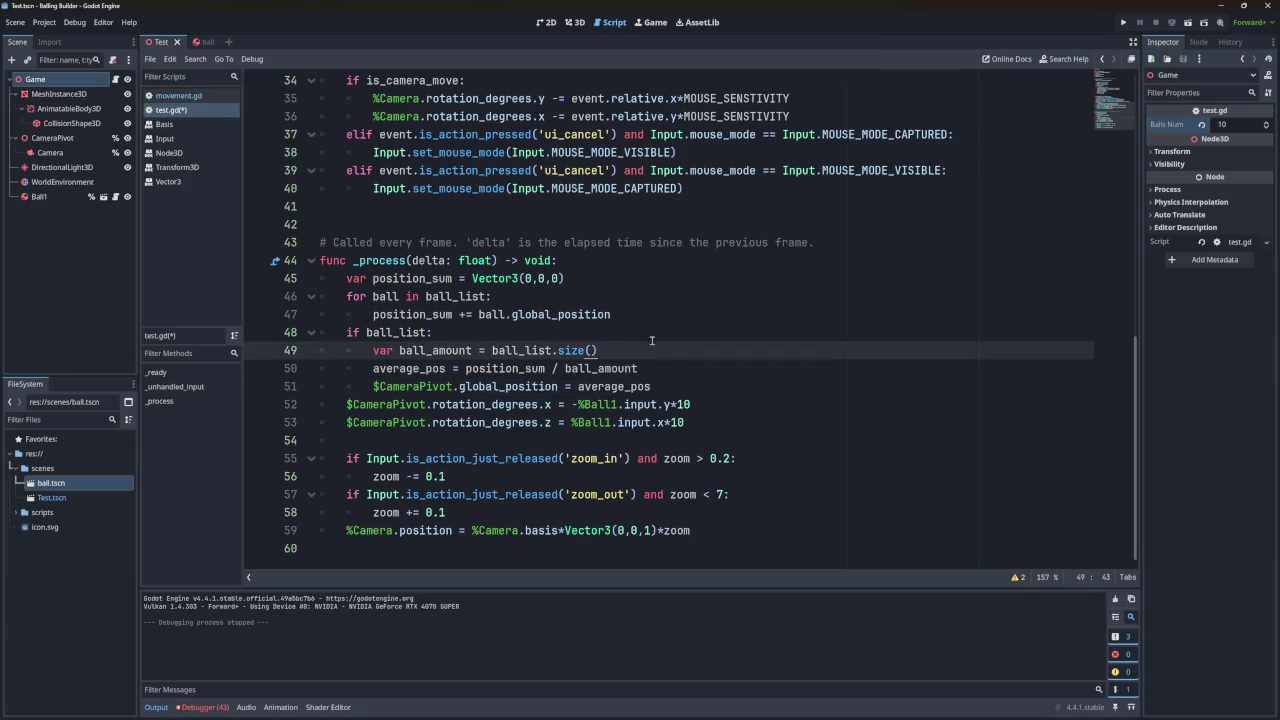
Review the floor/fmod grid formulas on lines 20–21 and the balls_num ceil on line 14.
scroll(651, 337, "up", 10)
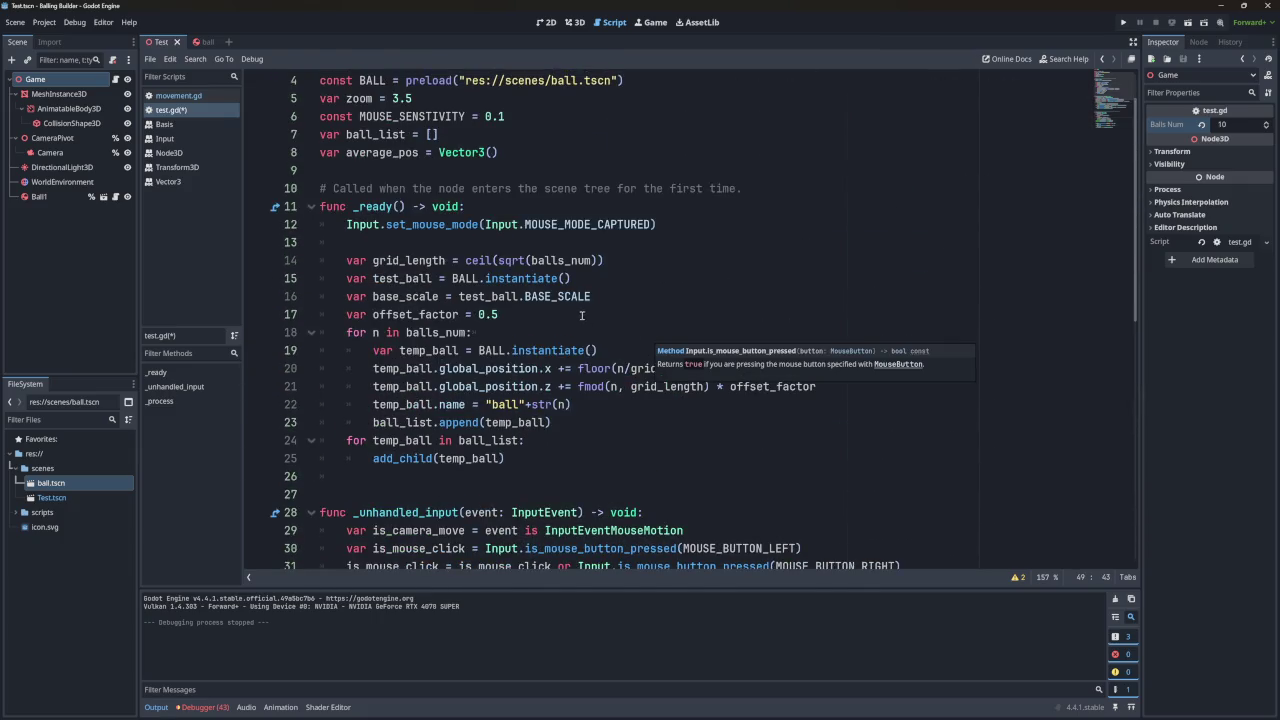
double_click(541, 369)
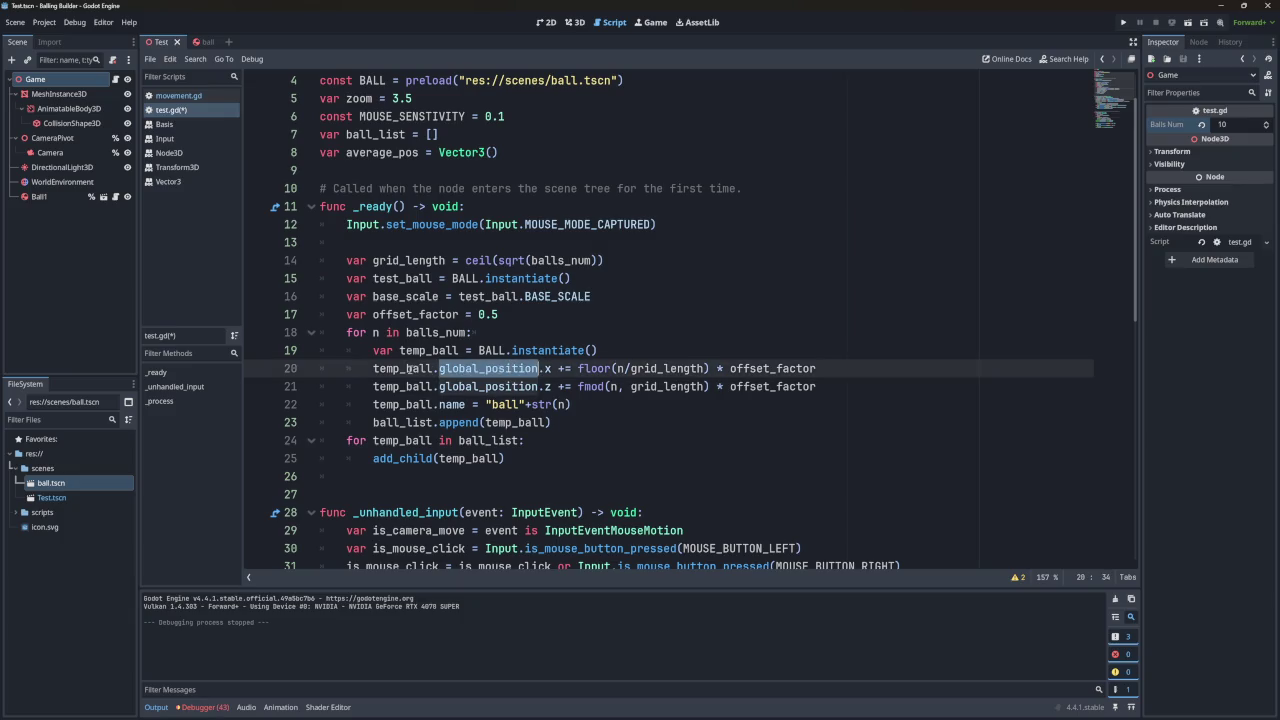
double_click(515, 387)
left_click(466, 386)
left_click(577, 368)
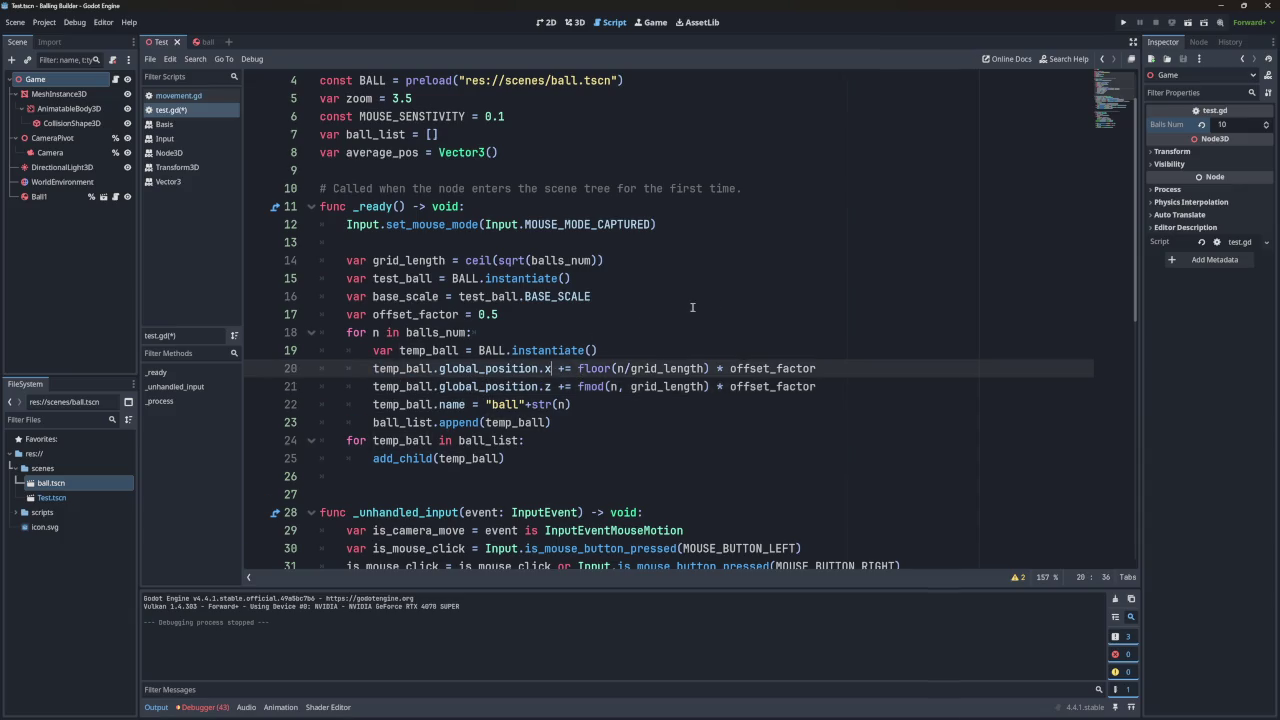
double_click(596, 368)
double_click(591, 386)
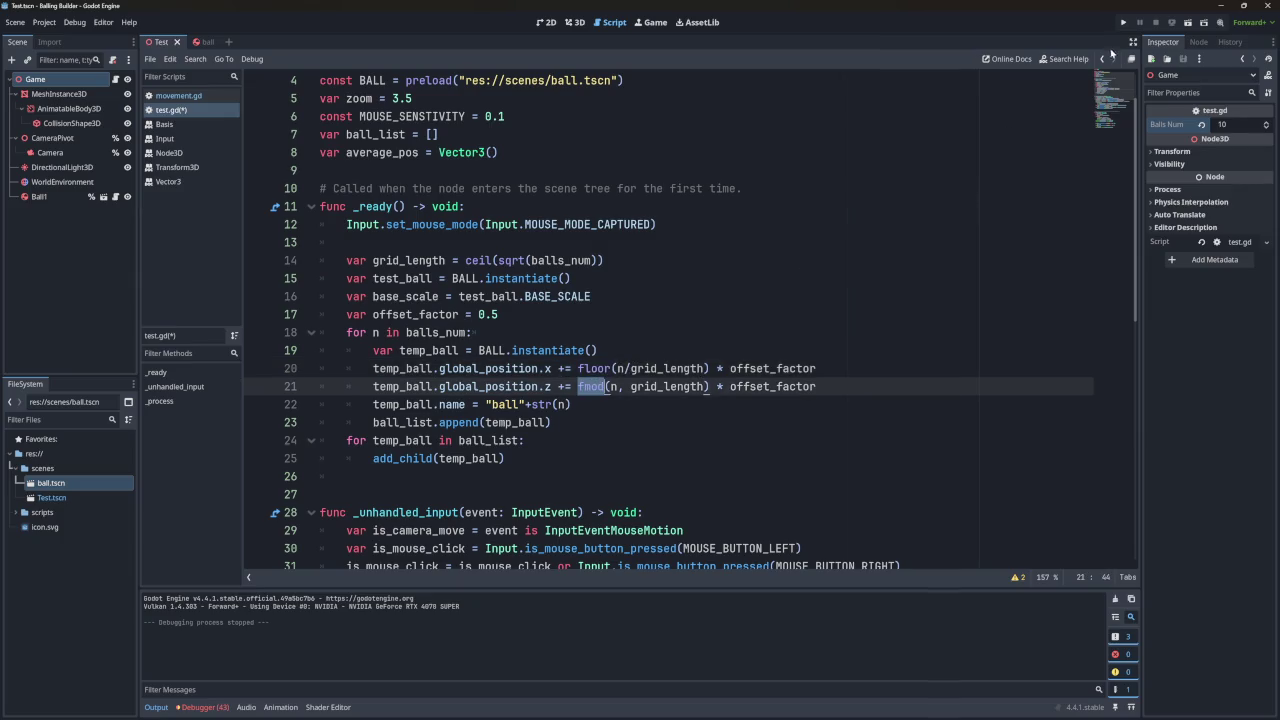
double_click(668, 368)
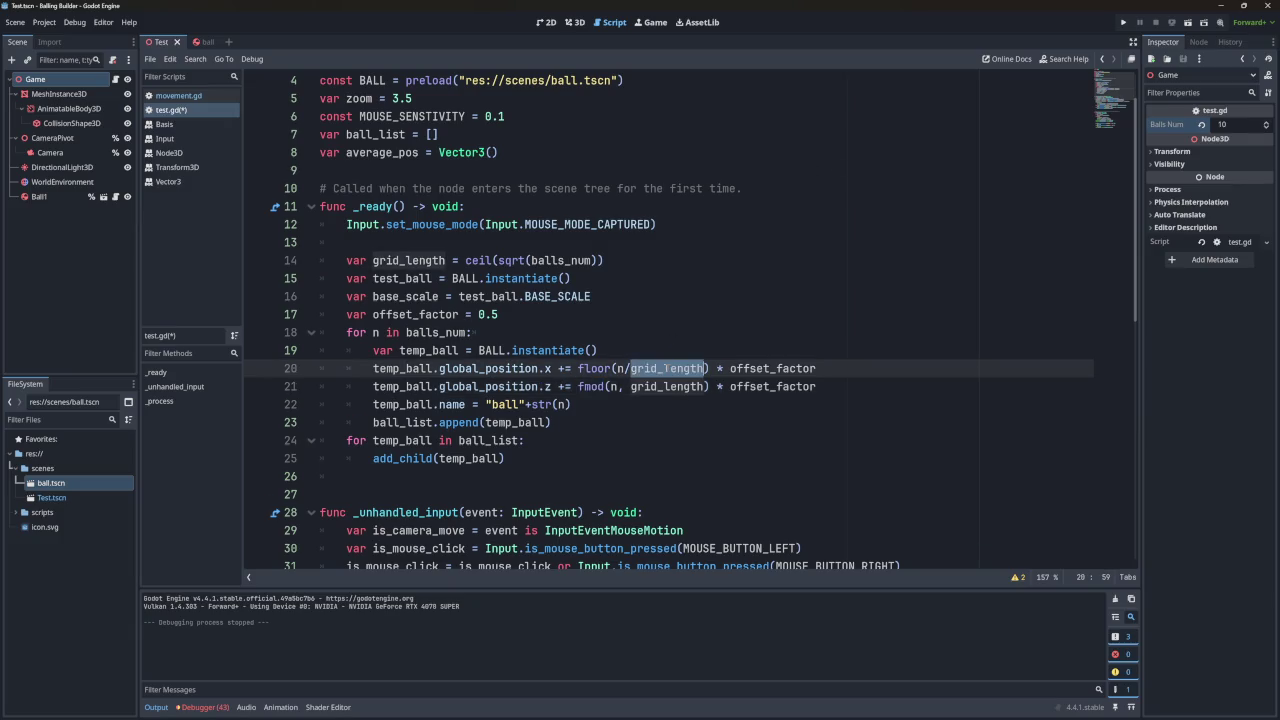
left_click(492, 260)
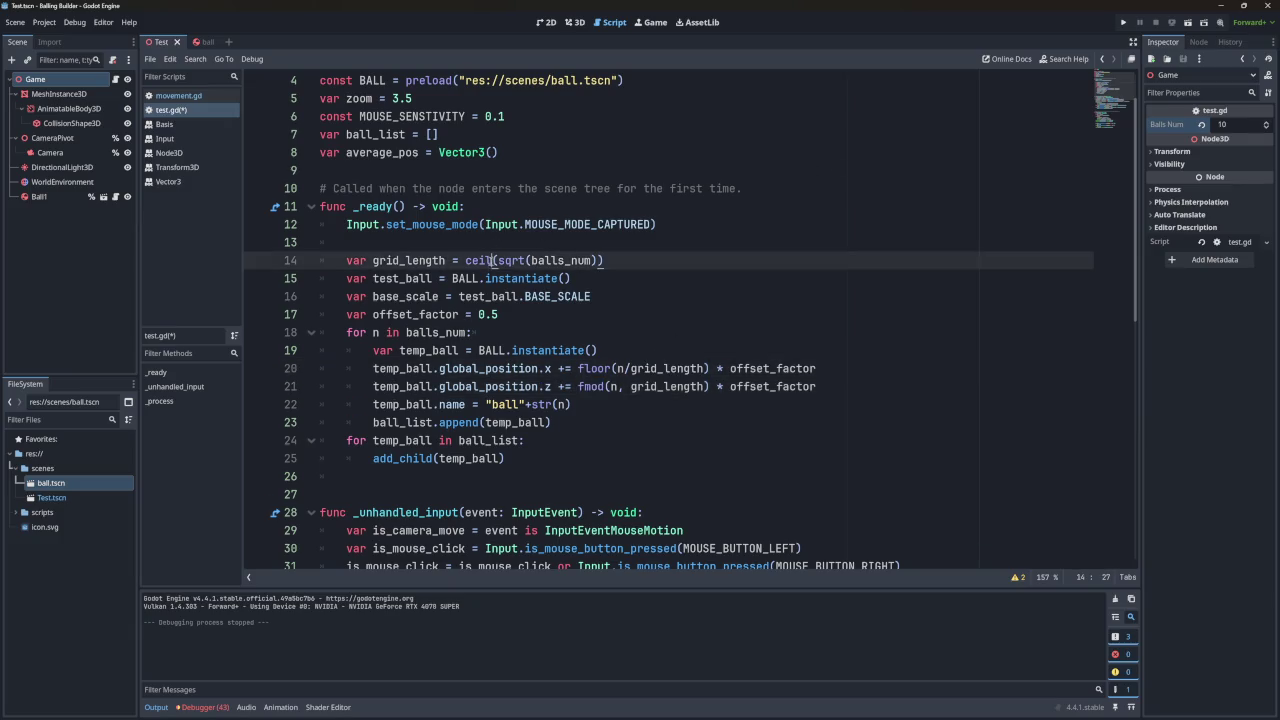
double_click(560, 260)
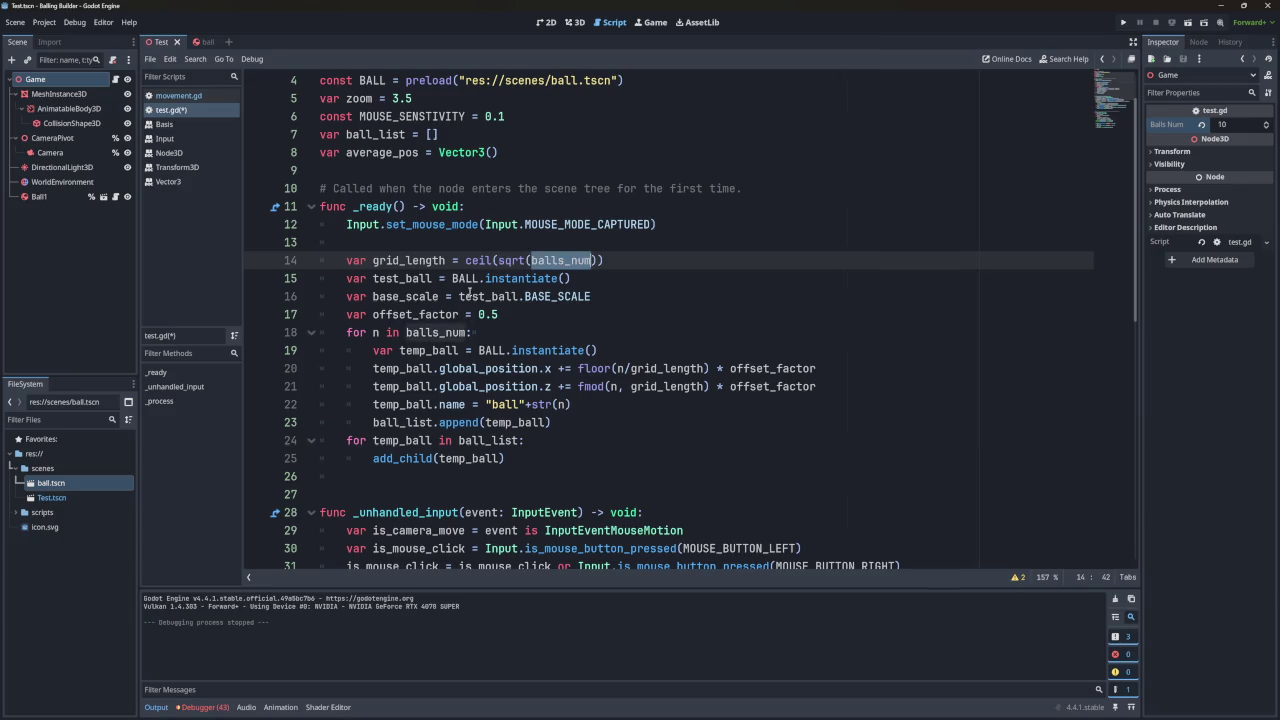
double_click(592, 368)
double_click(772, 368)
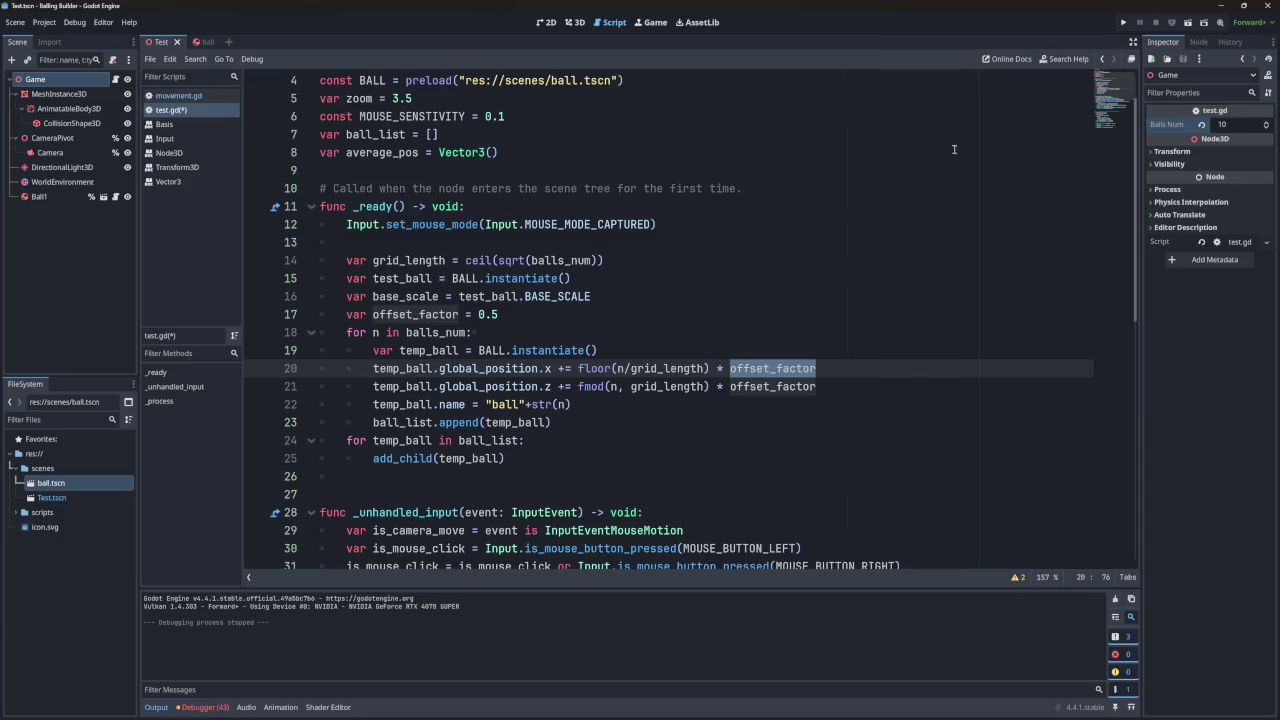
Test-run the ball grid, then delete the z axis letter on line 21.
left_click(1123, 22)
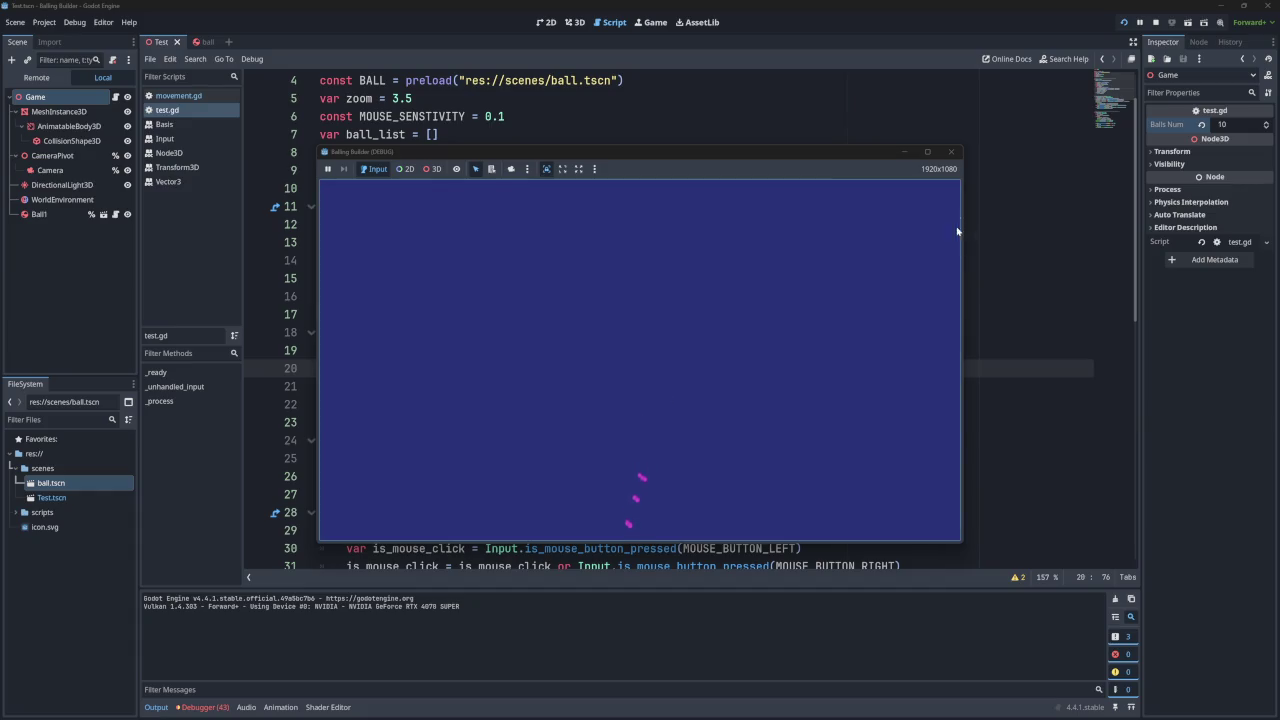
left_click(953, 154)
left_click(552, 386)
key("BackSpace")
type("c")
key("BackSpace")
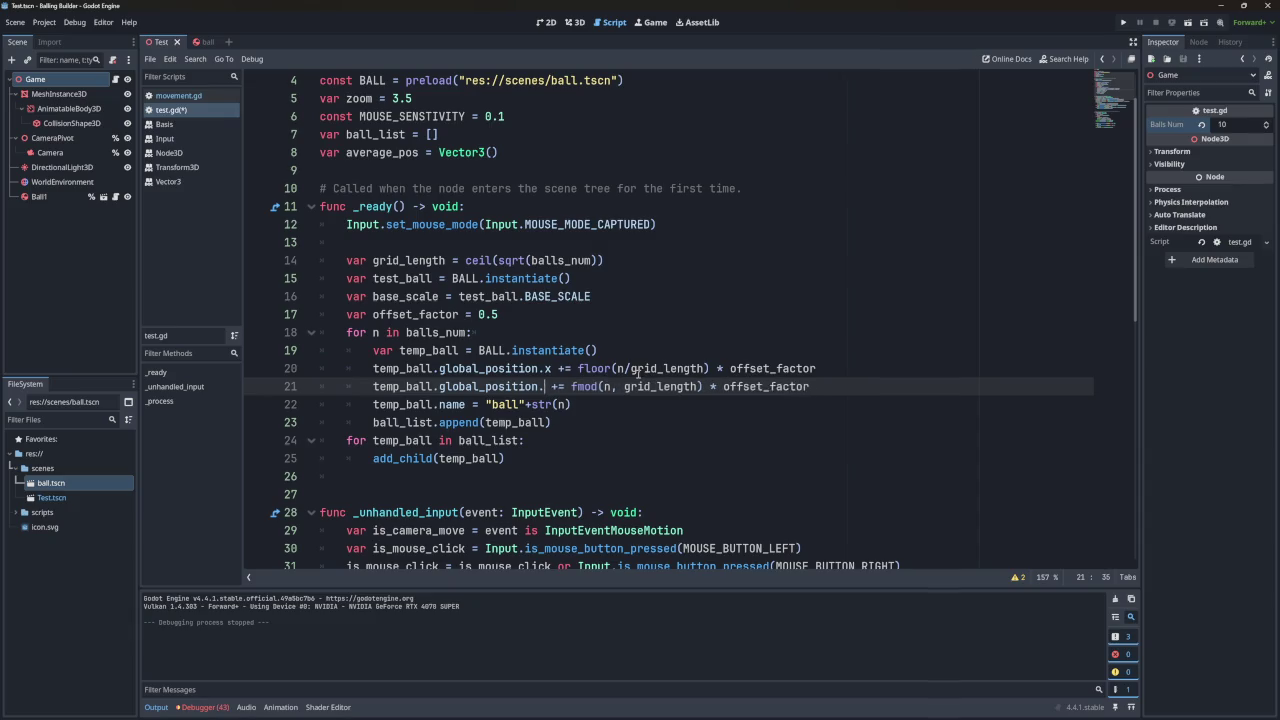
Set line 21's offset axis to y and run the game twice to check the scattered balls.
type("y")
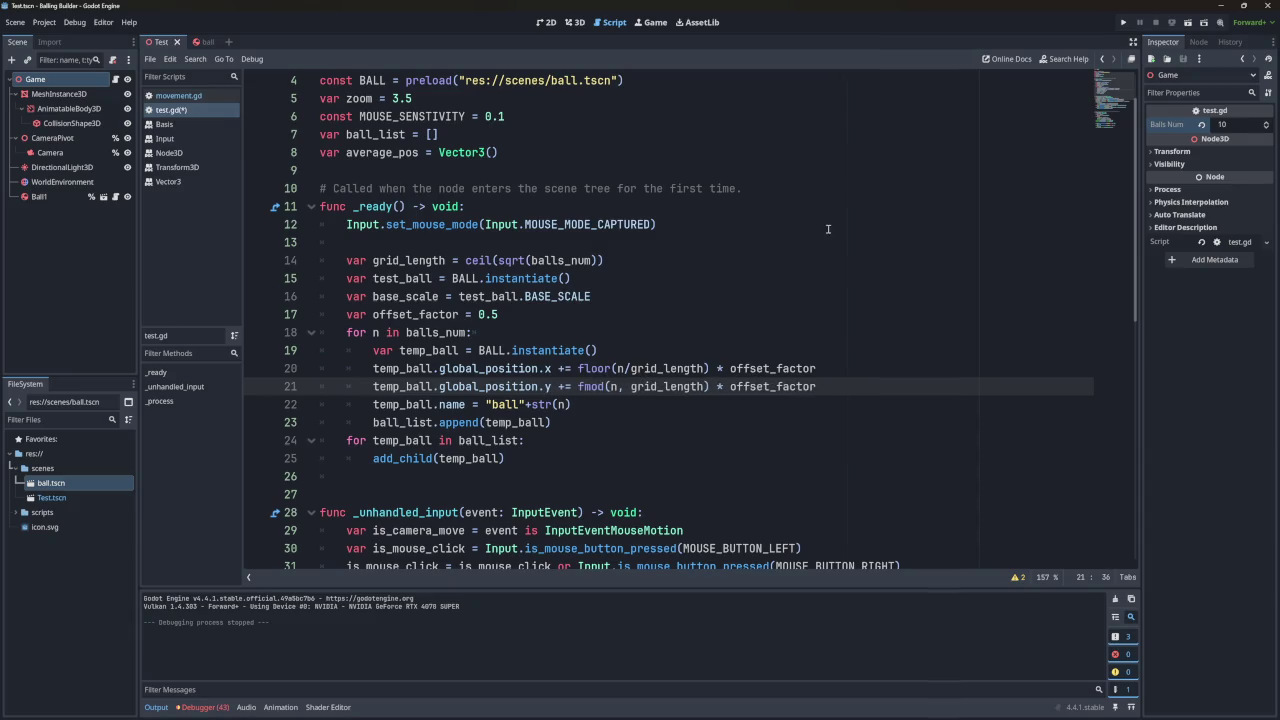
left_click(1123, 22)
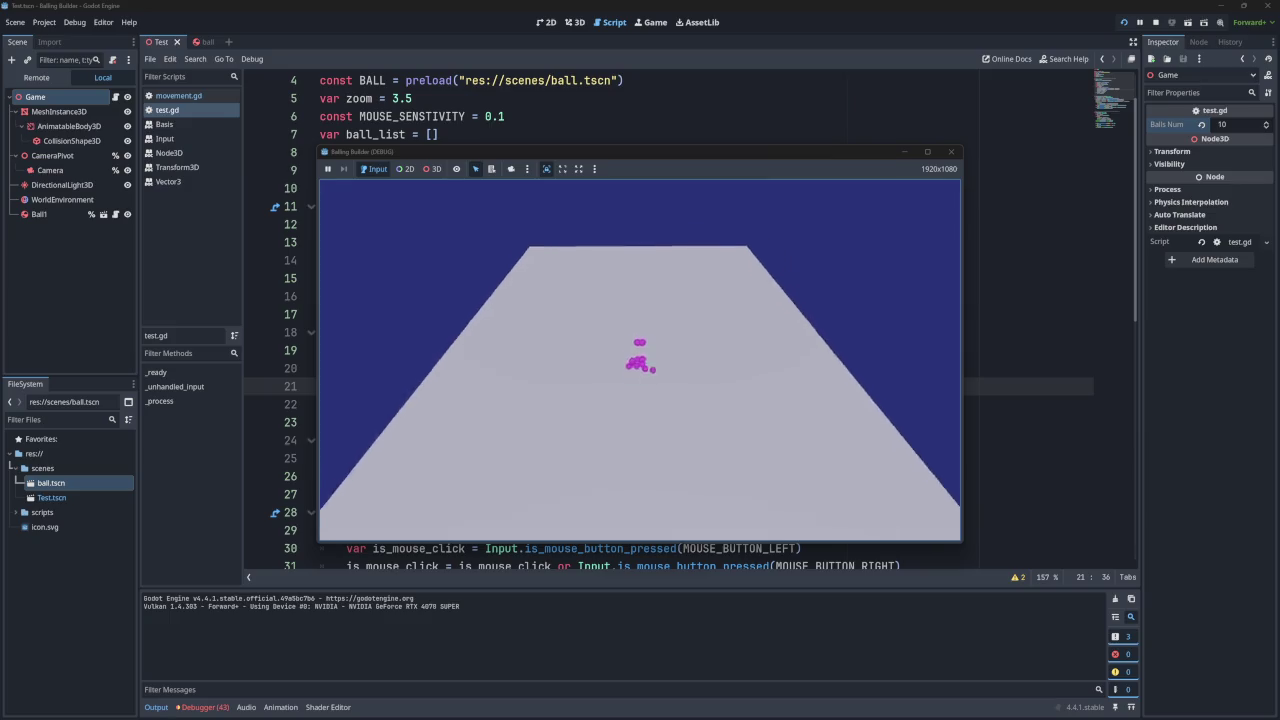
left_click(951, 153)
left_click(1123, 22)
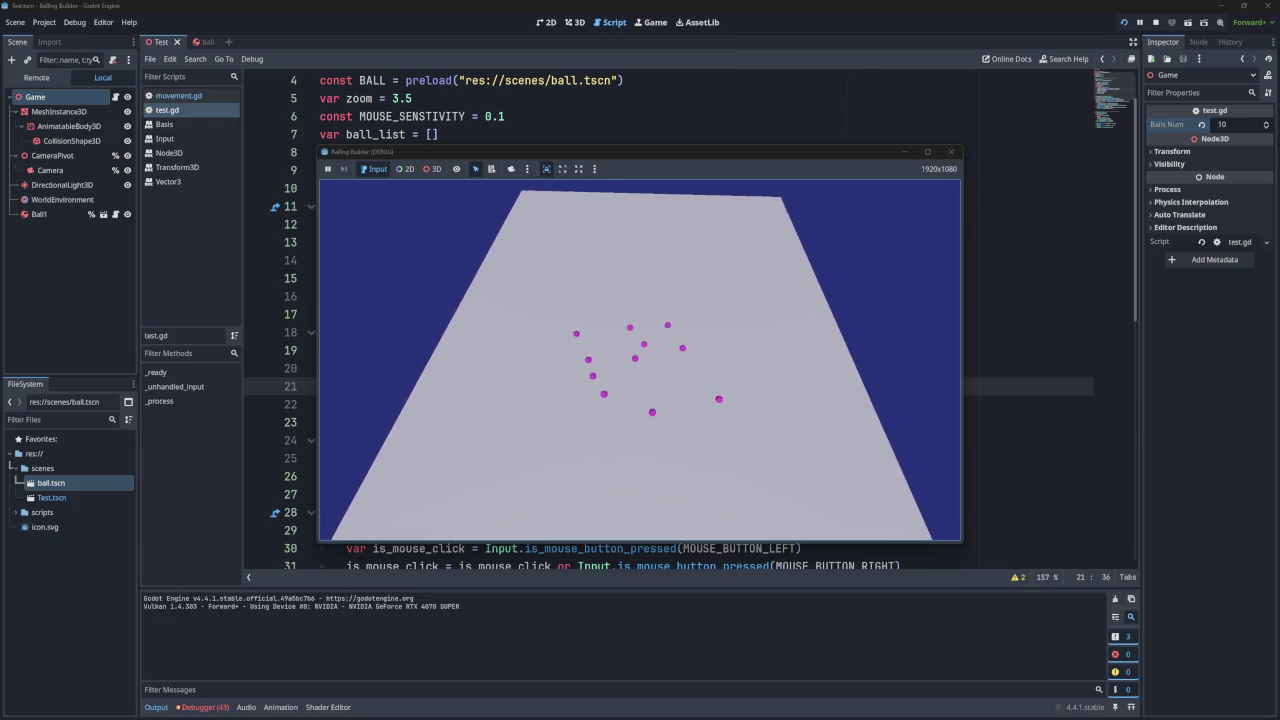
left_click(951, 153)
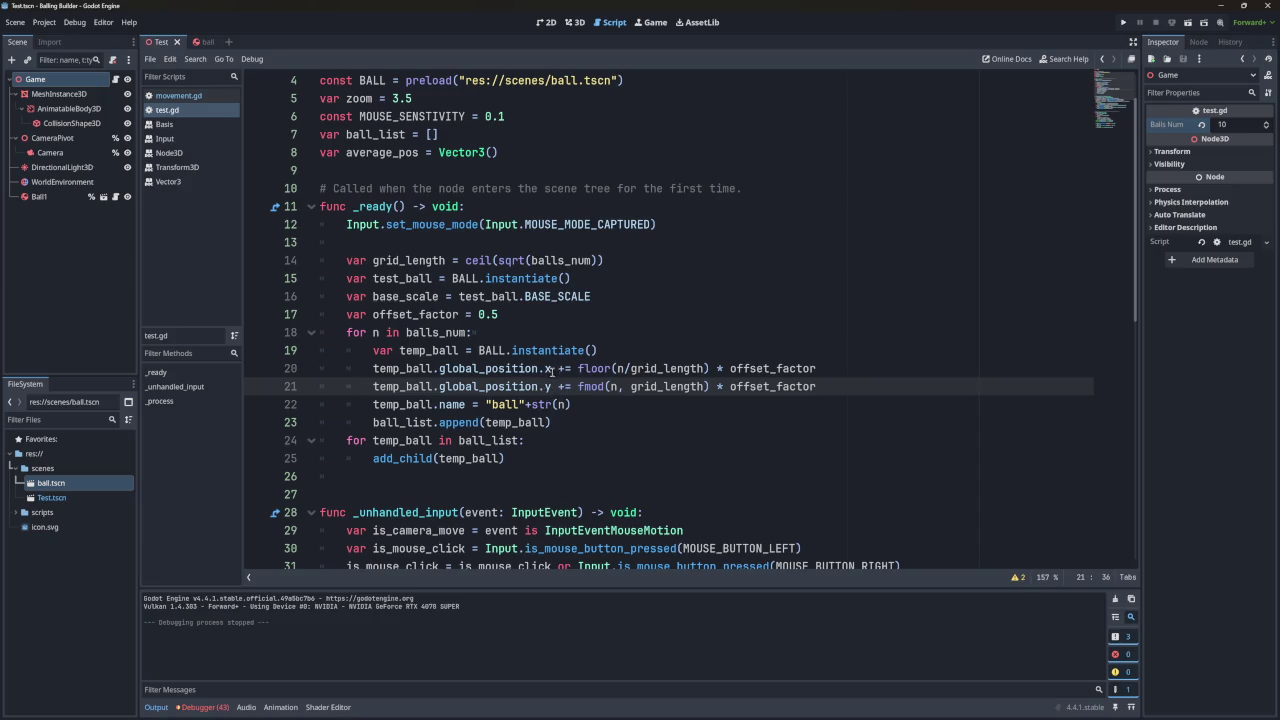
Copy the temp_ball.global_position.y expression from line 21 and open a new line above it.
left_click(840, 387)
left_click_drag(551, 387, 373, 387)
key("ctrl+c")
left_click(818, 369)
key("Return")
Add a 'temp_ball.global_position.y = 10.' line and switch the following line's axis to z.
key("ctrl+v")
type("y")
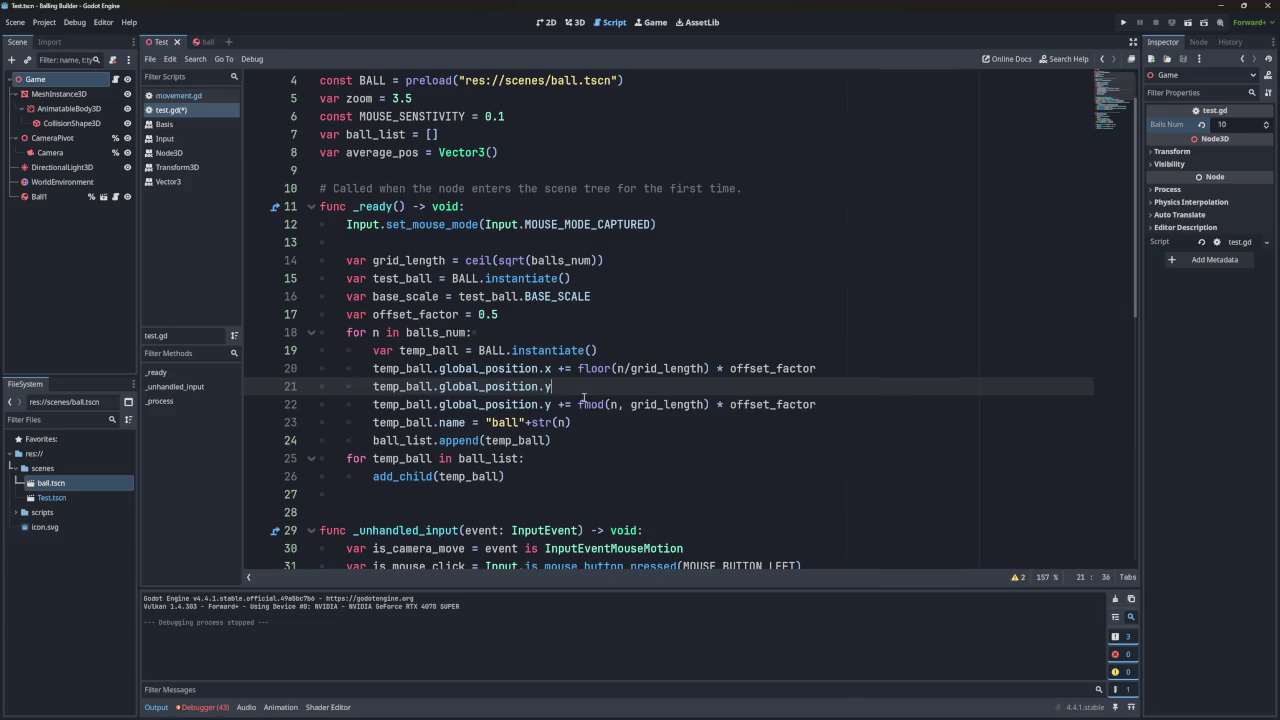
type(" = 0")
key("BackSpace")
type("1")
type("0.2")
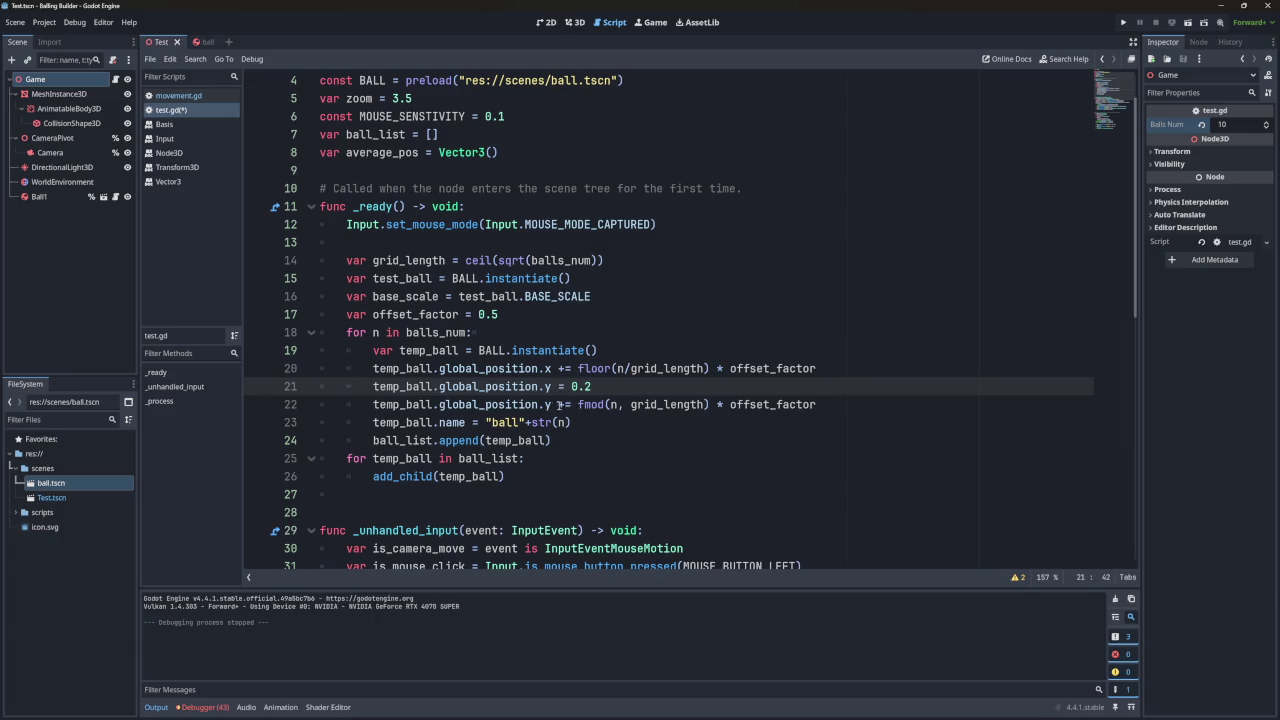
left_click(558, 404)
key("BackSpace")
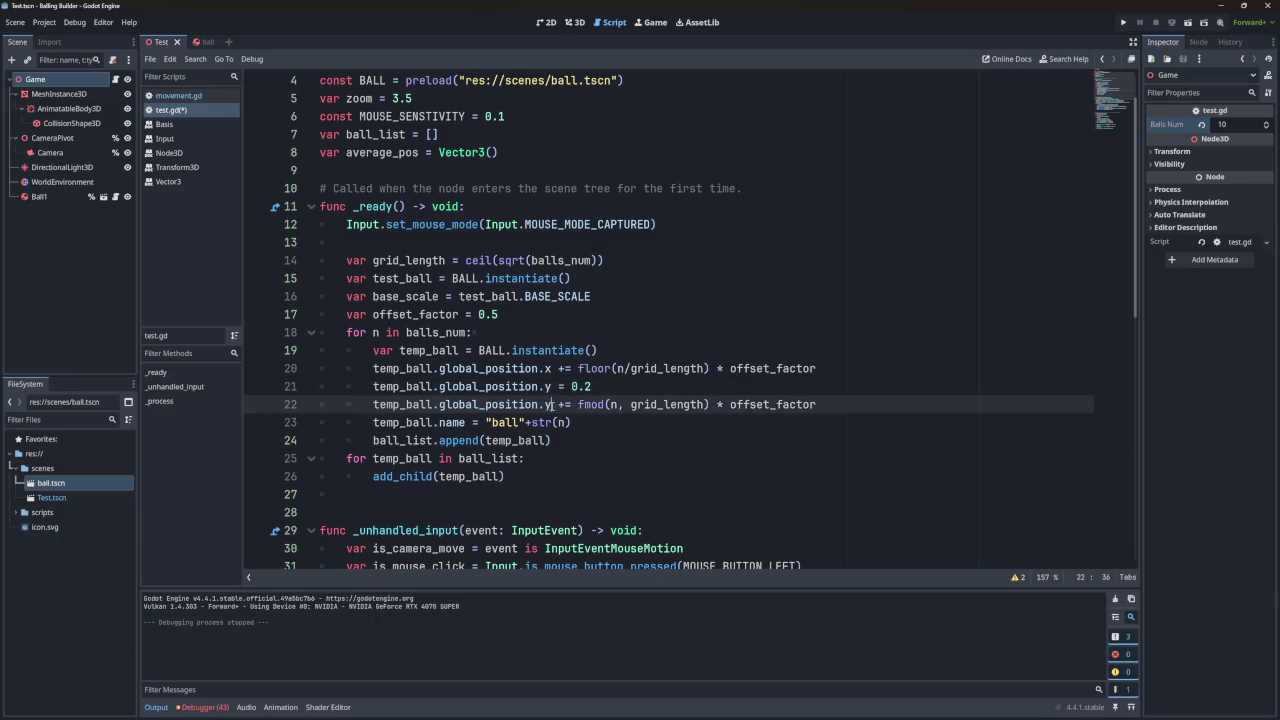
type("c")
key("BackSpace")
type("z")
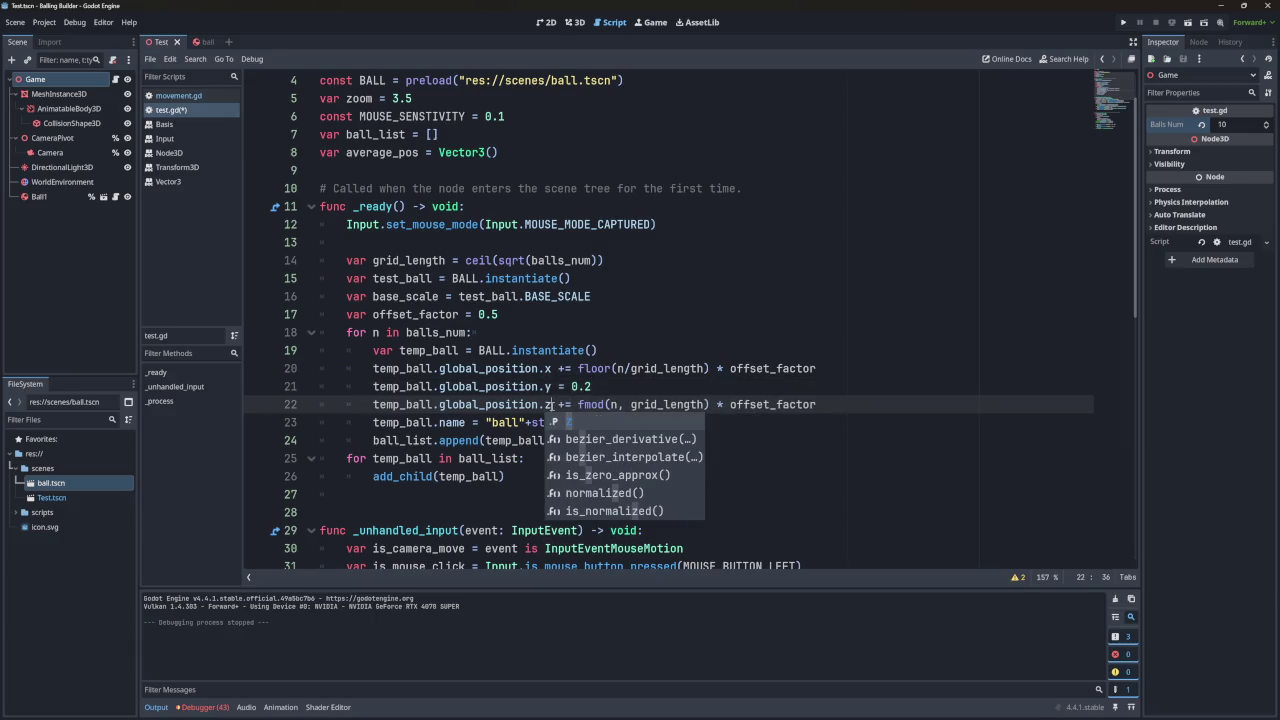
Test-run the game, correcting the spawn height to 10 between runs.
left_click(1123, 22)
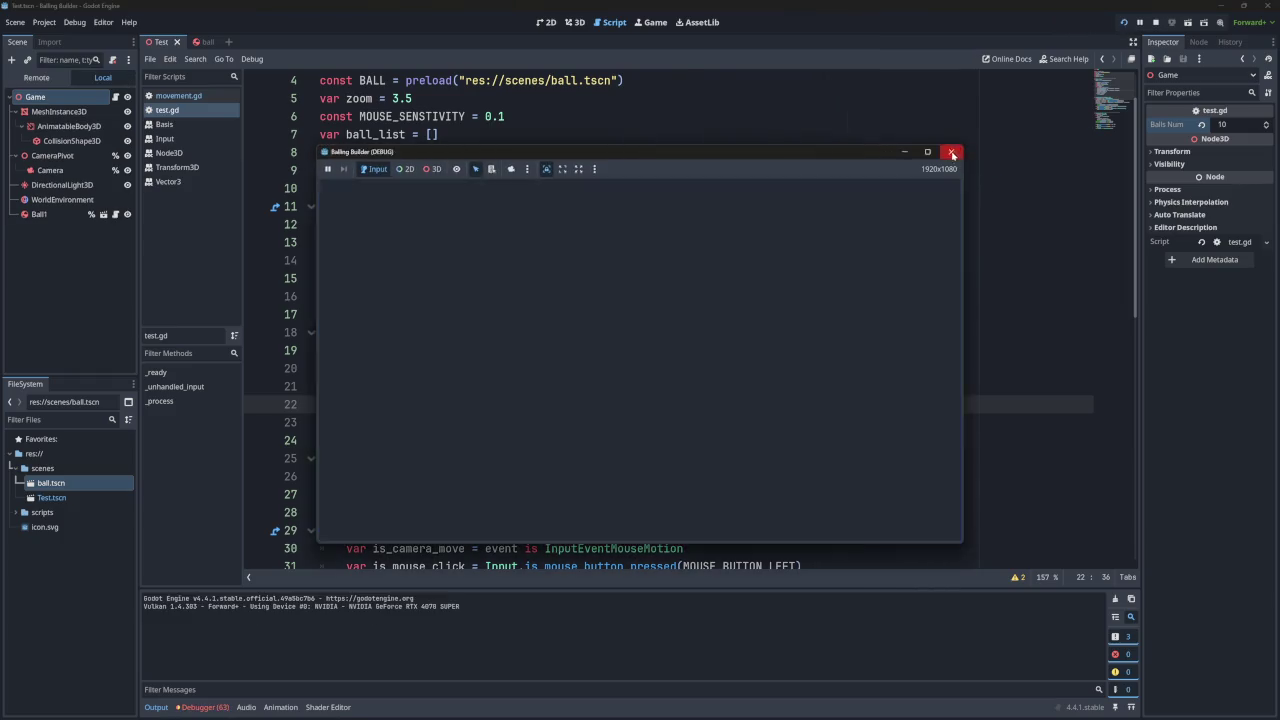
left_click(951, 151)
left_click(680, 390)
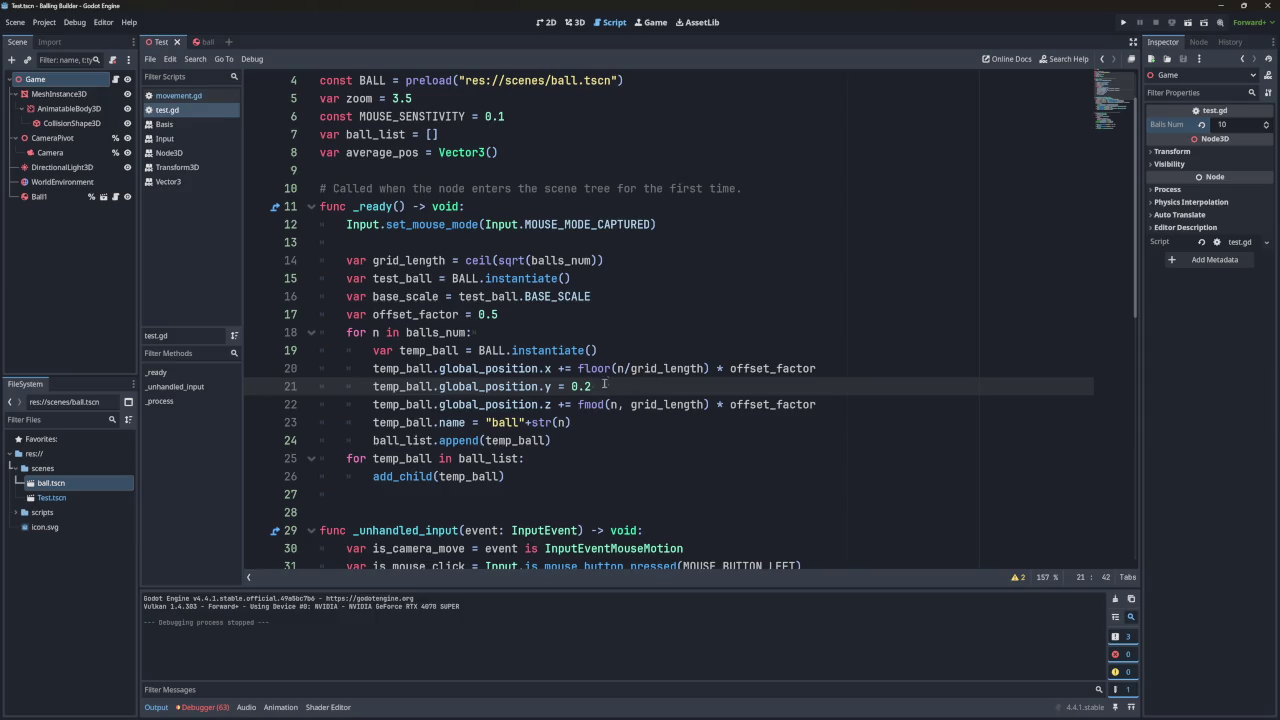
left_click(1123, 22)
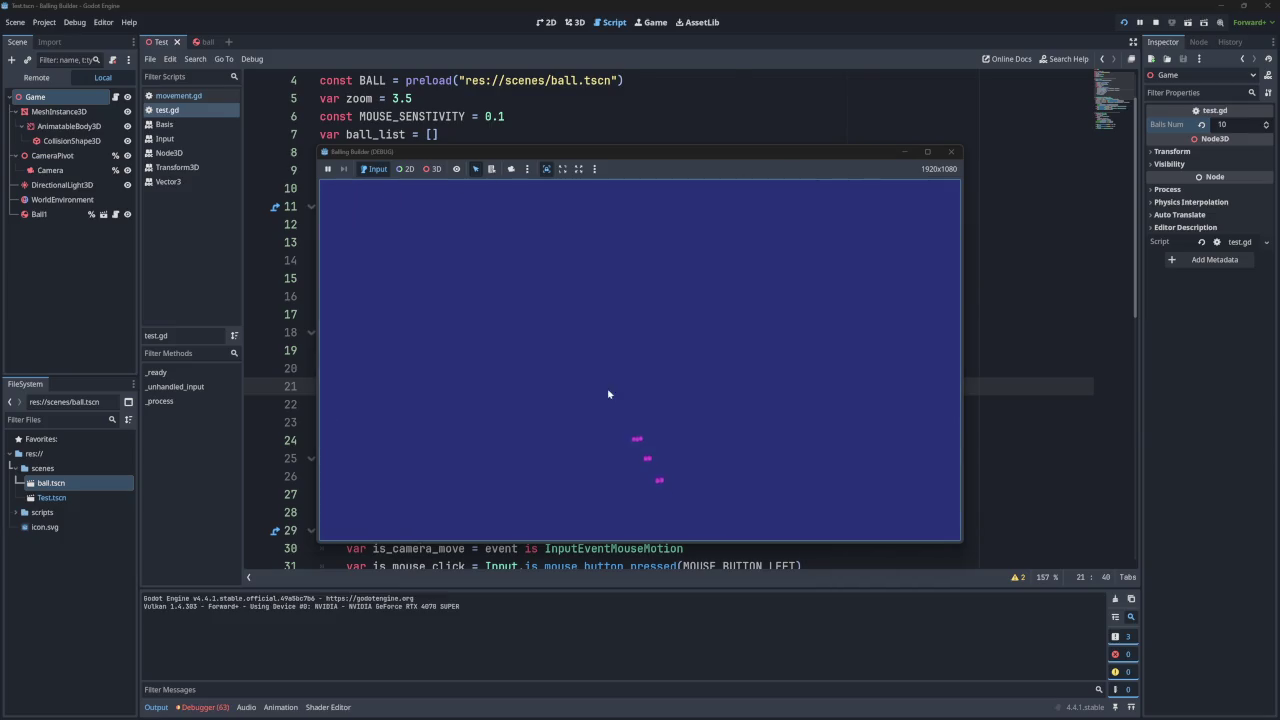
left_click(951, 151)
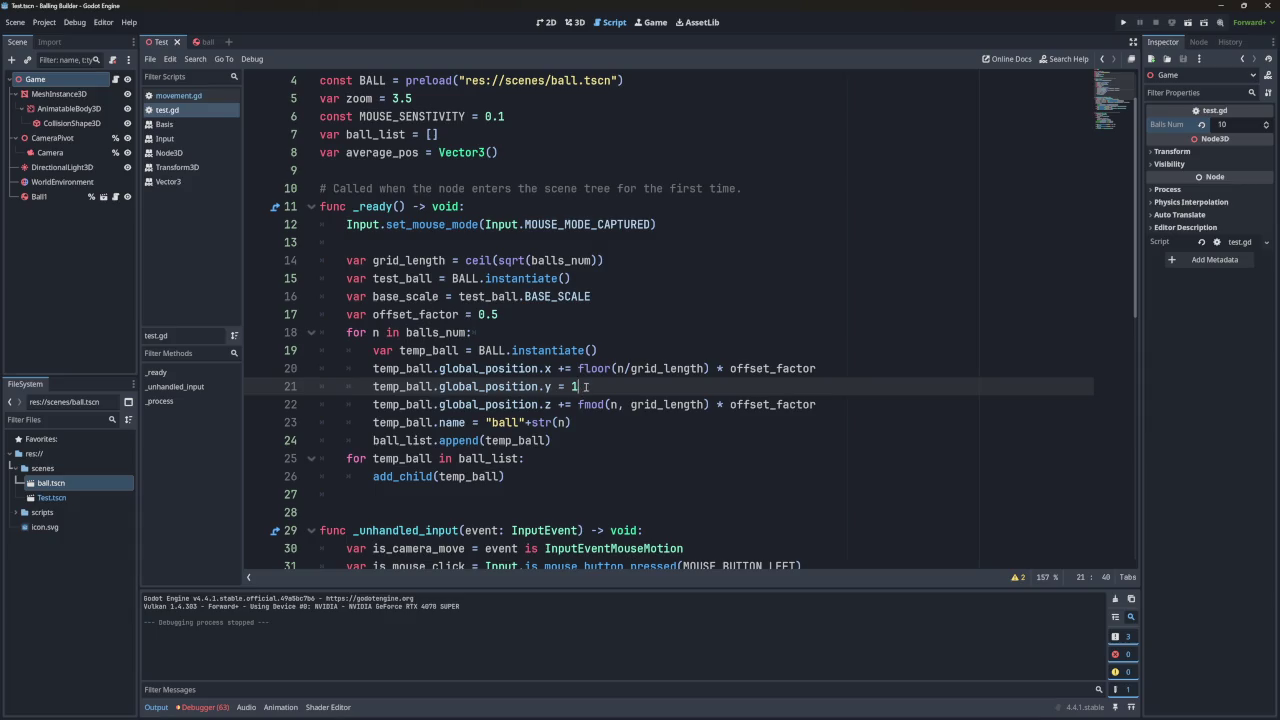
type("10")
left_click(1123, 22)
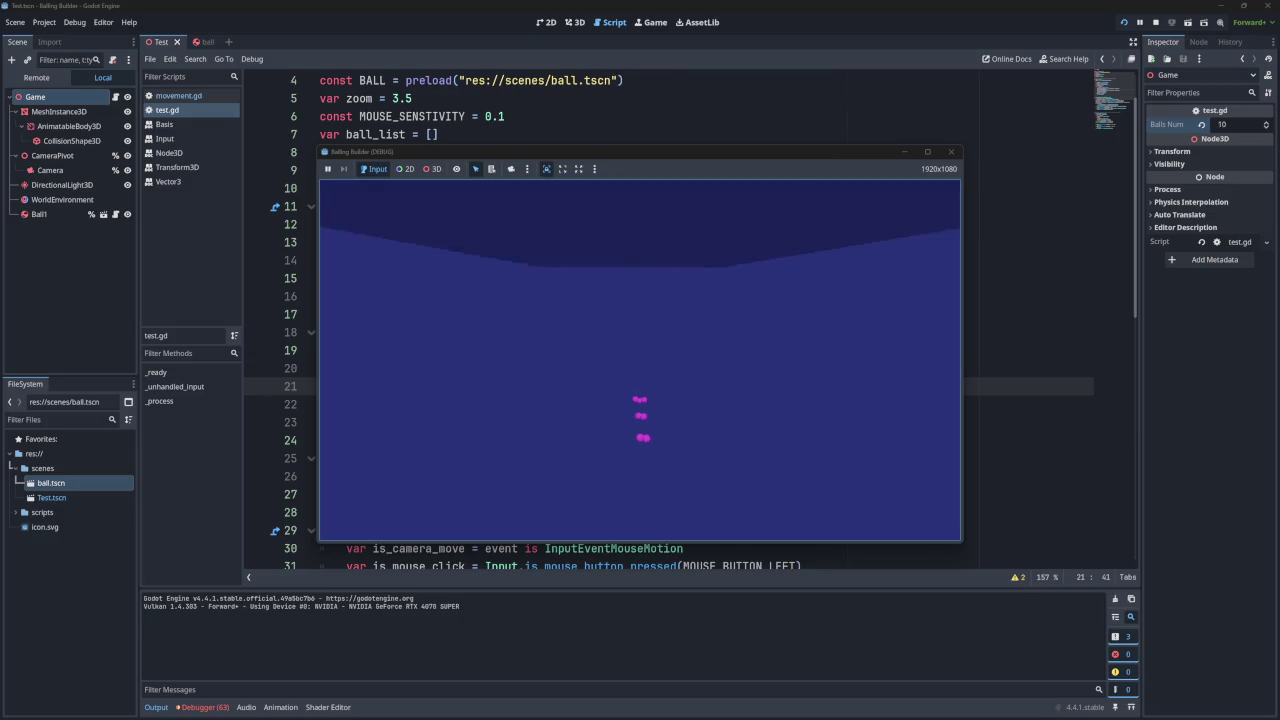
left_click(951, 151)
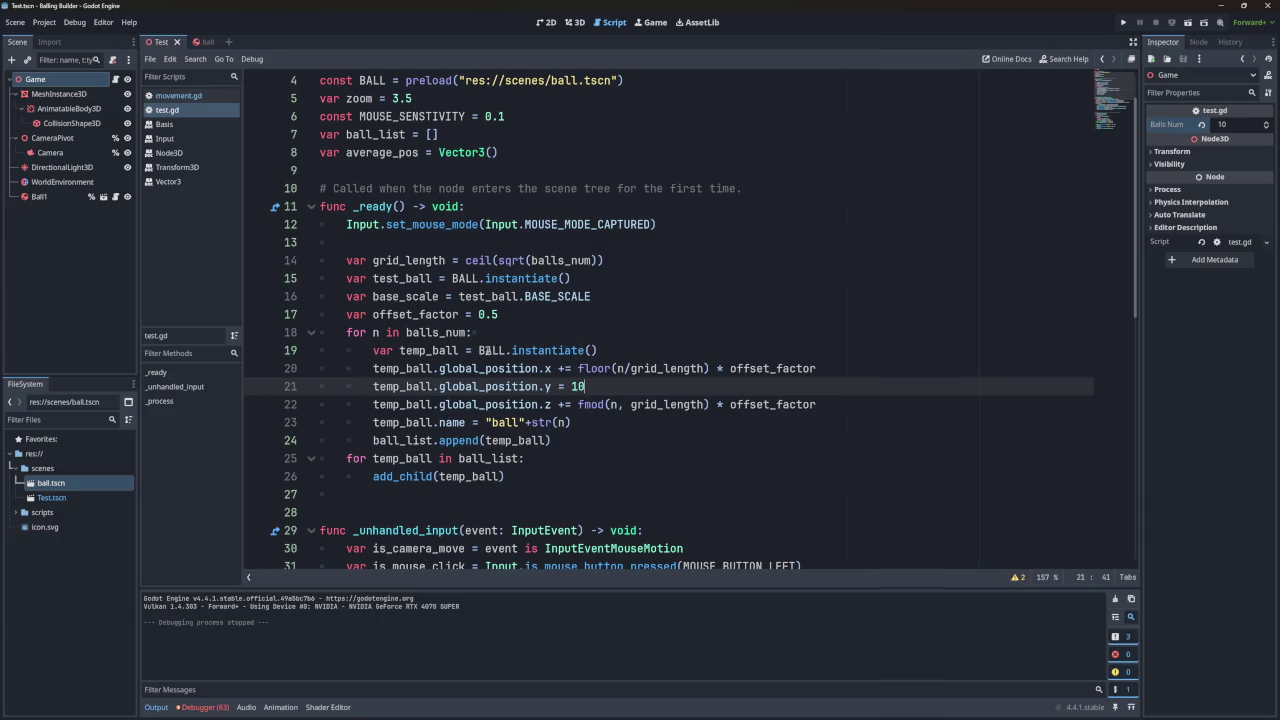
Change lines 20–22 from global_position to local position and save the script.
mouse_move(484, 350)
double_click(485, 386)
left_click(485, 386)
key("BackSpace")
key("BackSpace")
key("BackSpace")
key("ctrl+s")
left_click_drag(485, 368, 439, 368)
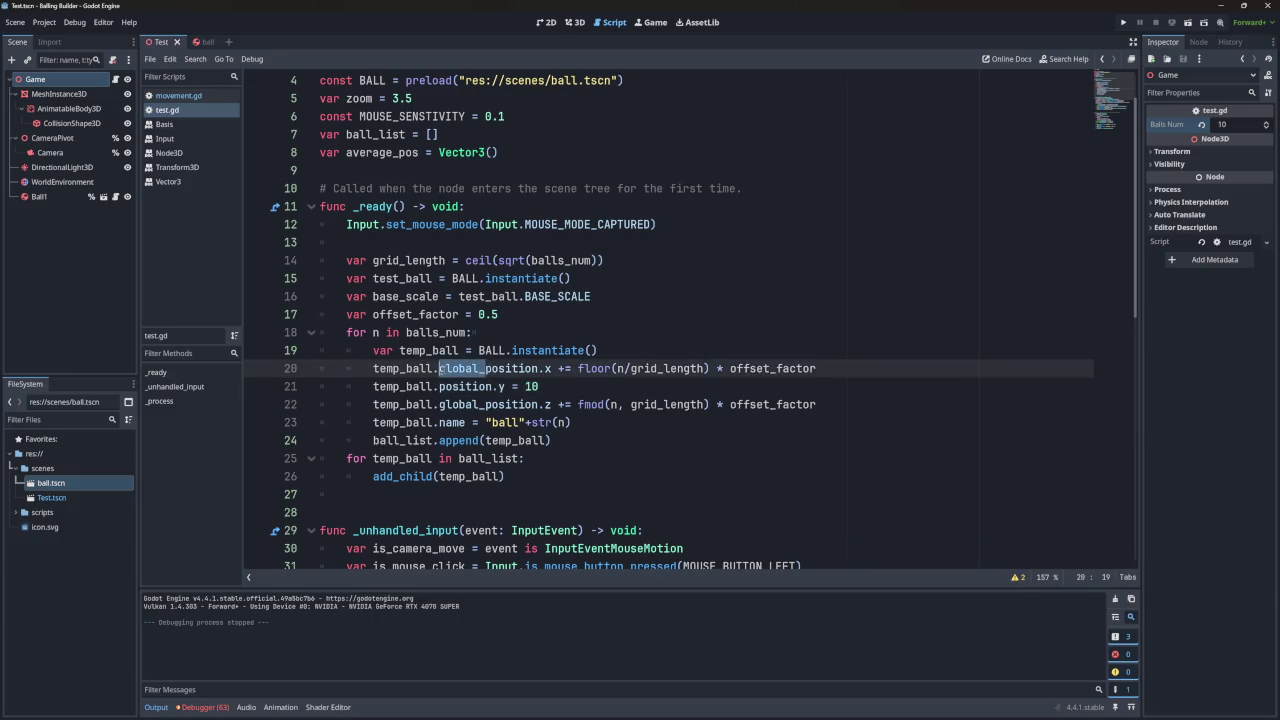
key("BackSpace")
left_click_drag(485, 404, 439, 404)
key("BackSpace")
Run the game, then lower line 21's spawn height to 0.1 and run again.
left_click(1123, 22)
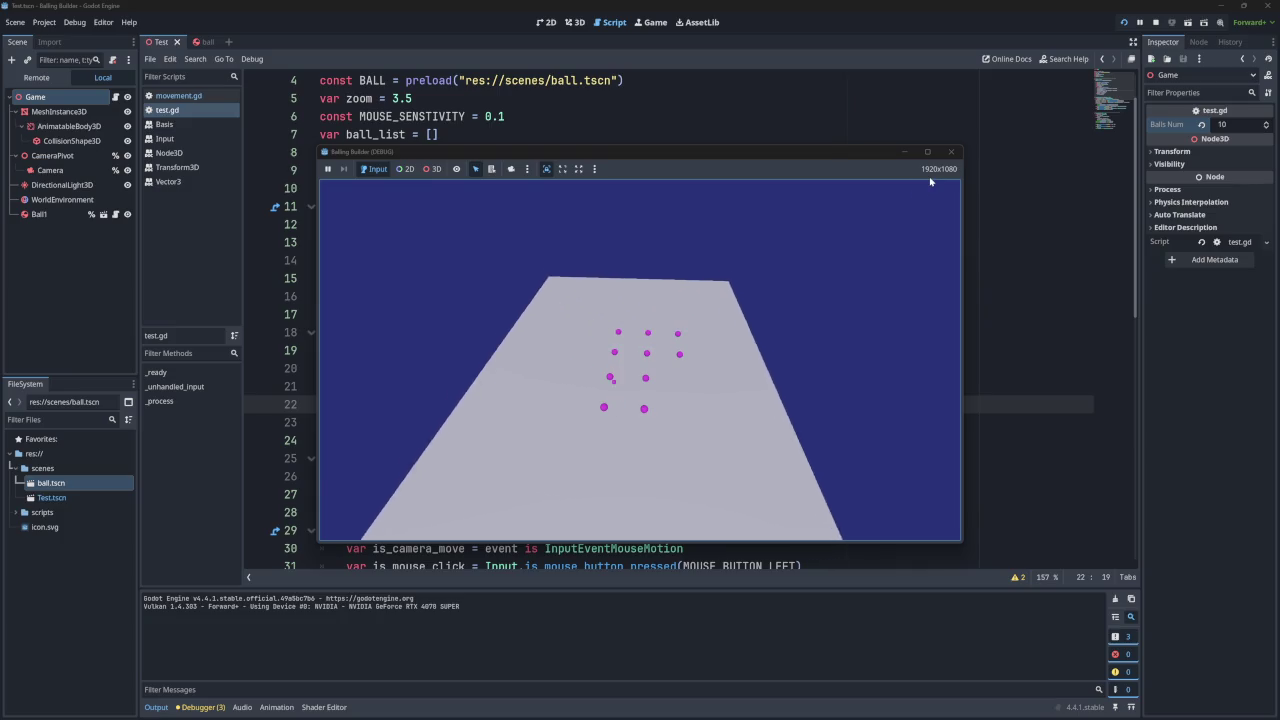
left_click(951, 152)
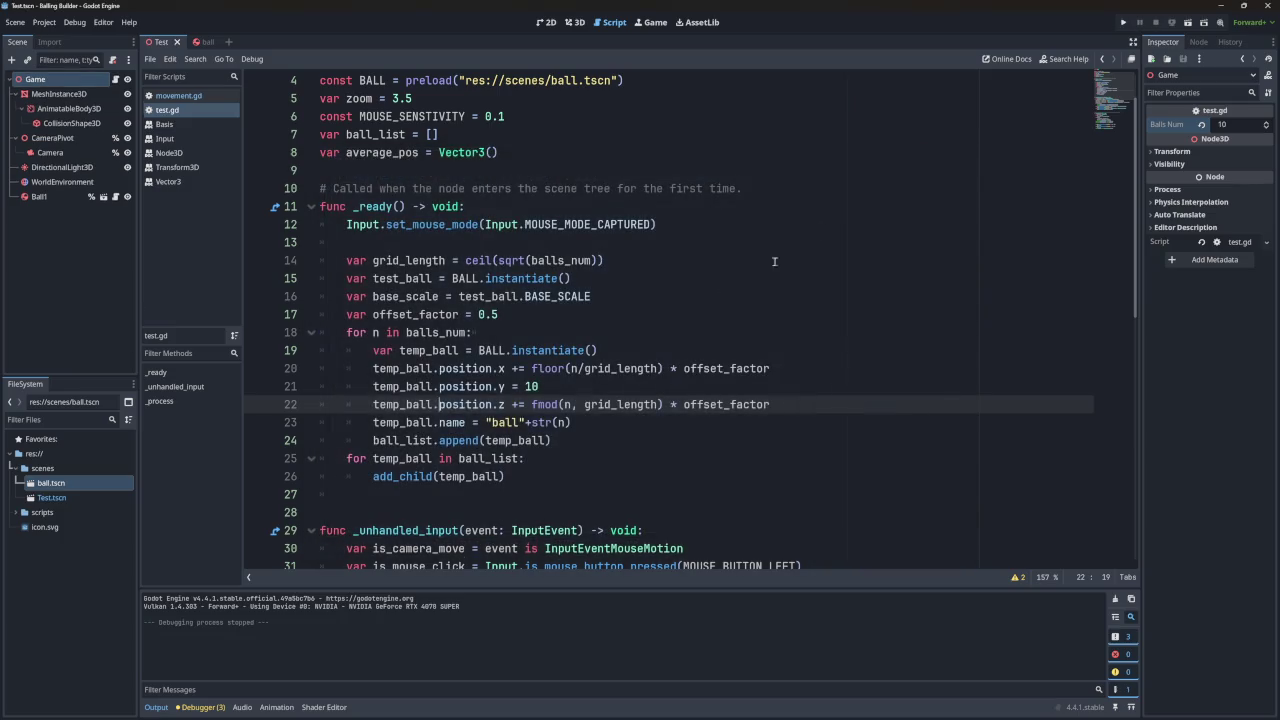
left_click(537, 386)
key("BackSpace")
key("BackSpace")
type("0.1")
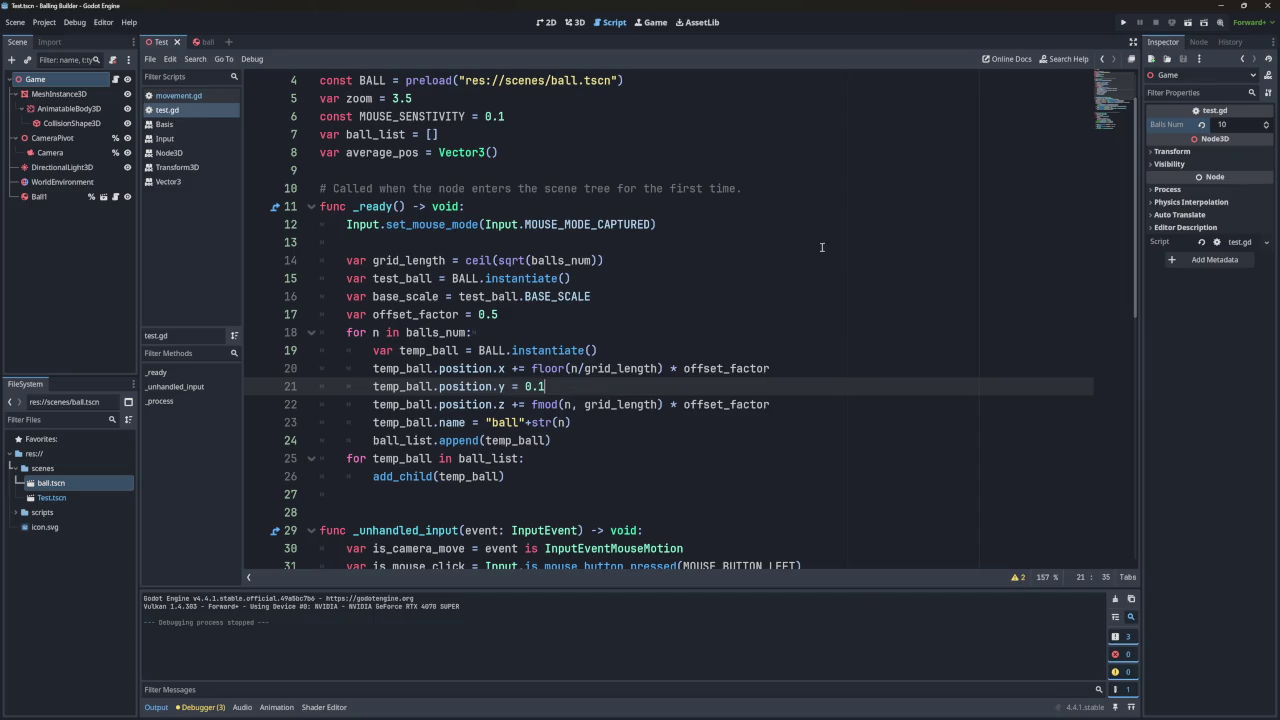
left_click(1123, 22)
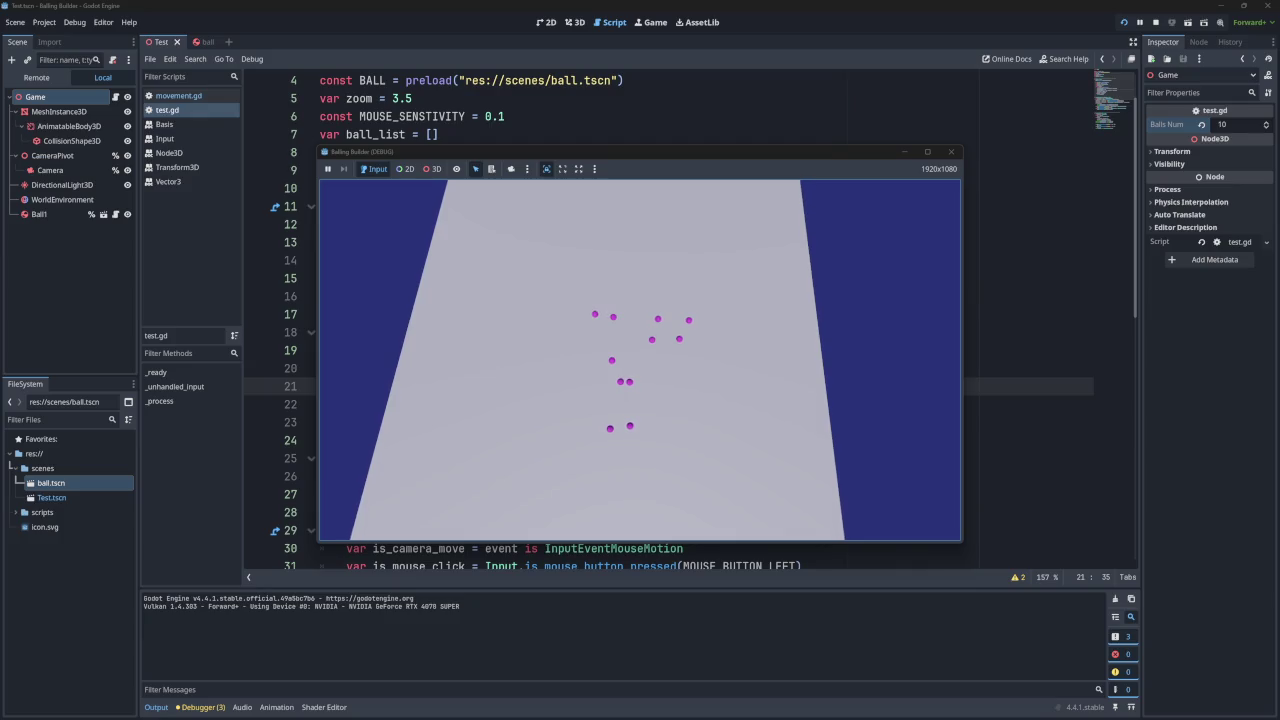
left_click(950, 151)
Set offset_factor on line 17 to 0.1 and run the game to check the tighter grid.
left_click(504, 314)
key("BackSpace")
type("1")
key("Return")
key("BackSpace")
key("BackSpace")
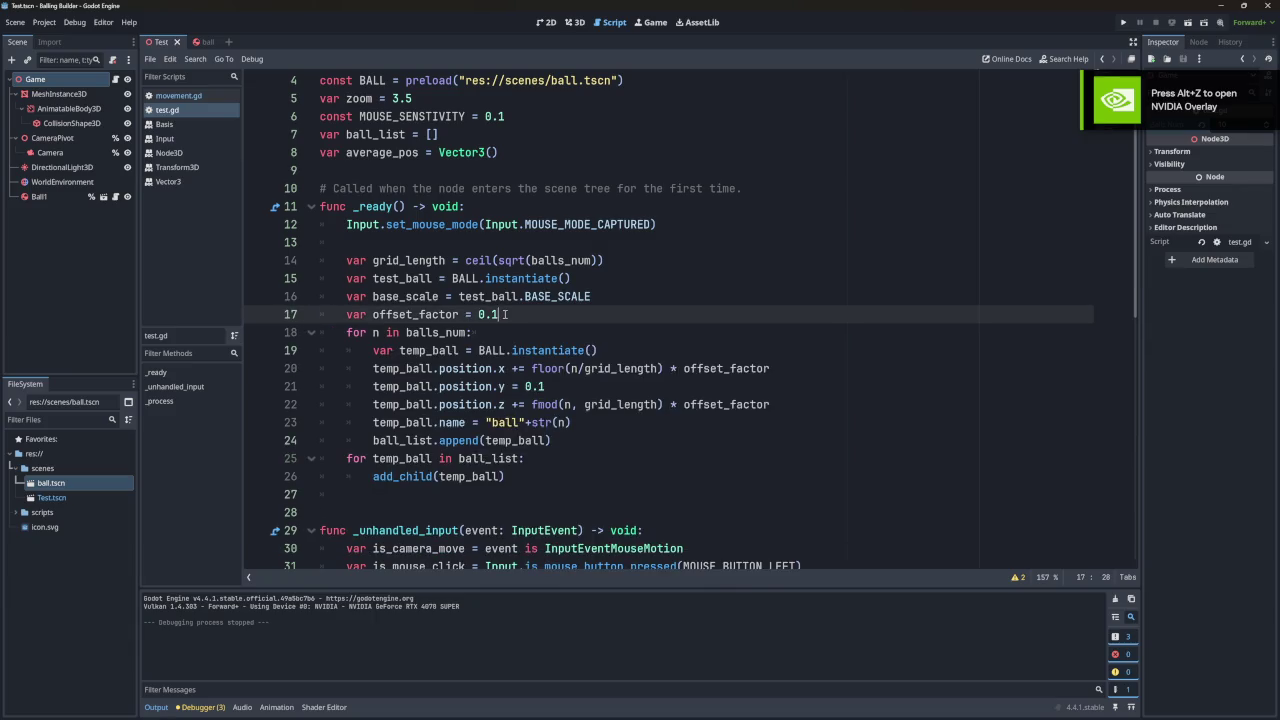
left_click(1123, 22)
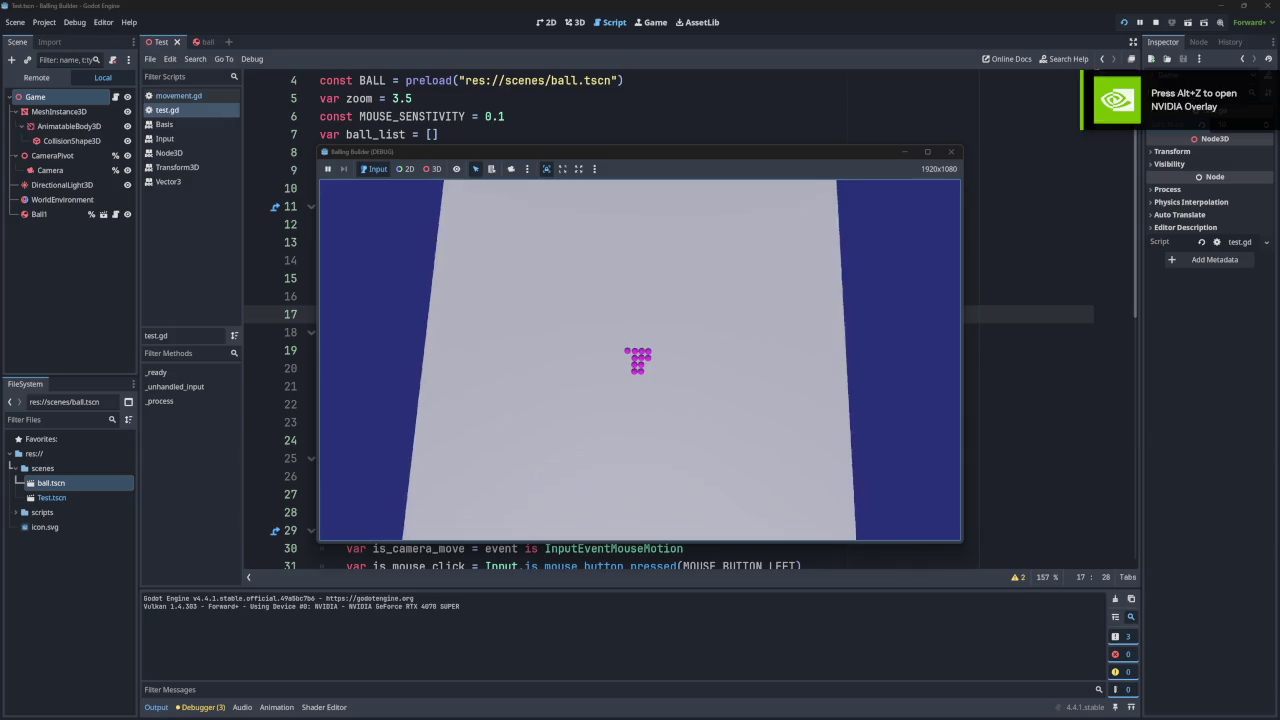
key("F8")
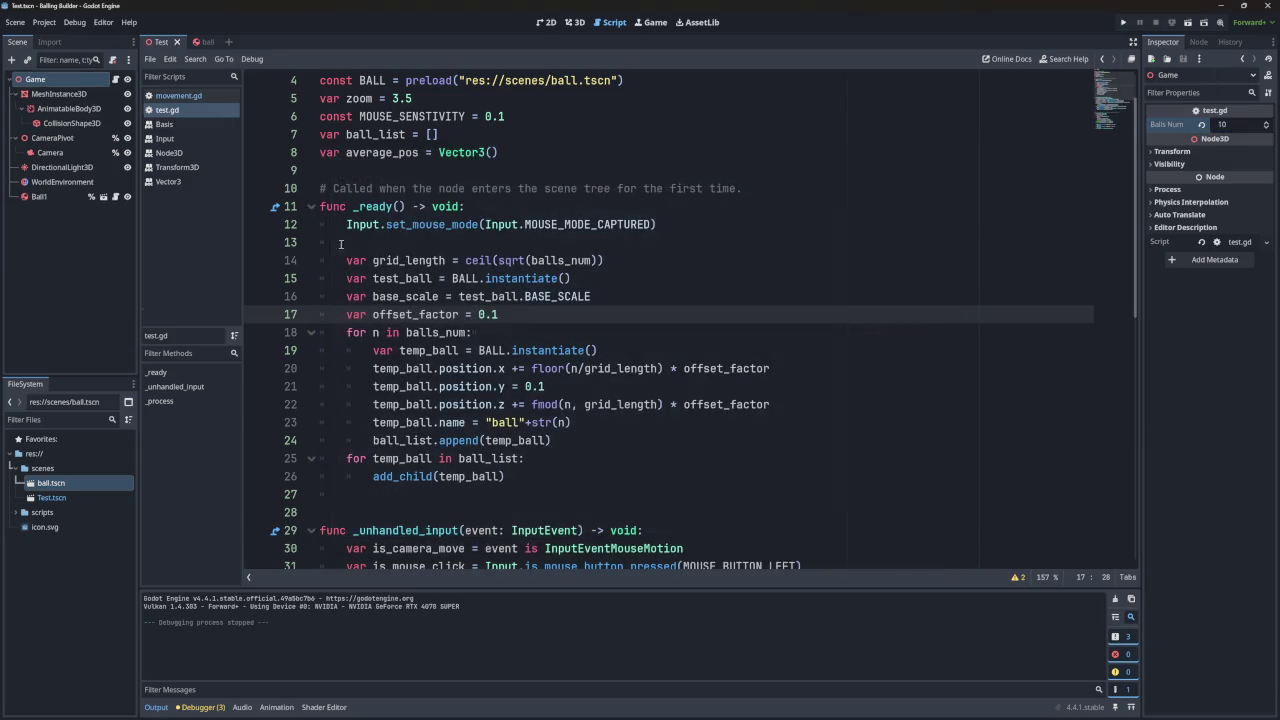
left_click(38, 196)
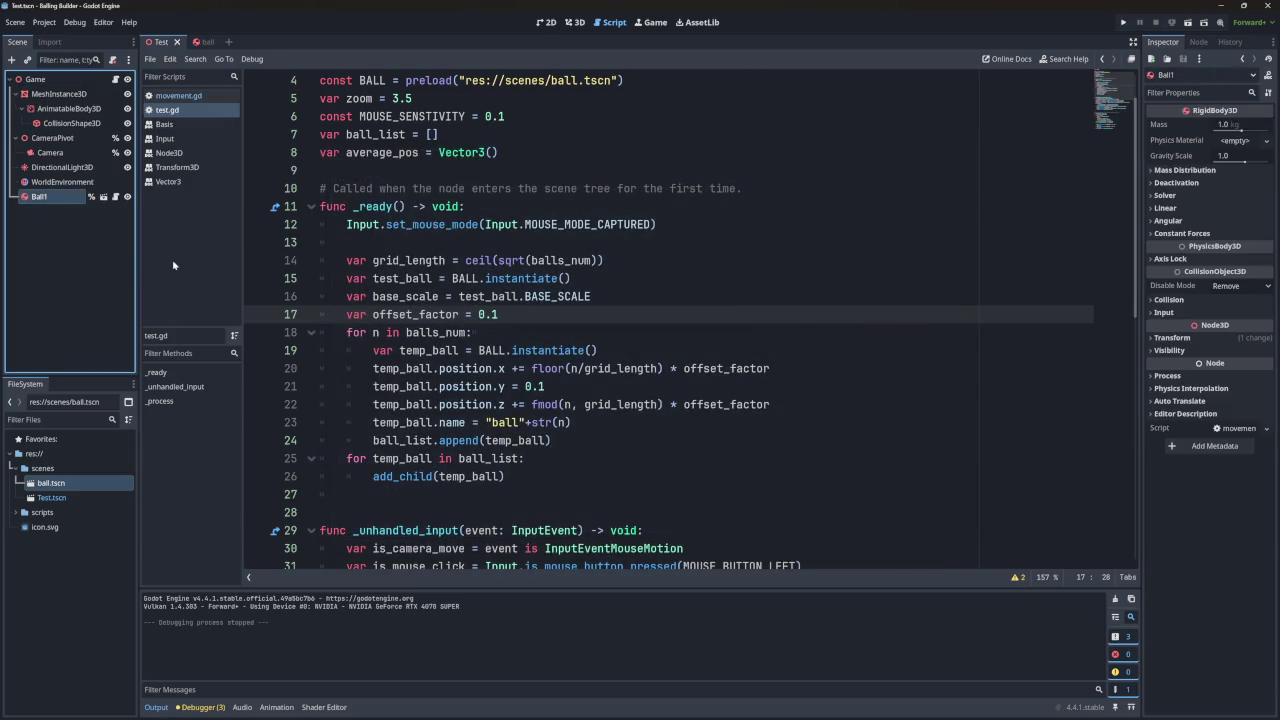
Delete the Ball1 node, set the Game node's Balls Num to 25, save and run.
key("Delete")
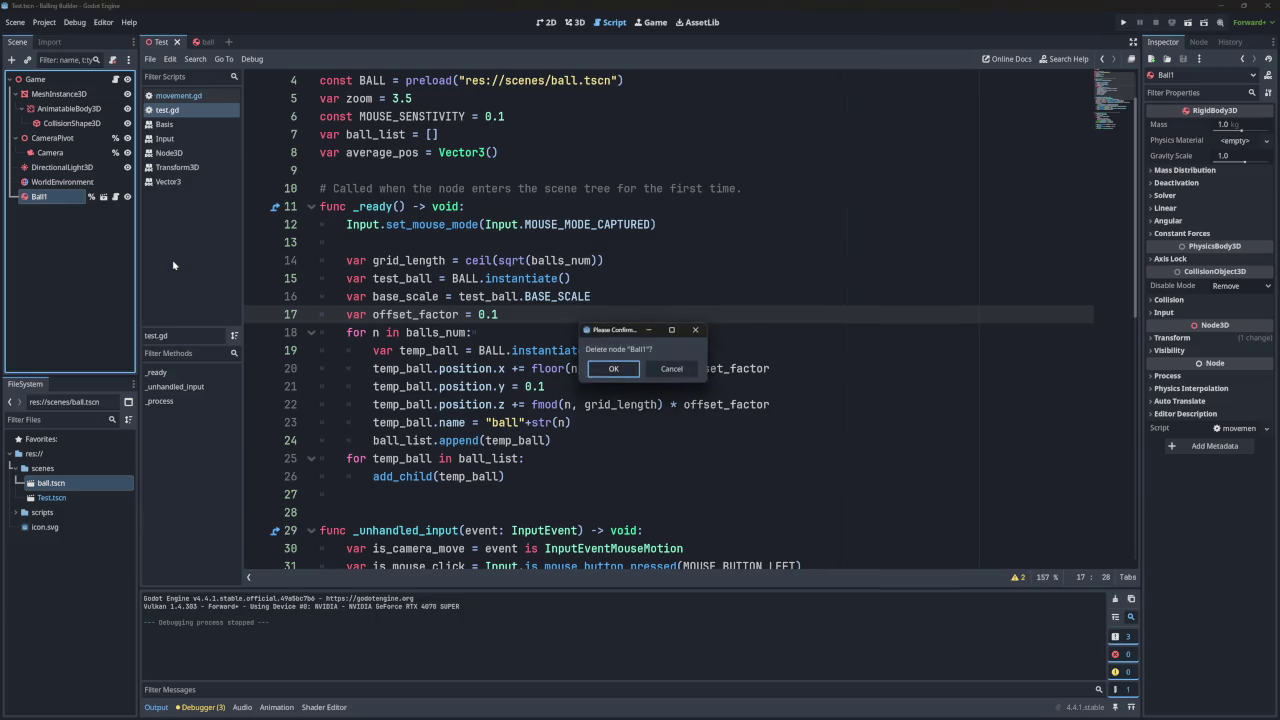
key("Return")
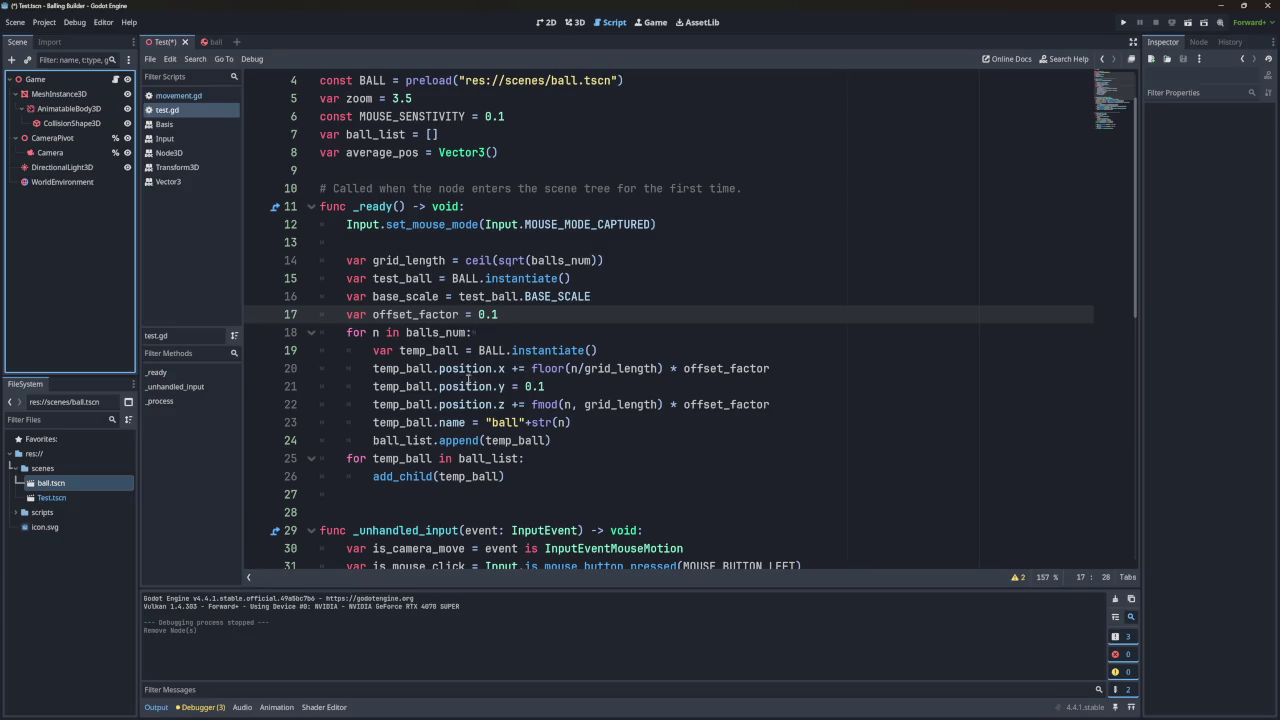
left_click(35, 79)
left_click(1237, 125)
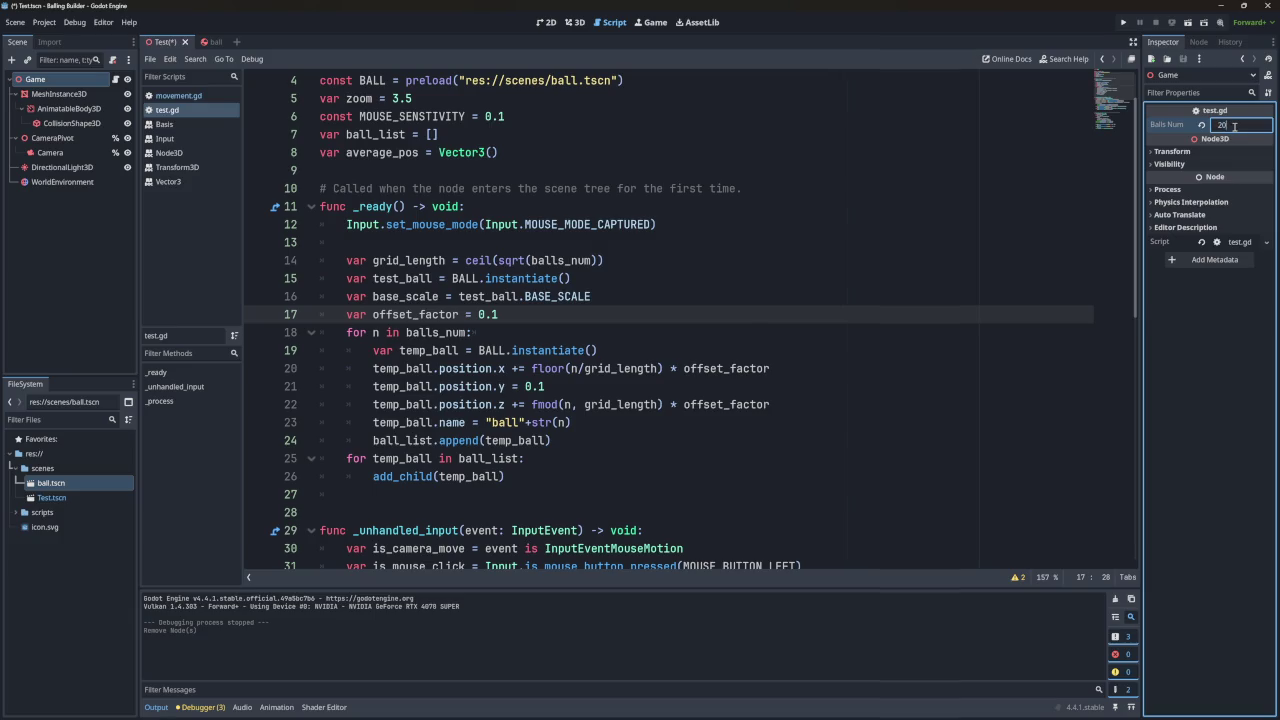
key("ctrl+s")
left_click(1123, 22)
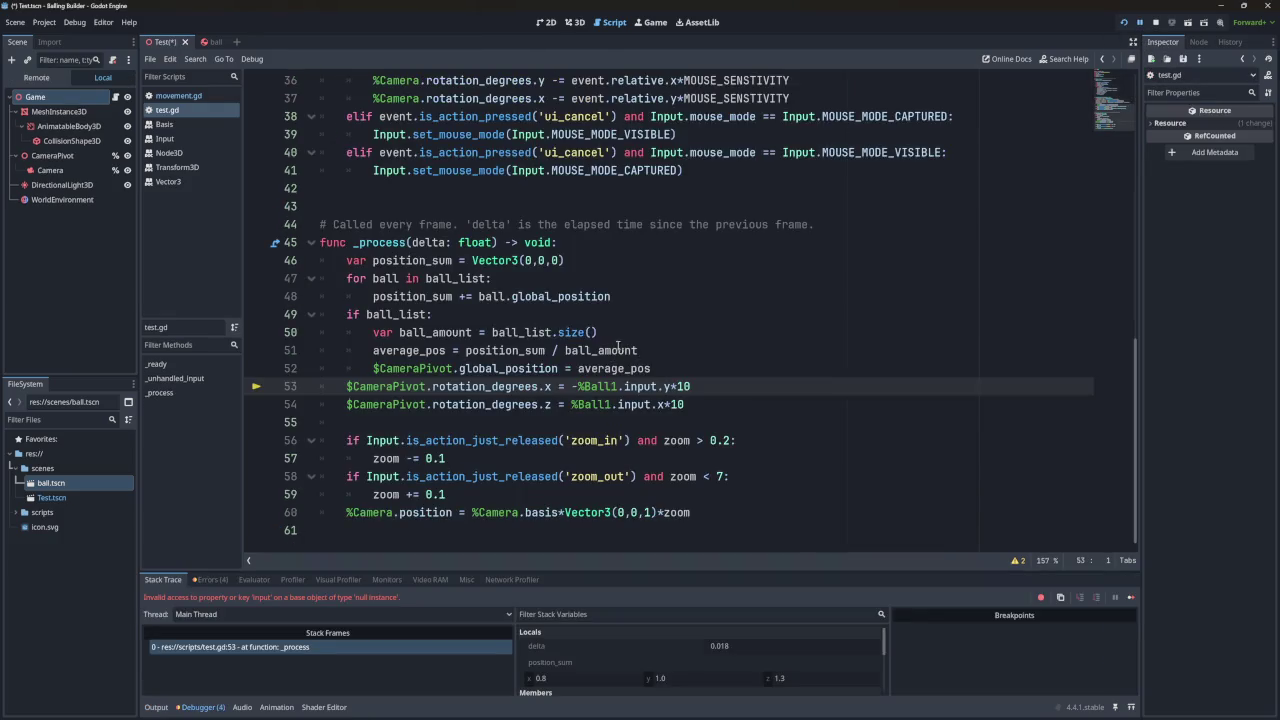
Replace %Ball1 on line 53 with ball_list[0].
left_click(628, 340)
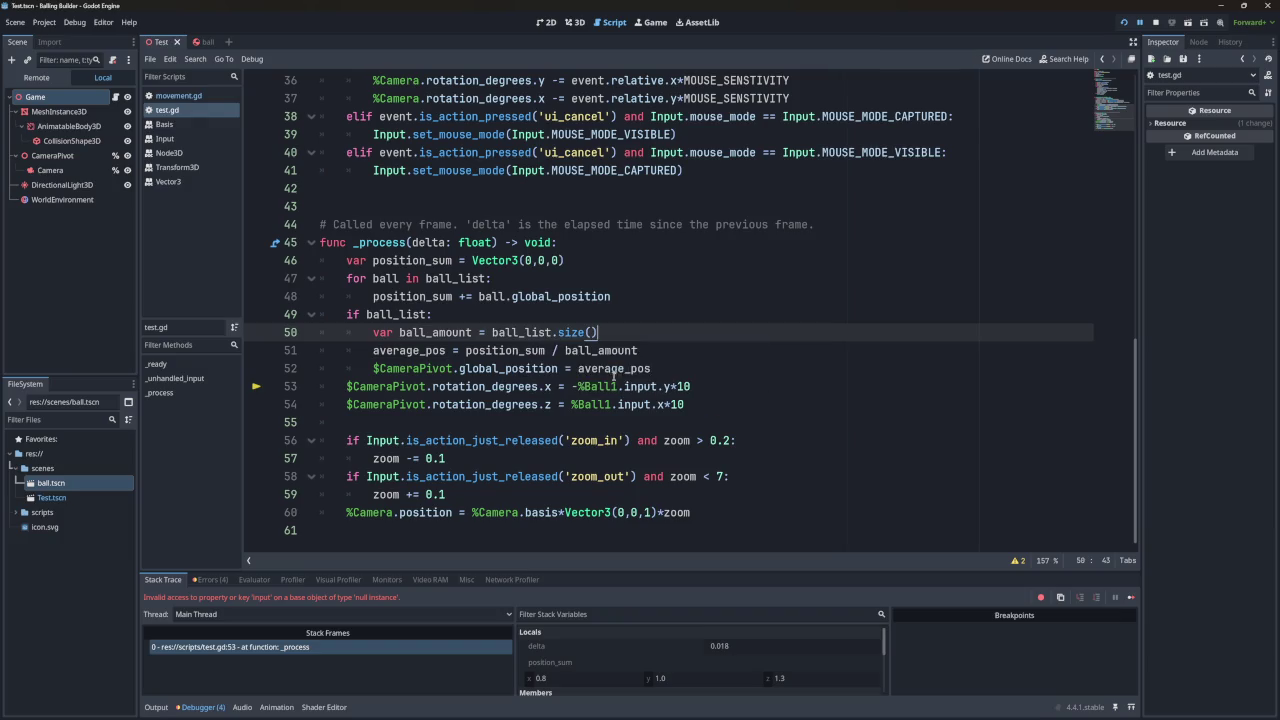
double_click(600, 387)
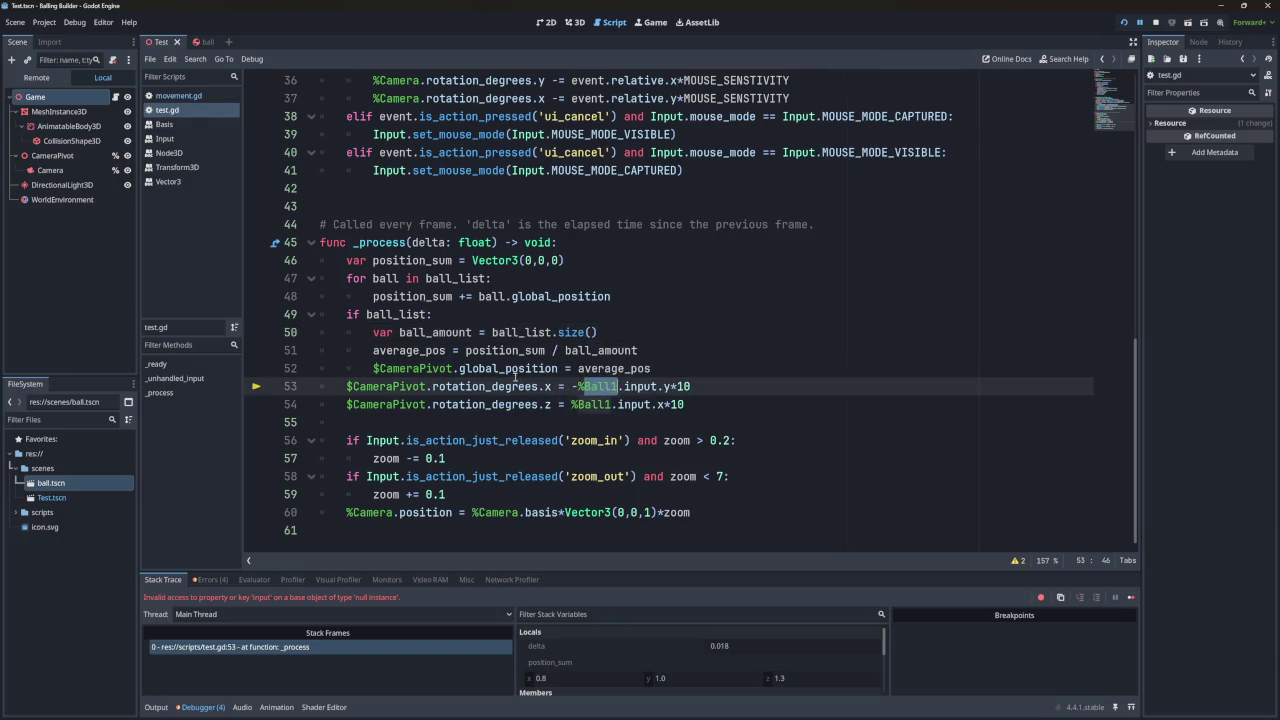
left_click(658, 385)
left_click_drag(620, 386, 577, 386)
double_click(454, 278)
key("ctrl+c")
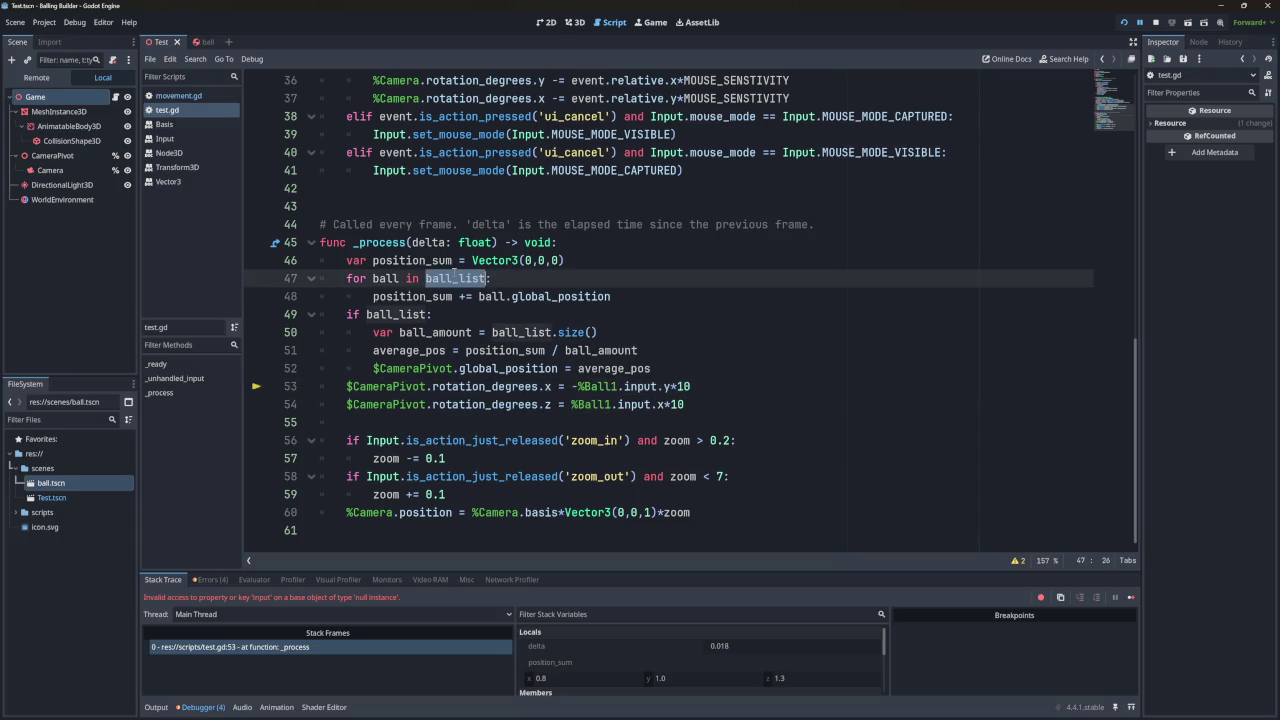
double_click(616, 386)
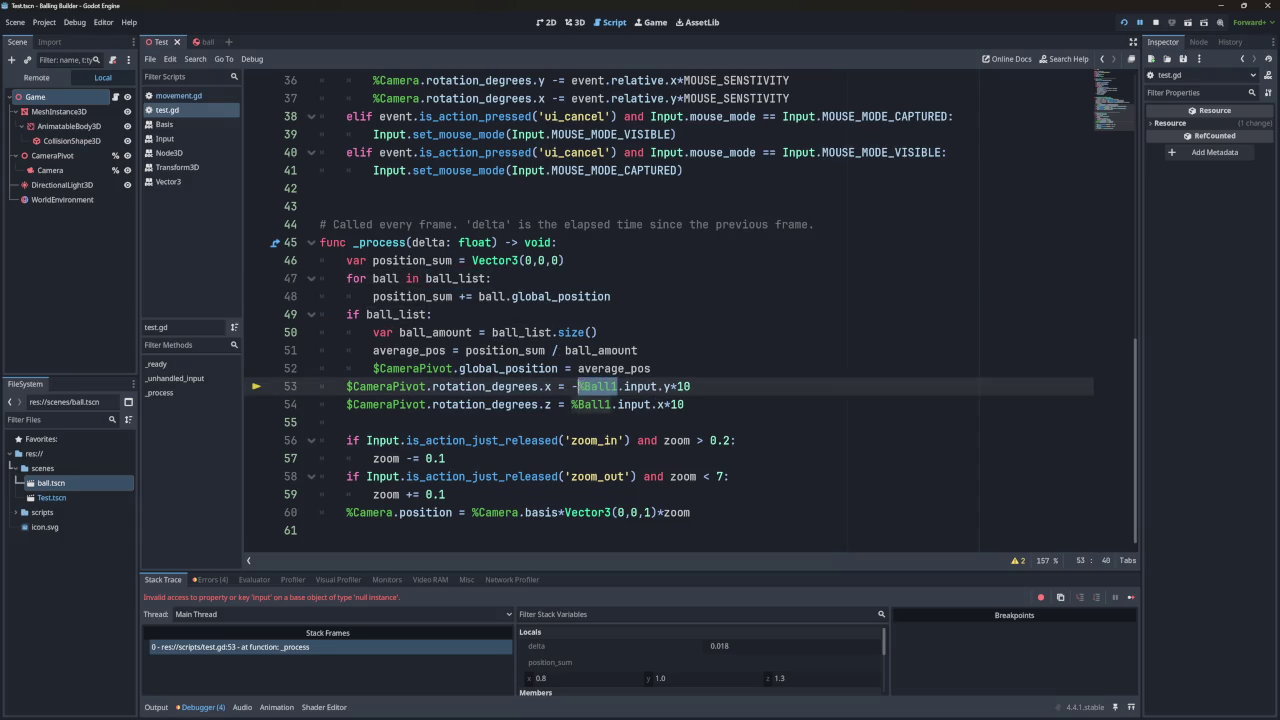
key("ctrl+v")
key("BackSpace")
type("9")
key("BackSpace")
type("[")
key("Escape")
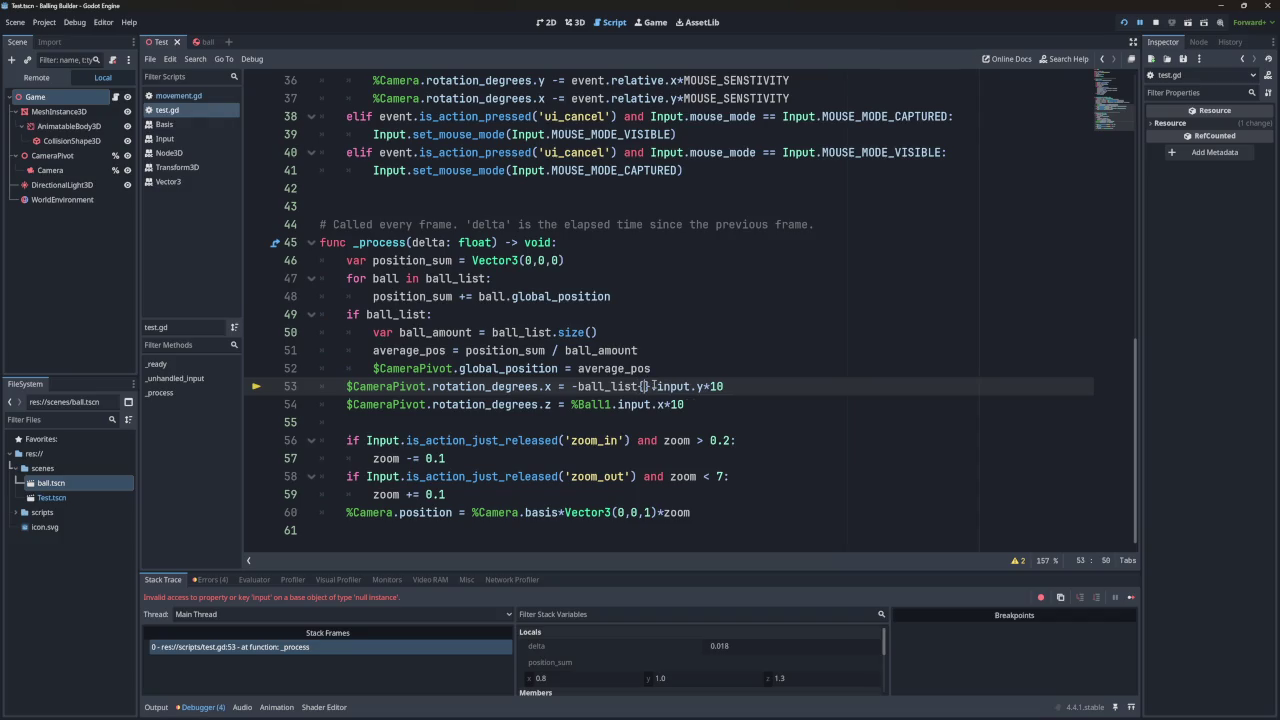
key("BackSpace")
type("[0")
Replace %Ball1 on line 54 with ball_list[0], save the script and run the game.
mouse_move(656, 386)
left_mouse_down()
mouse_move(577, 386)
mouse_move(605, 404)
mouse_move(571, 404)
left_mouse_up()
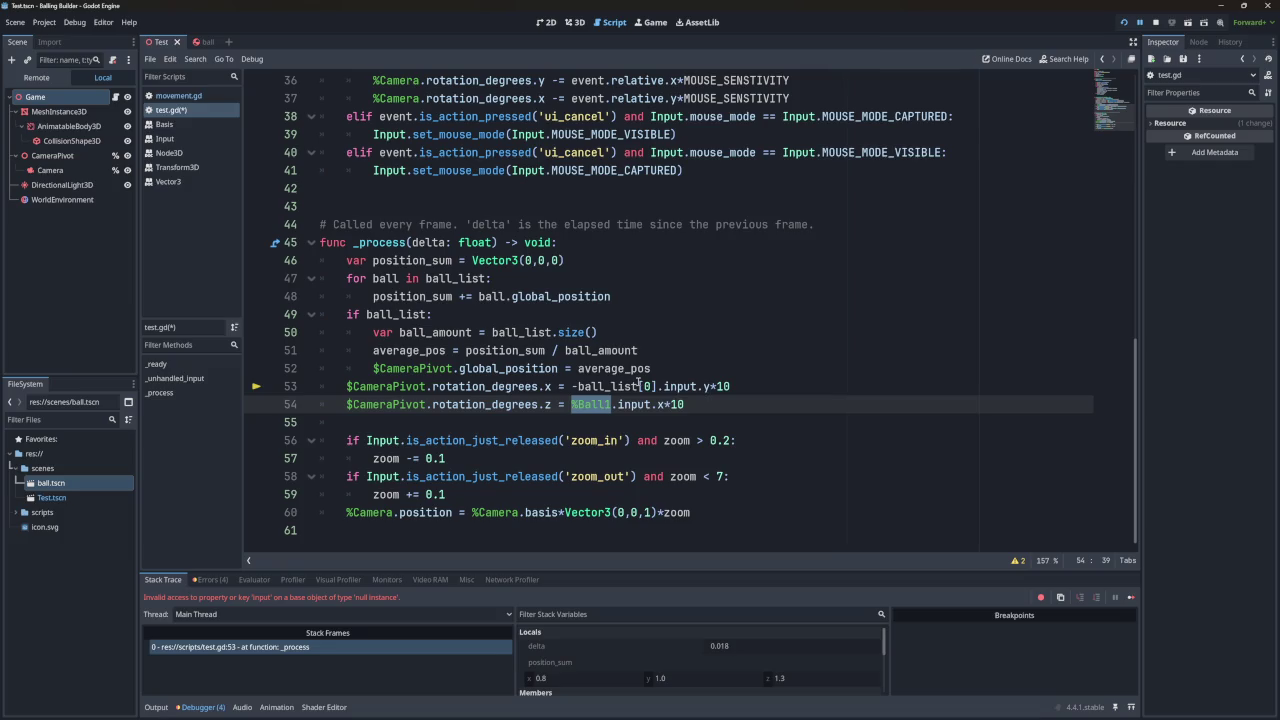
type("ball_list[0]")
key("ctrl+s")
left_click(1117, 33)
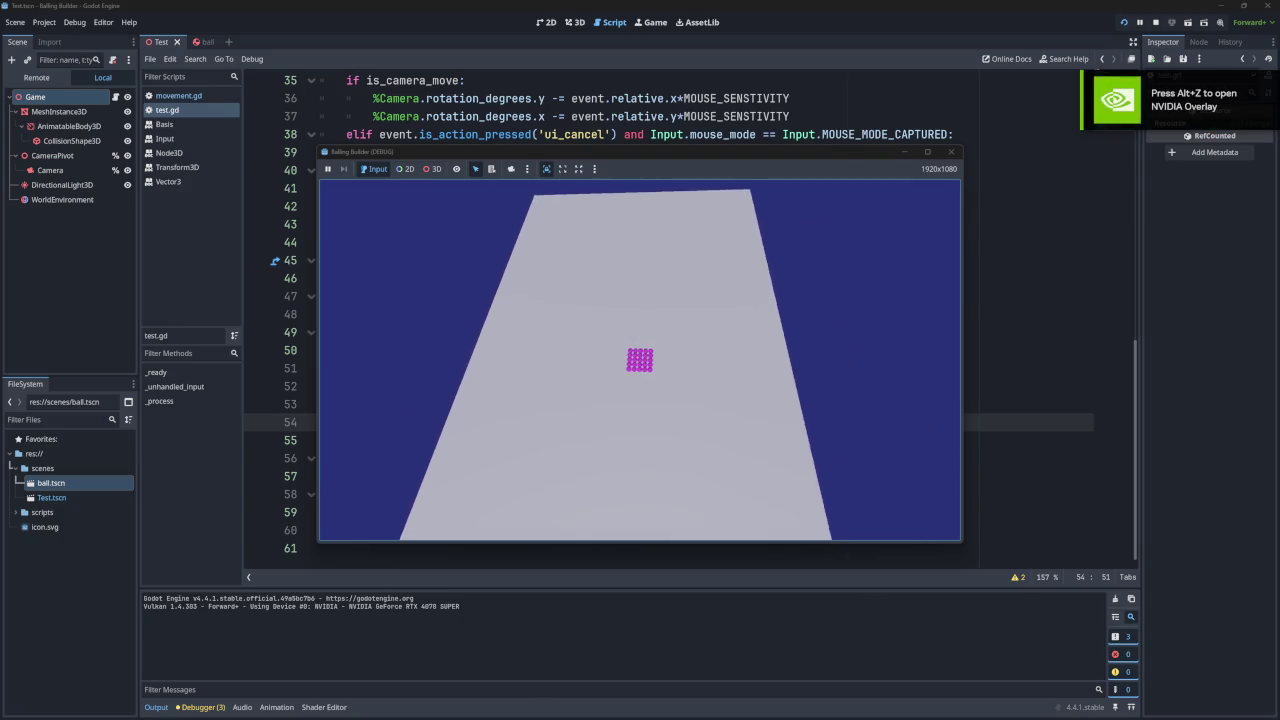
Set the Game node's Balls Num to 1000 and run the game to view the large grid.
left_click(951, 153)
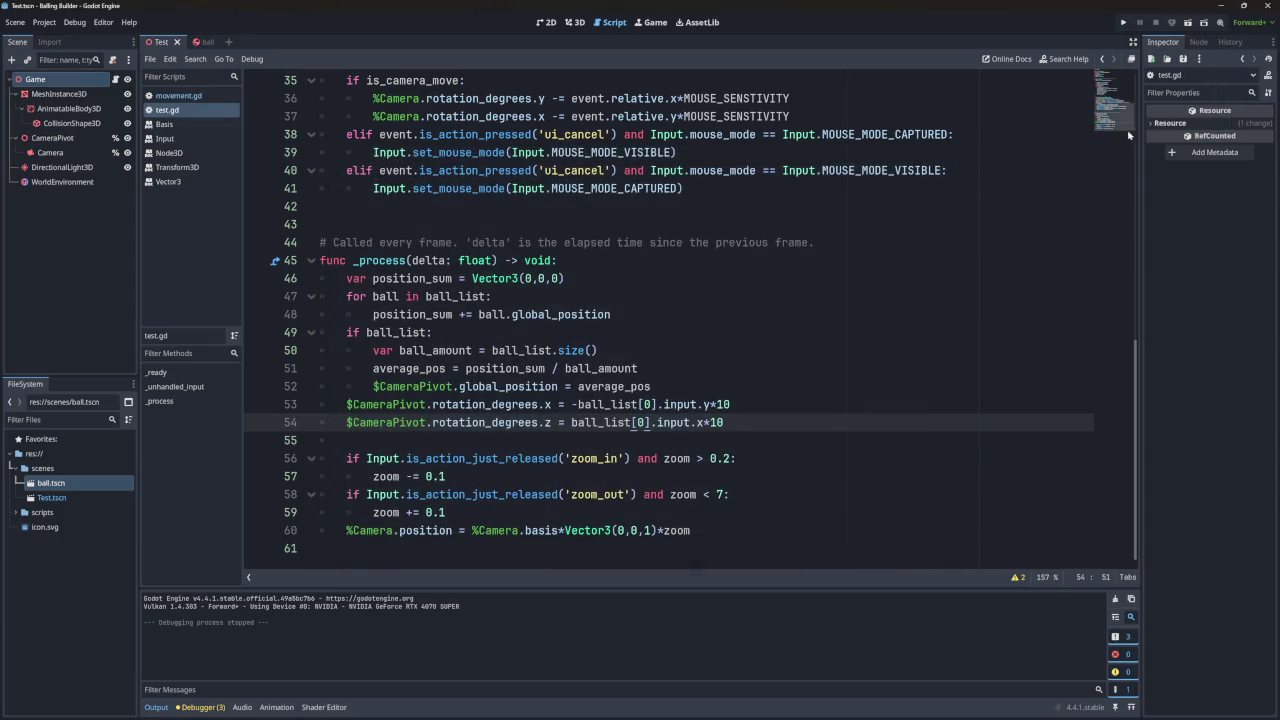
left_click(79, 82)
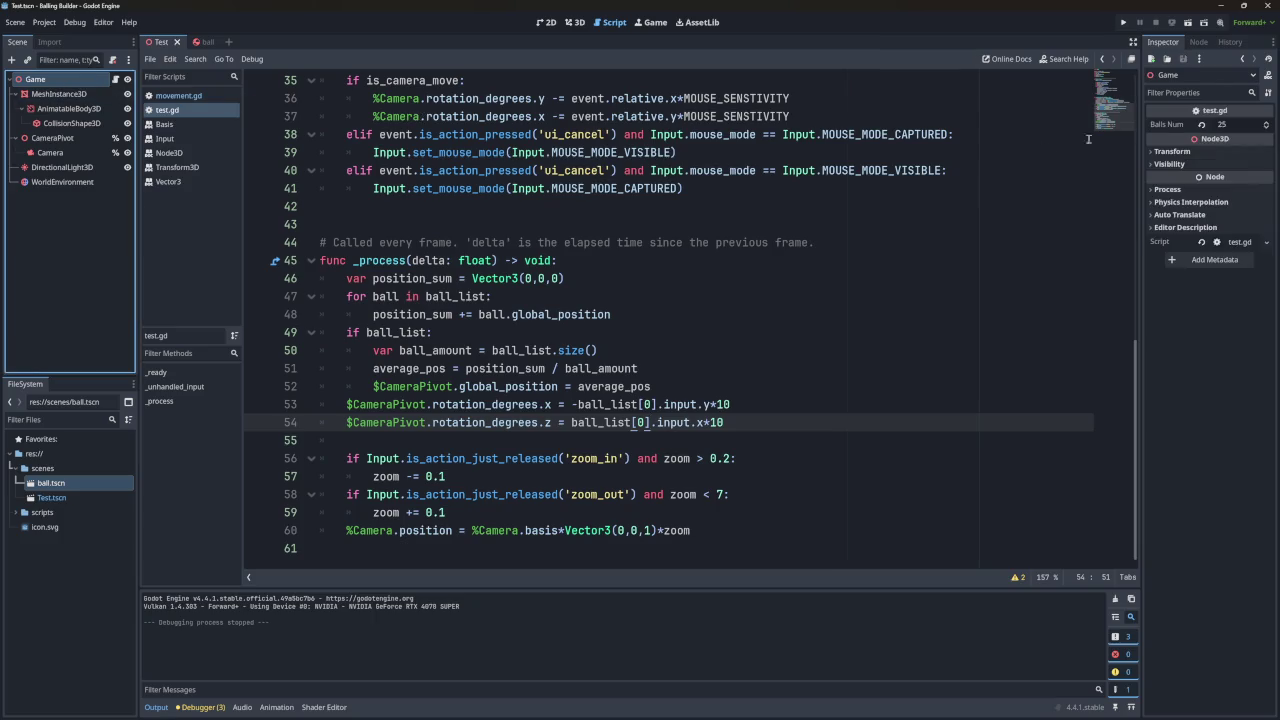
left_click(1240, 124)
type("1000")
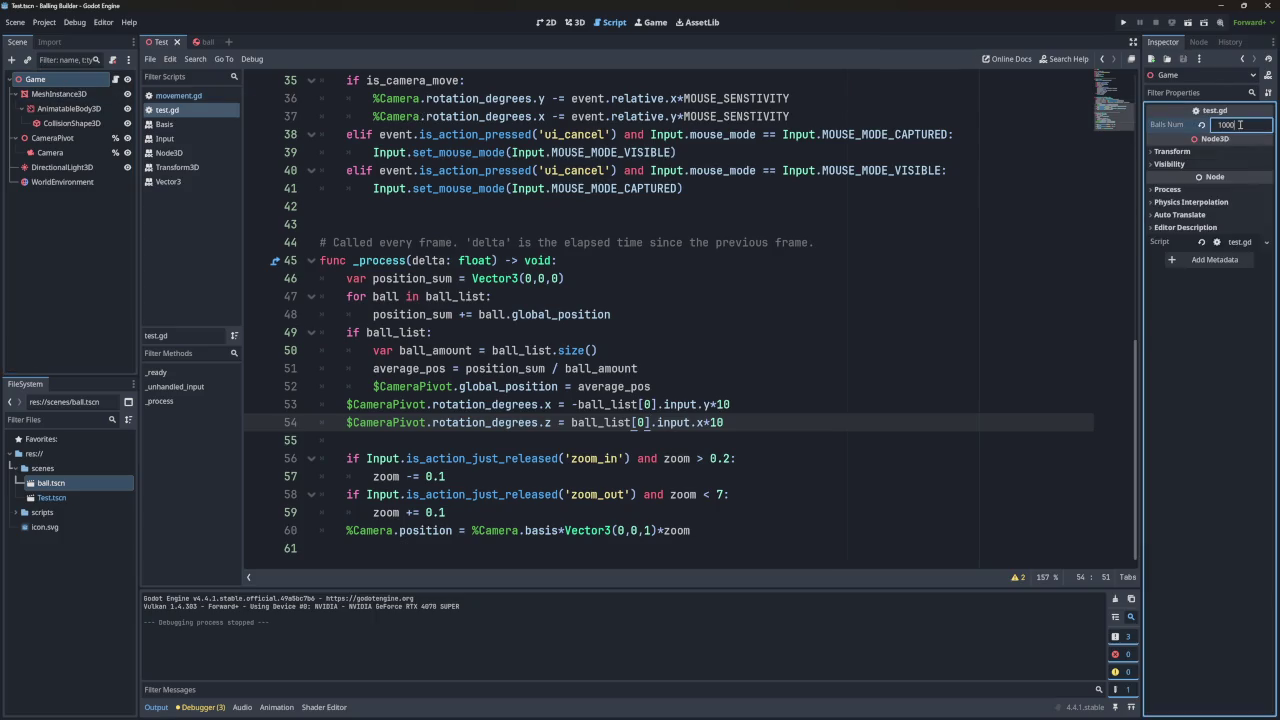
left_click(1123, 22)
left_click_drag(640, 360, 635, 378)
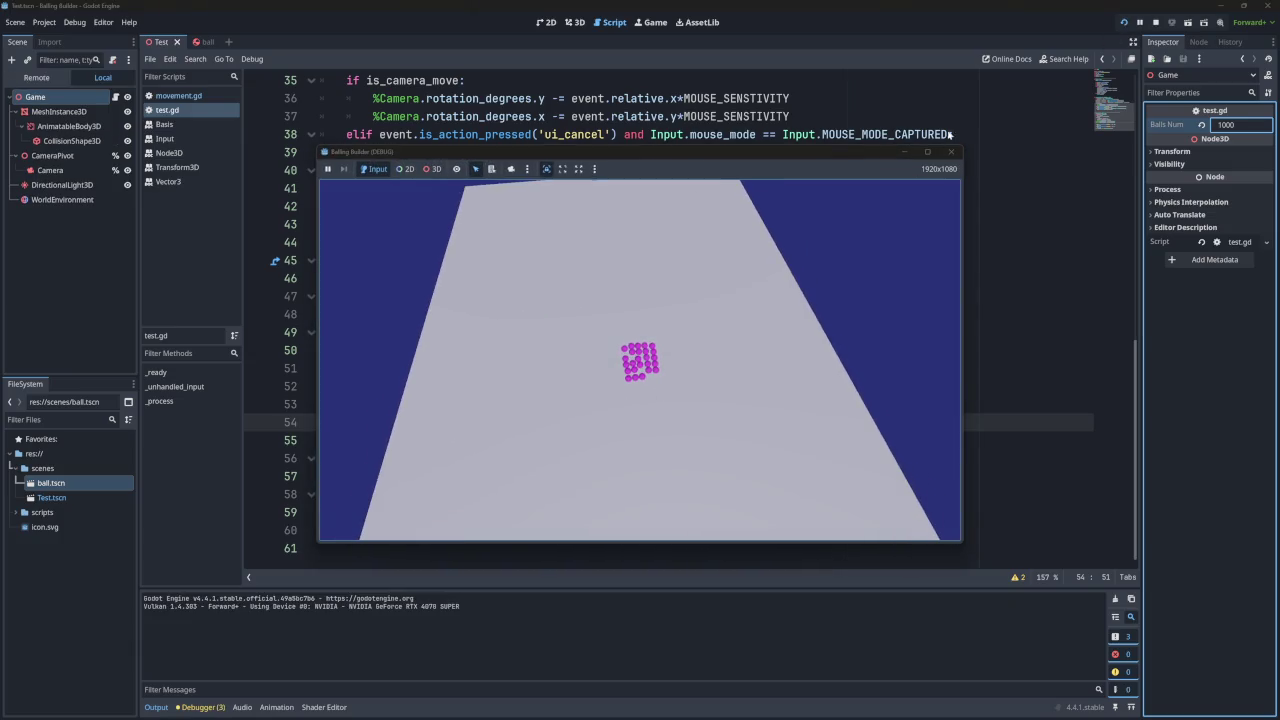
left_click(950, 151)
left_click(1123, 22)
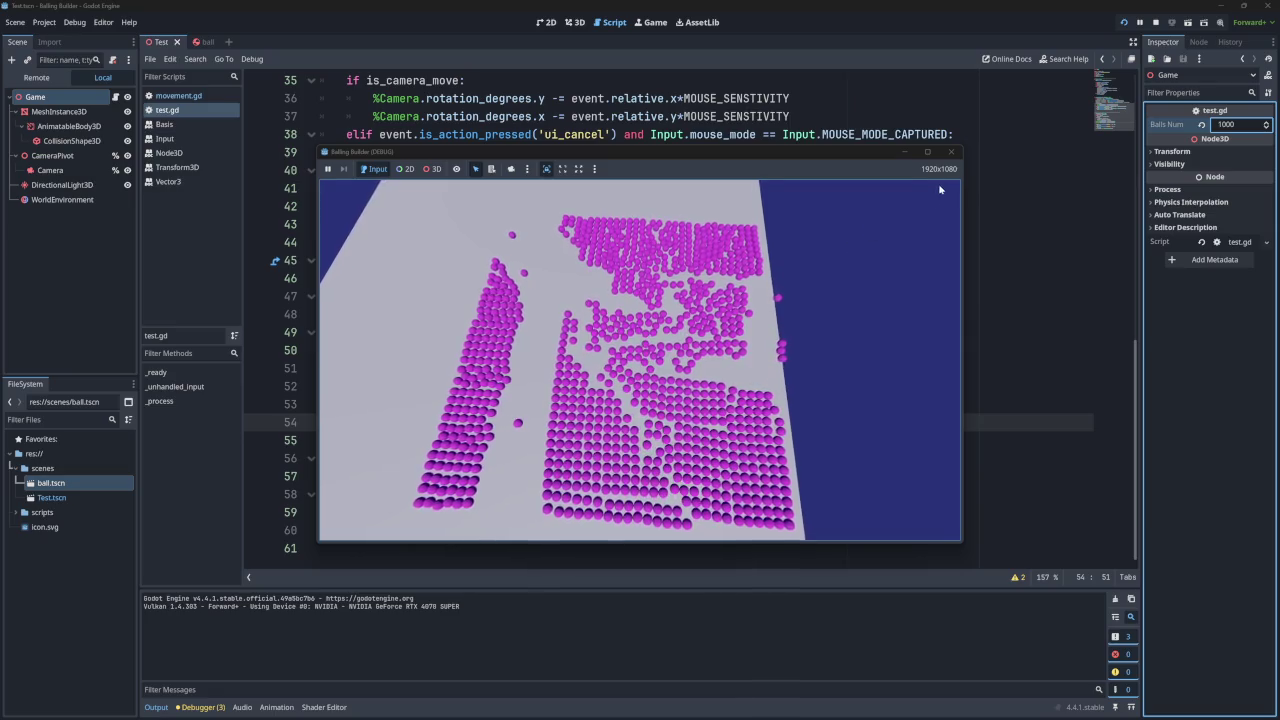
left_click(951, 152)
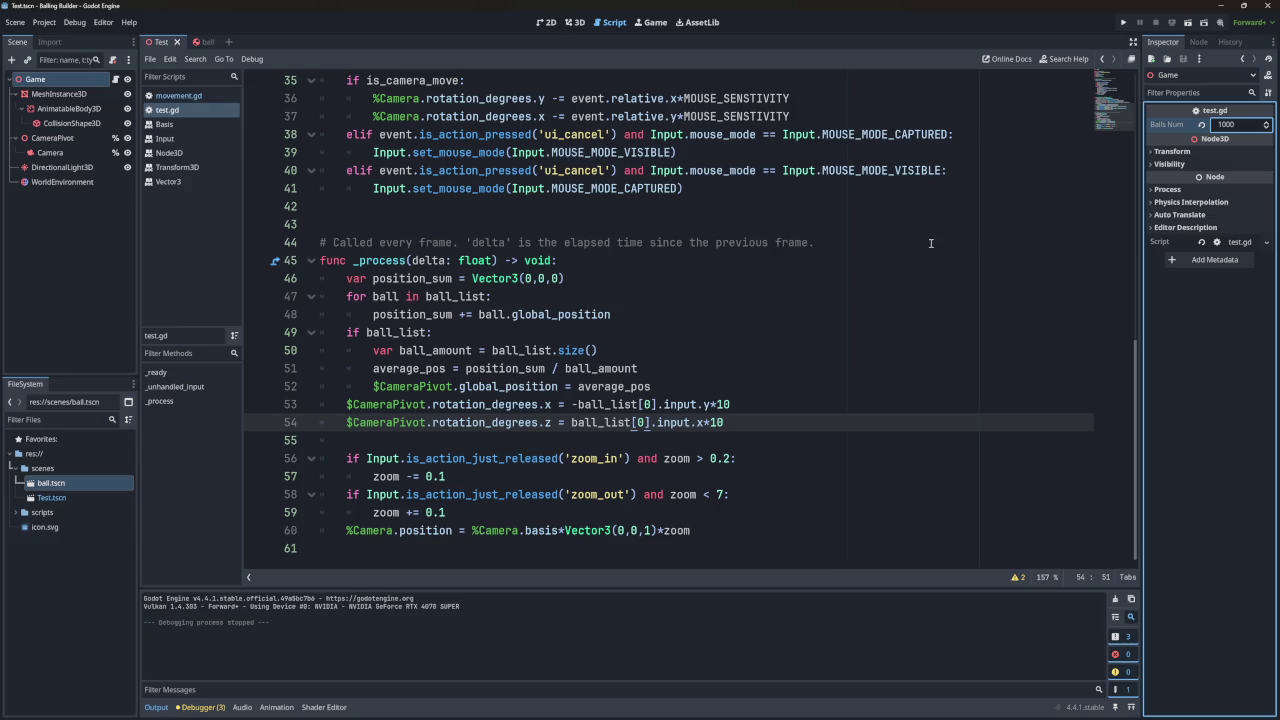
Open Project Settings on the General page and filter the list by 'pysics'.
left_click(44, 22)
left_click(70, 36)
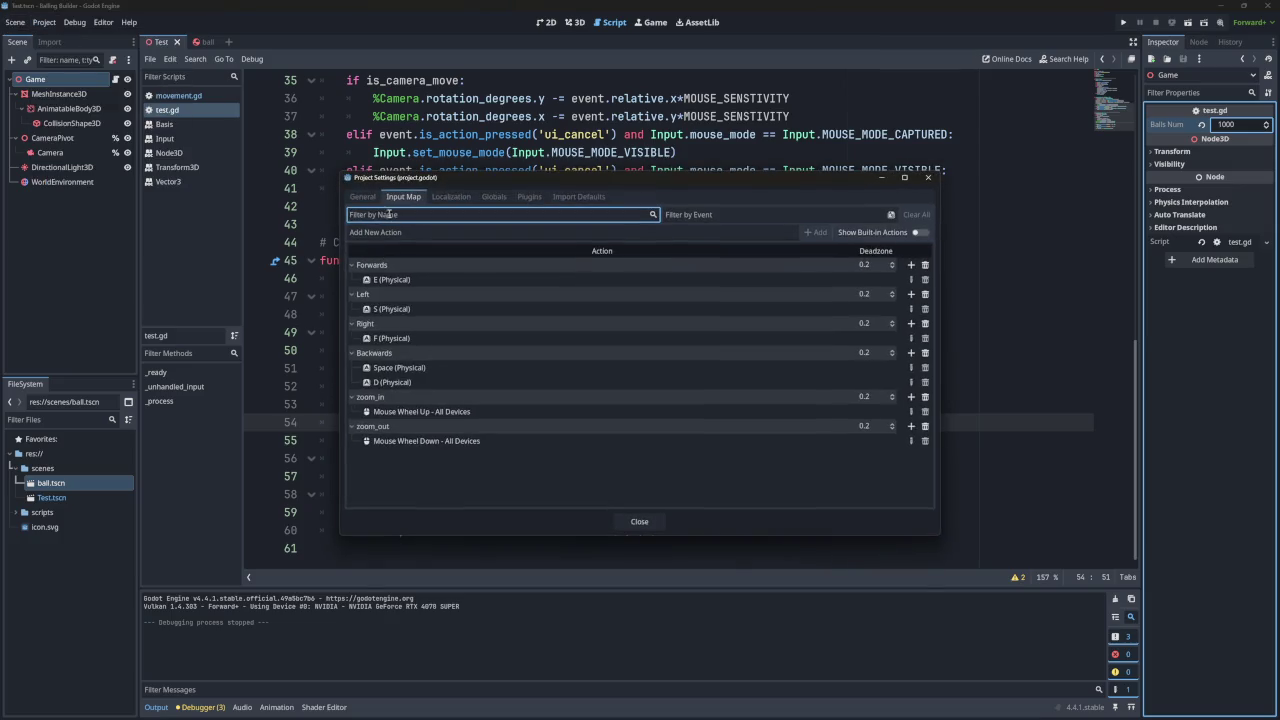
left_click(362, 196)
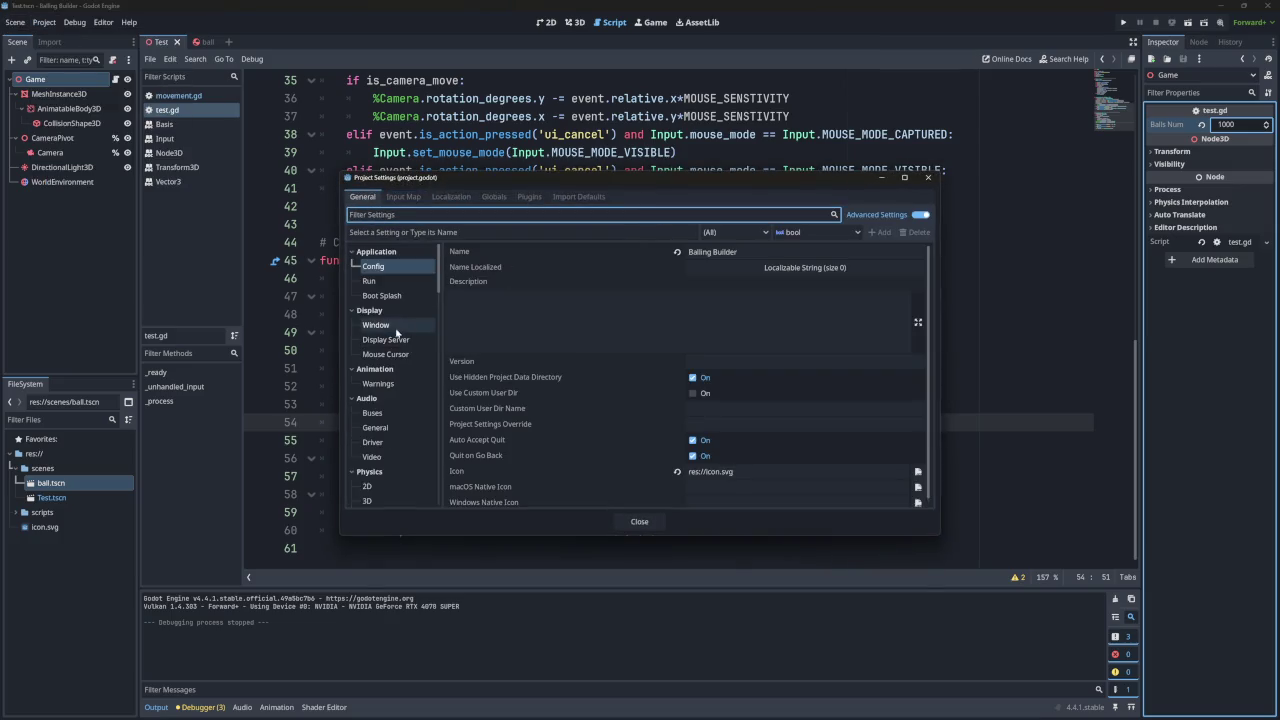
scroll(395, 330, "down", 5)
scroll(395, 330, "down", 10)
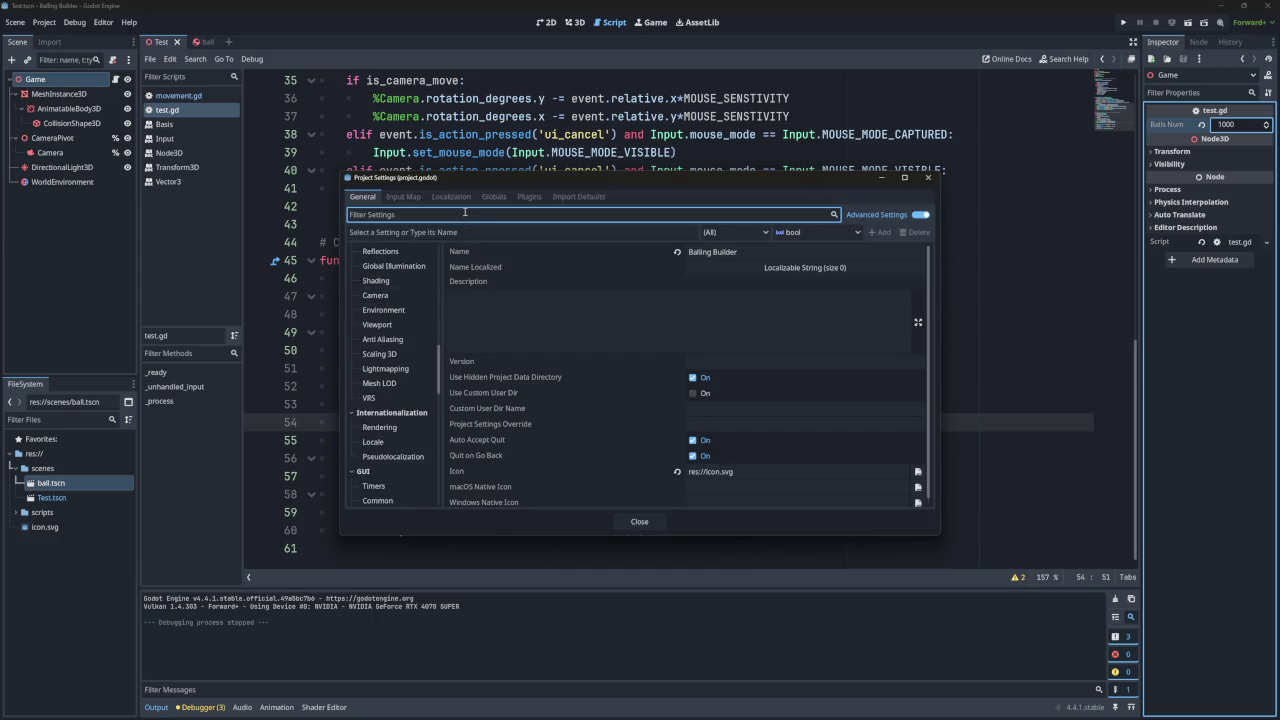
type("pysics")
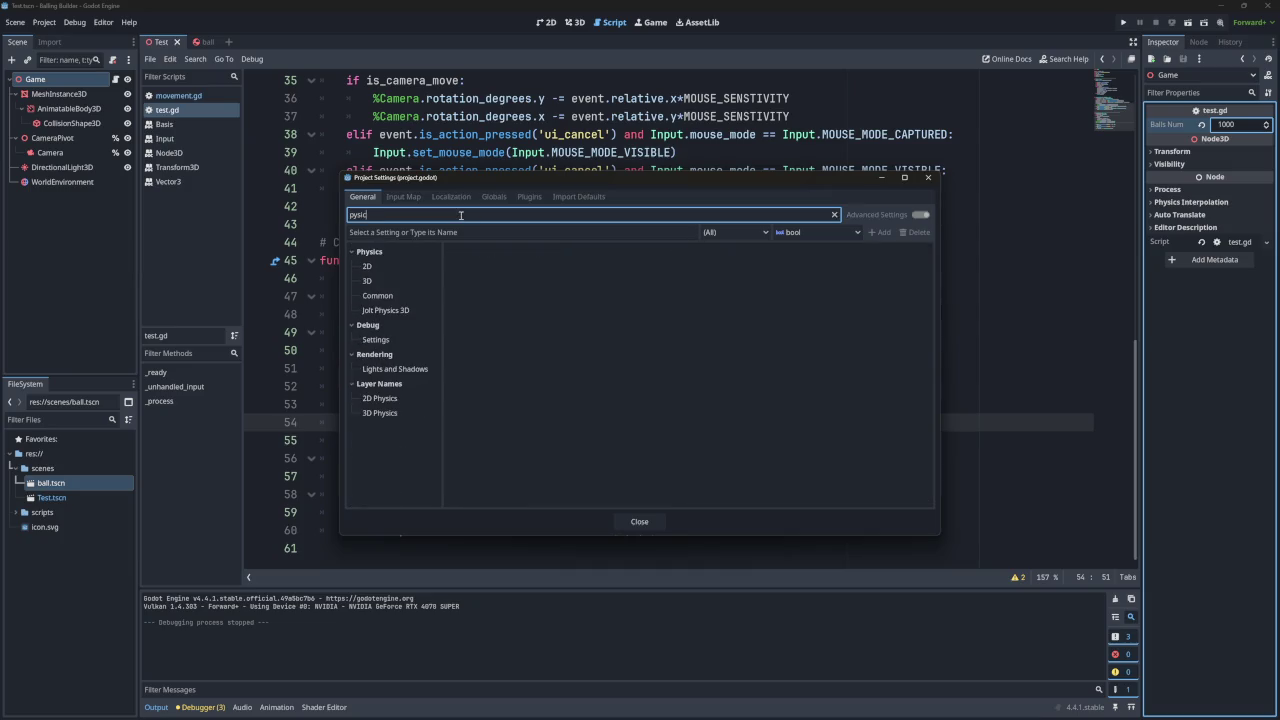
Set Physics > 3D Physics Engine to DEFAULT, dismiss the restart warning, and close the editor.
left_click(410, 310)
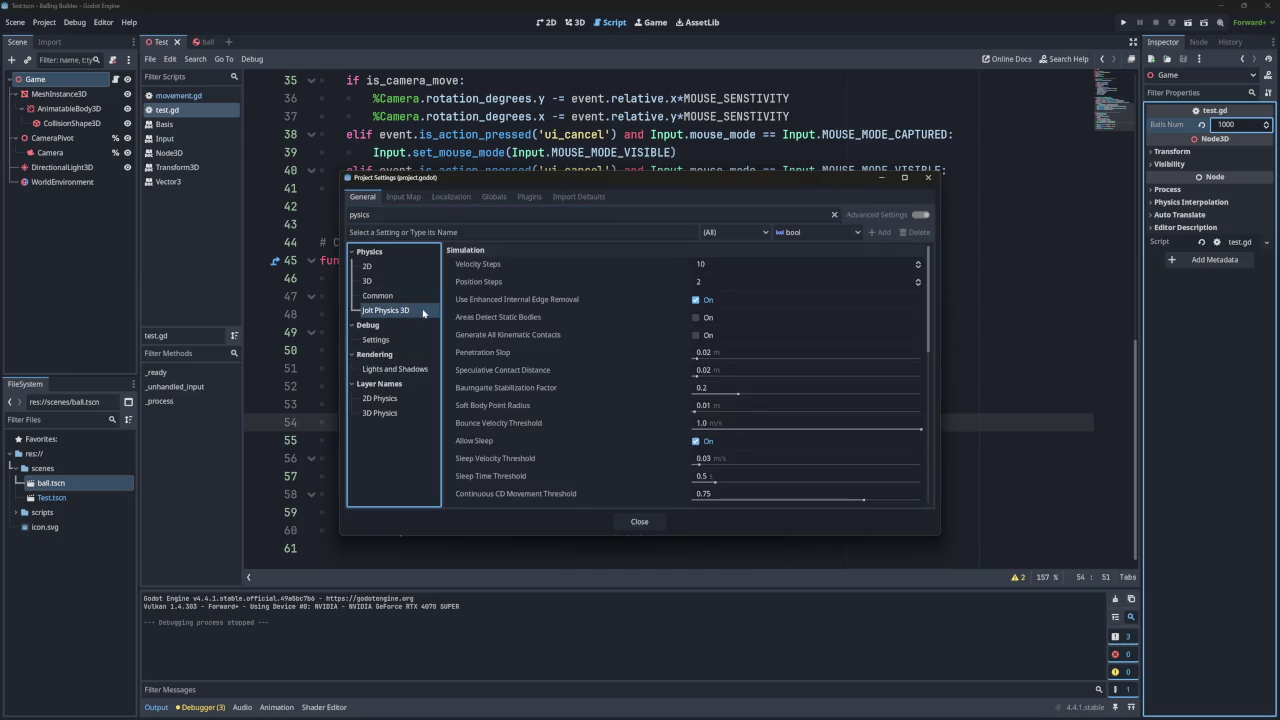
left_click(387, 254)
left_click(387, 254)
left_click(368, 281)
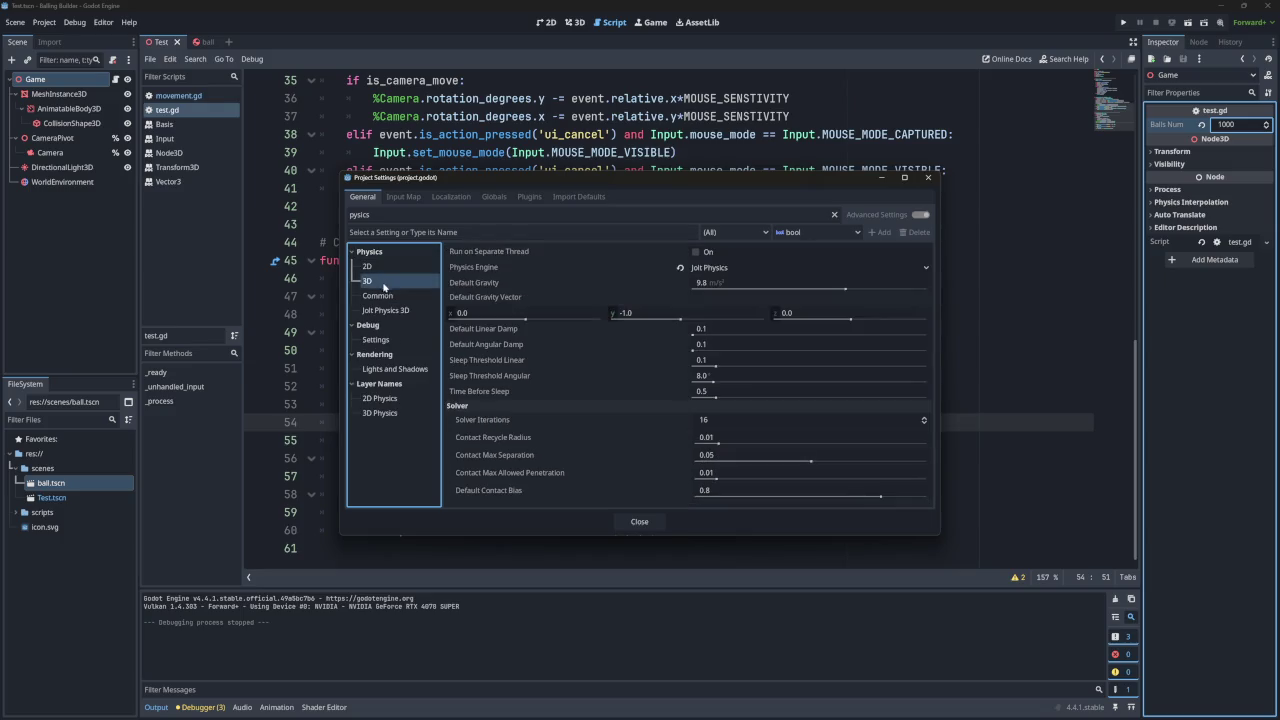
left_click(722, 268)
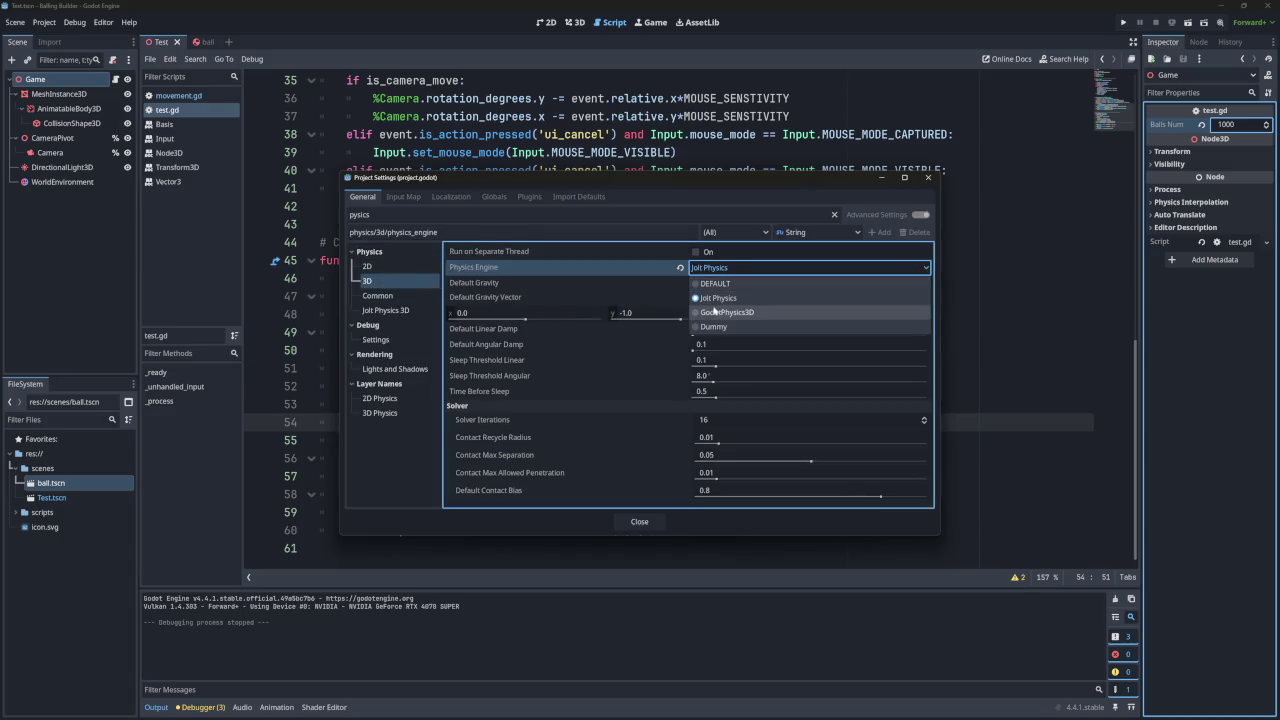
left_click(701, 284)
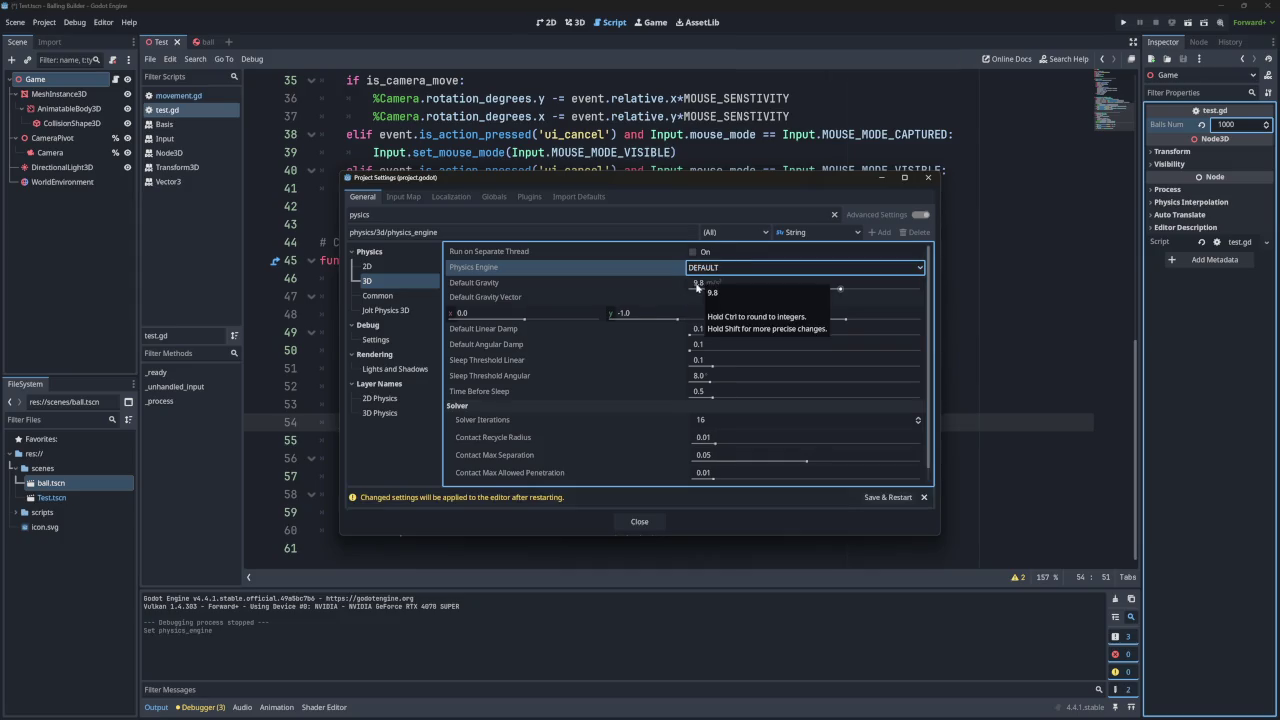
left_click(925, 499)
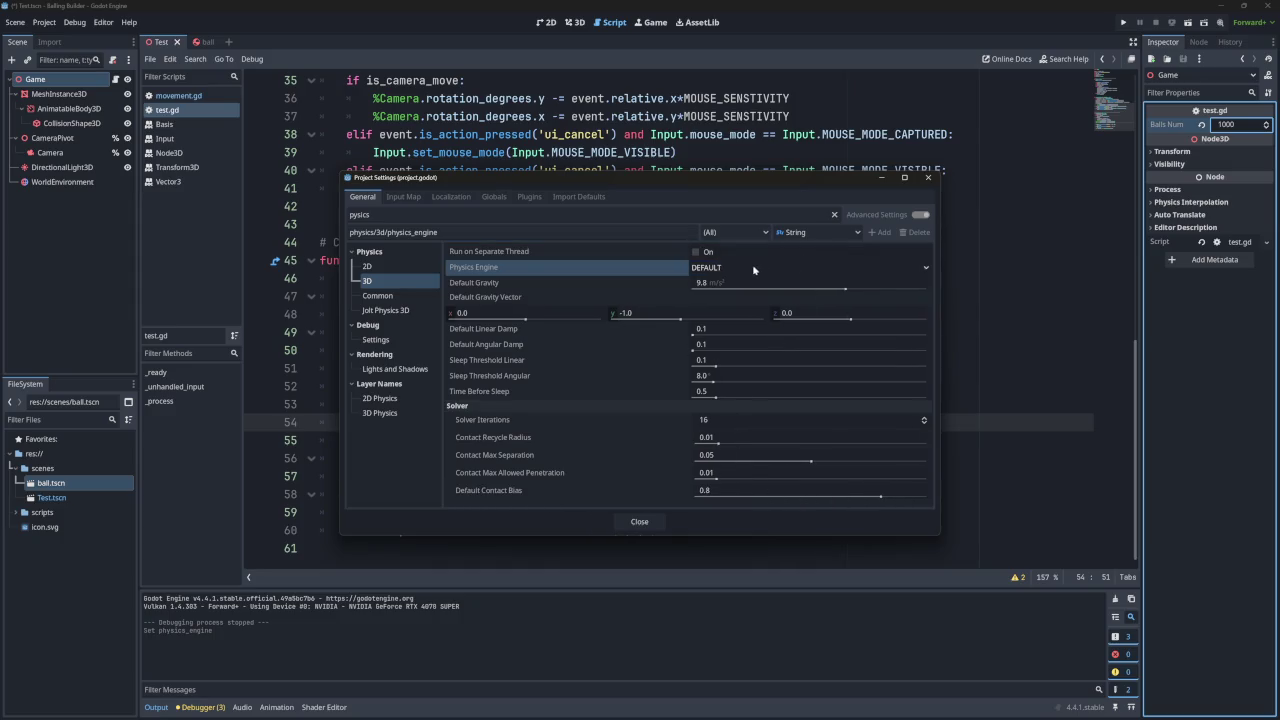
left_click(928, 177)
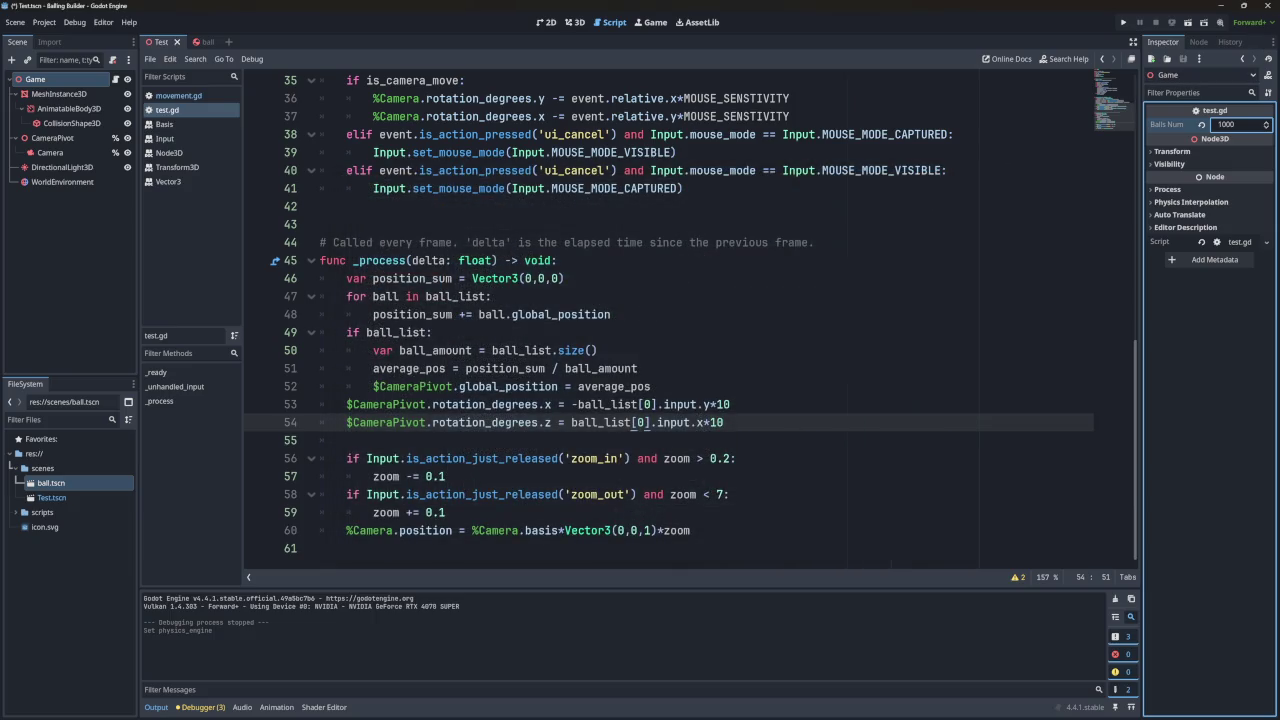
left_click(1262, 5)
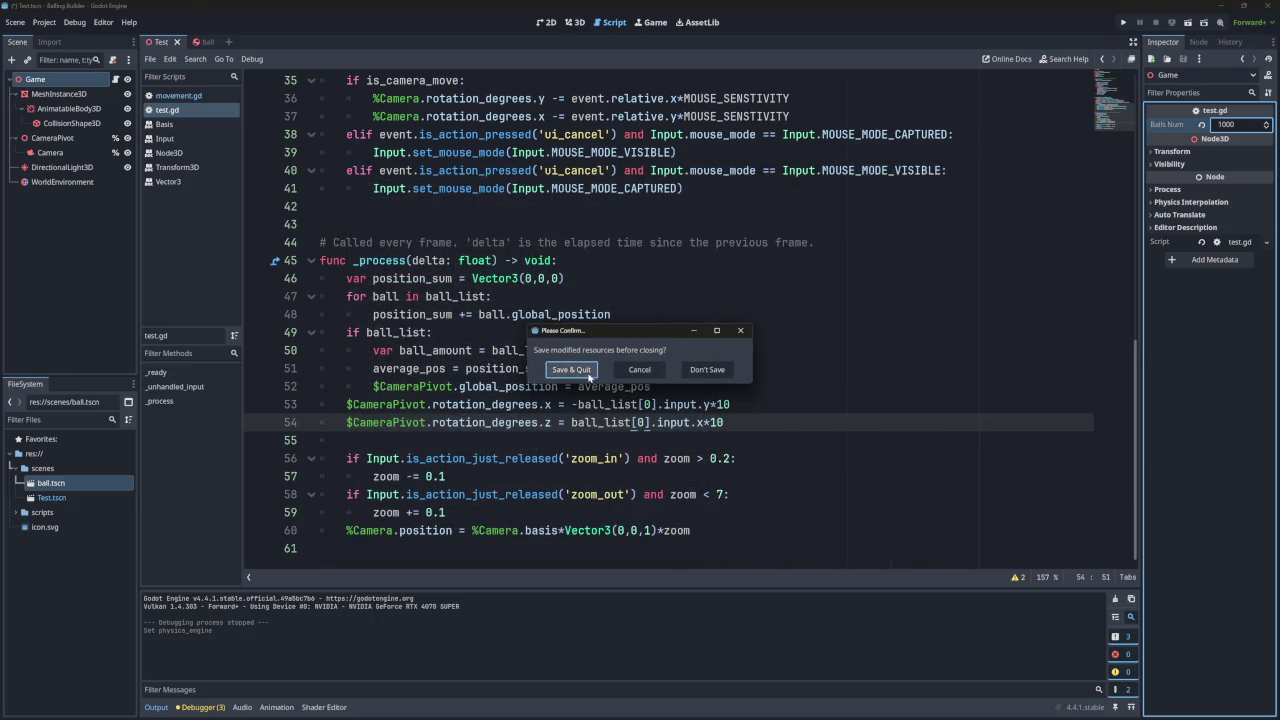
Save and quit, then reopen the Balling Builder project from the Project Manager.
left_click(591, 377)
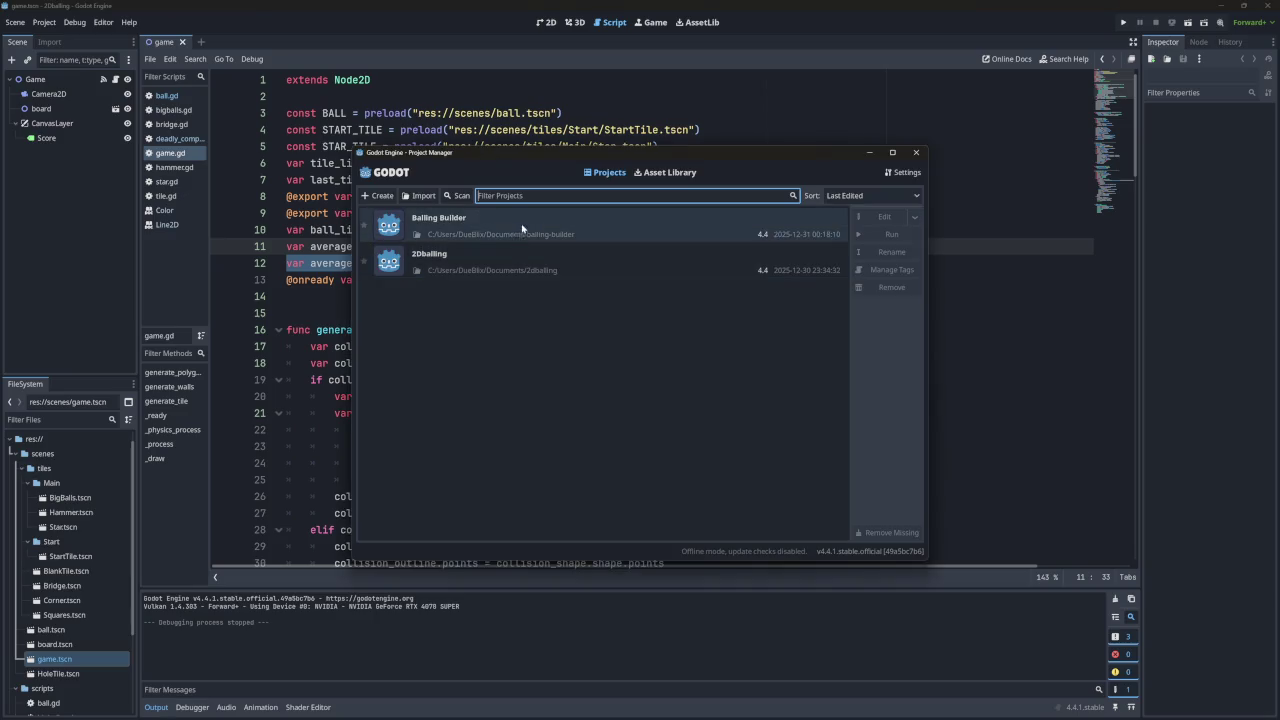
left_click(523, 228)
left_click(866, 214)
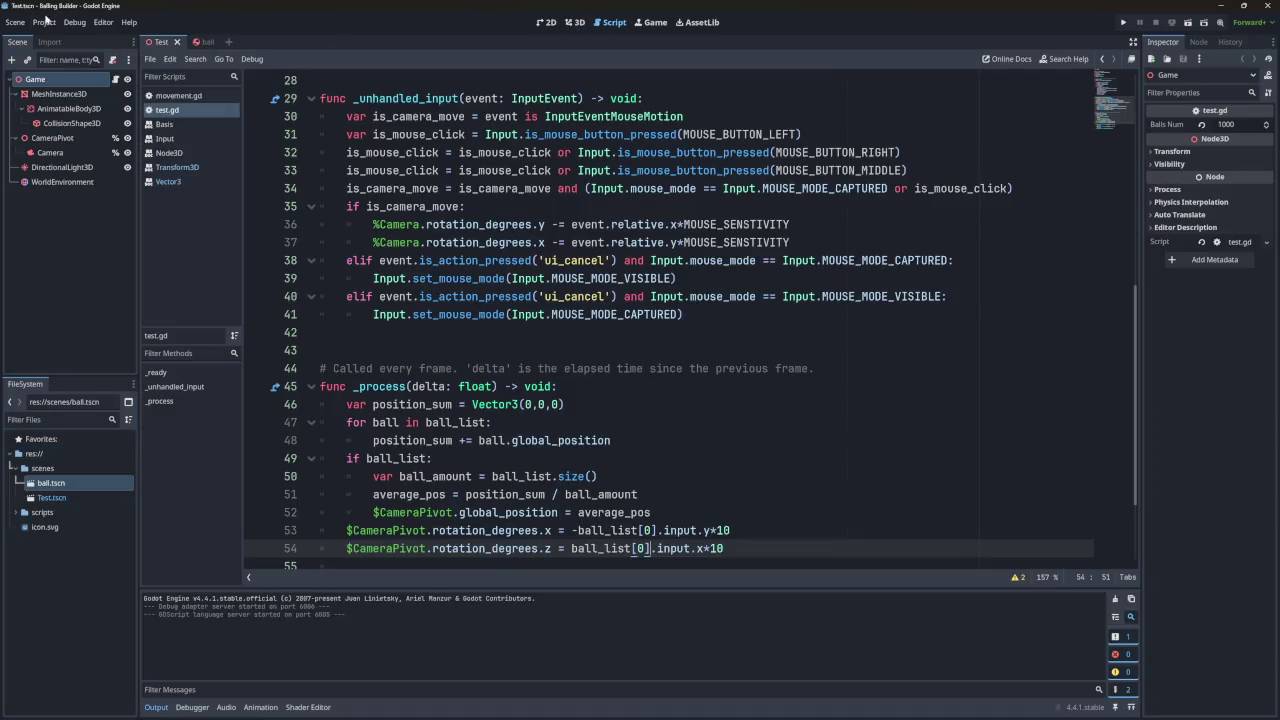
left_click(45, 22)
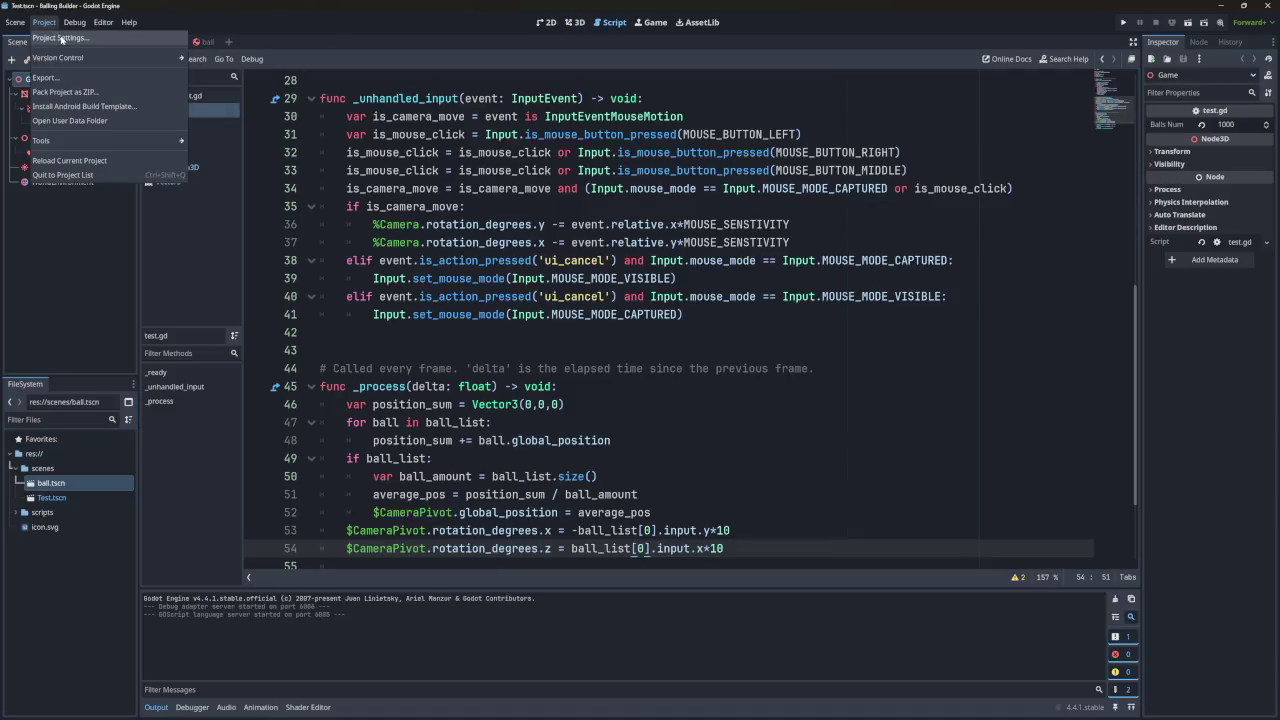
Open Project Settings and browse the Physics 3D, Common and Jolt Physics 3D sections.
left_click(60, 48)
scroll(395, 321, "down", 5)
scroll(395, 321, "up", 2)
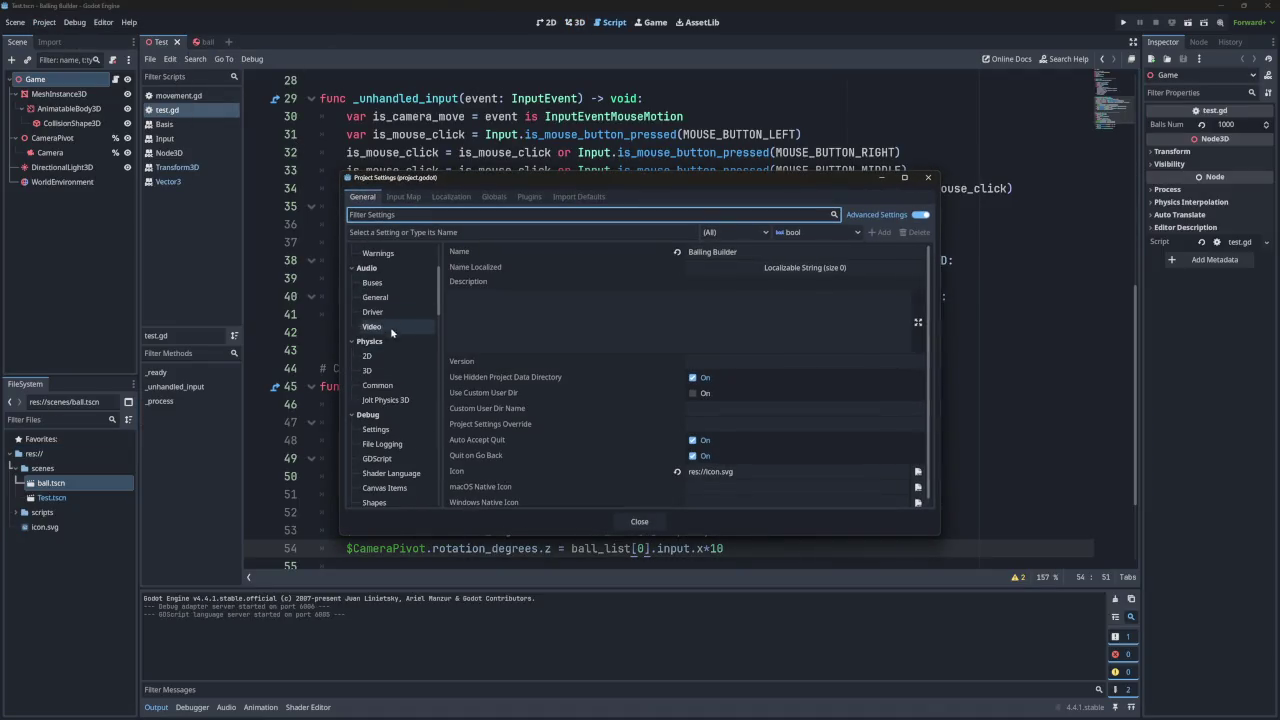
left_click(387, 372)
left_click(390, 388)
left_click(389, 398)
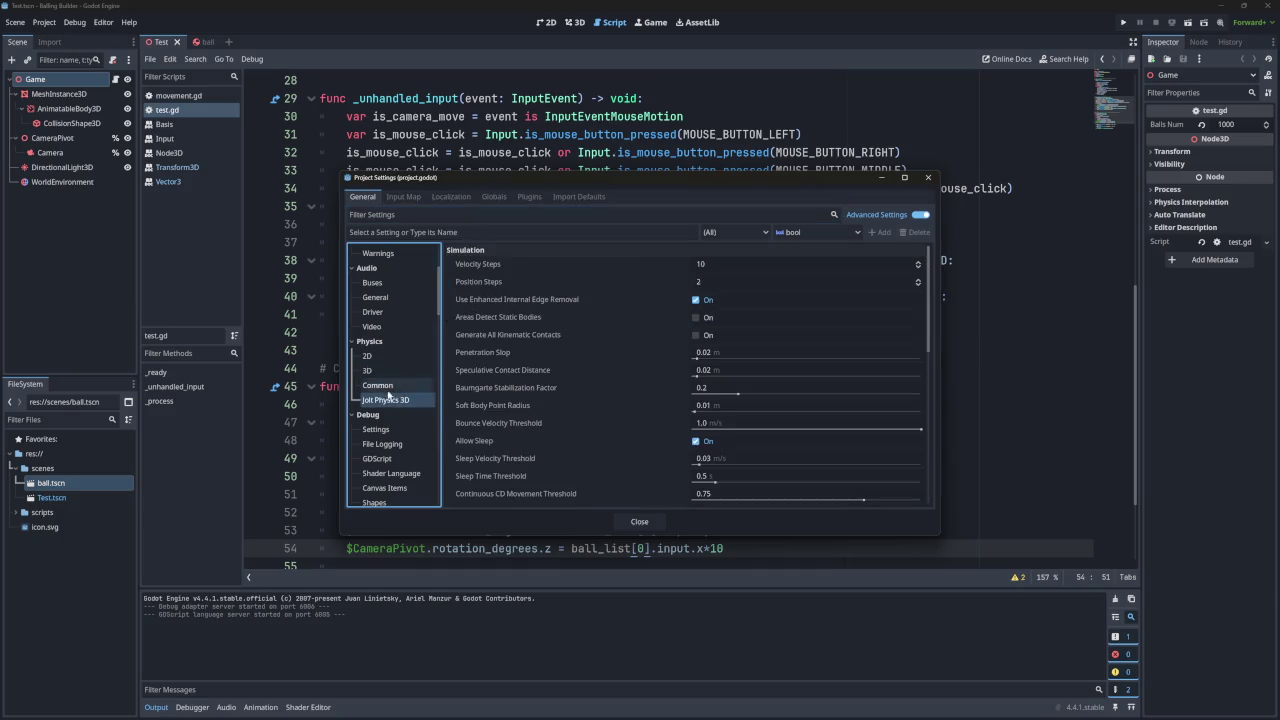
left_click(378, 370)
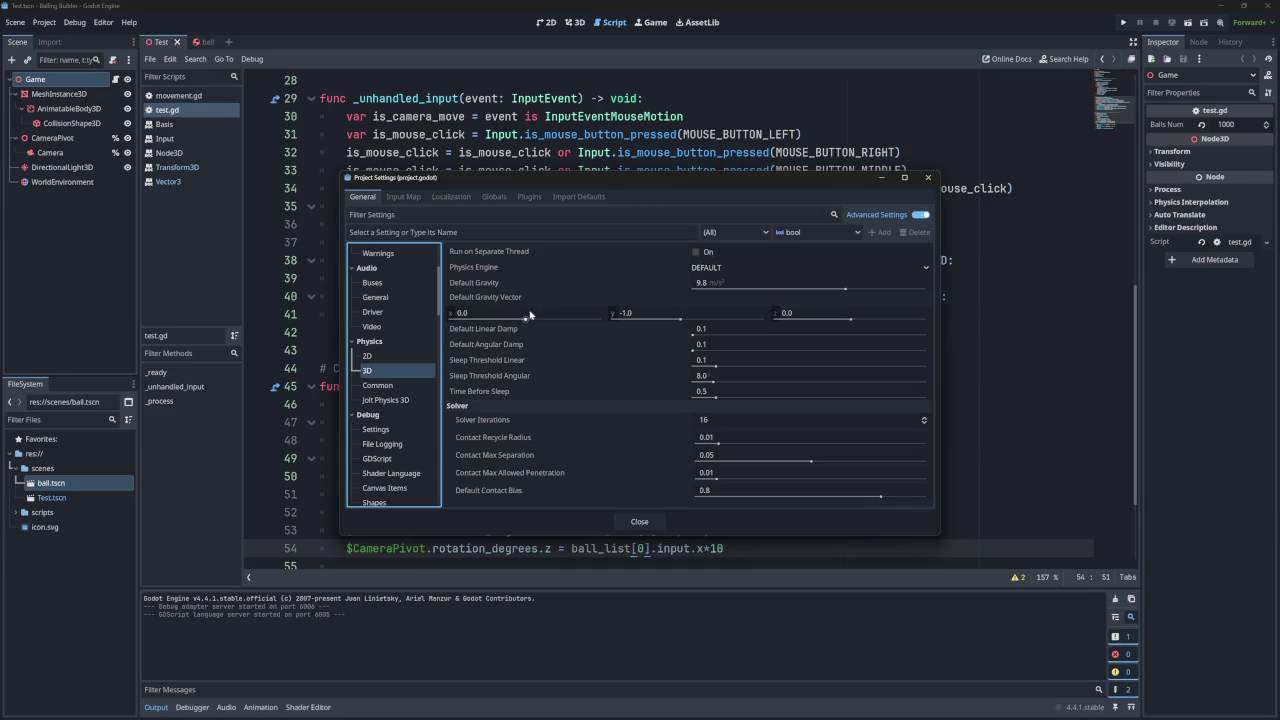
left_click(385, 399)
Scroll through the Jolt Physics 3D settings reading their tooltips, then close the dialog.
scroll(543, 353, "down", 2)
scroll(543, 353, "down", 5)
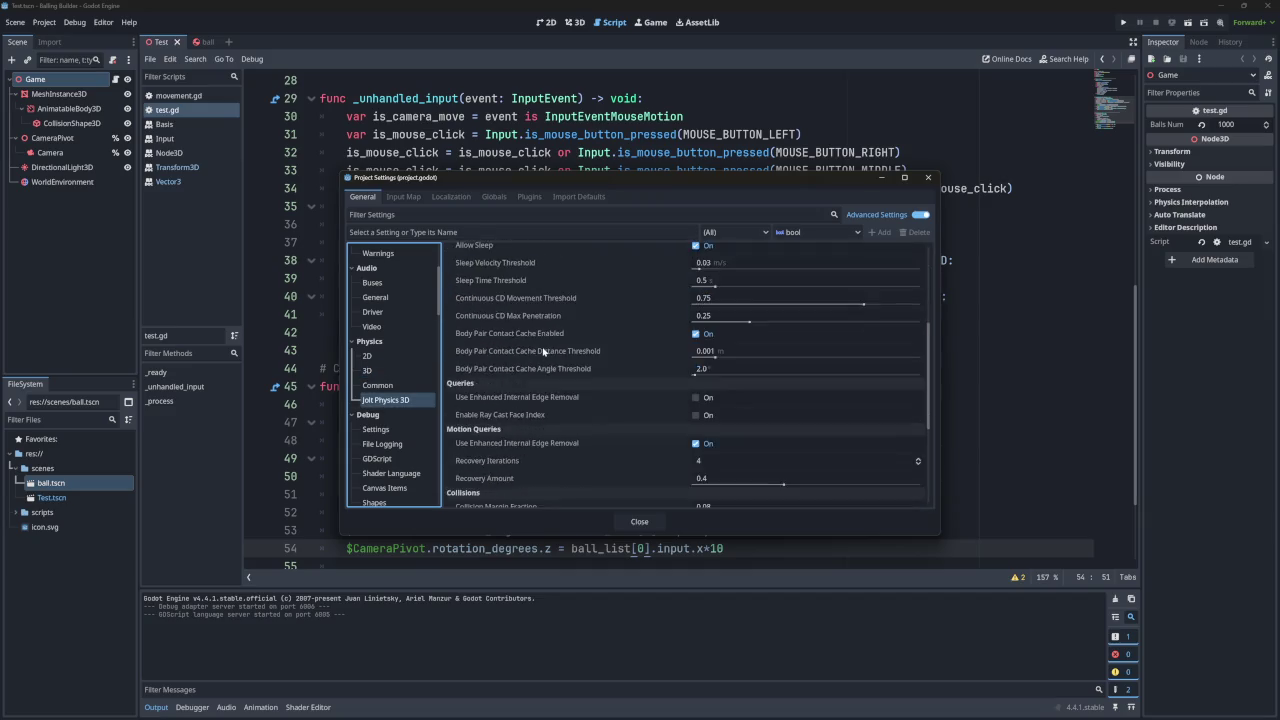
scroll(543, 350, "up", 2)
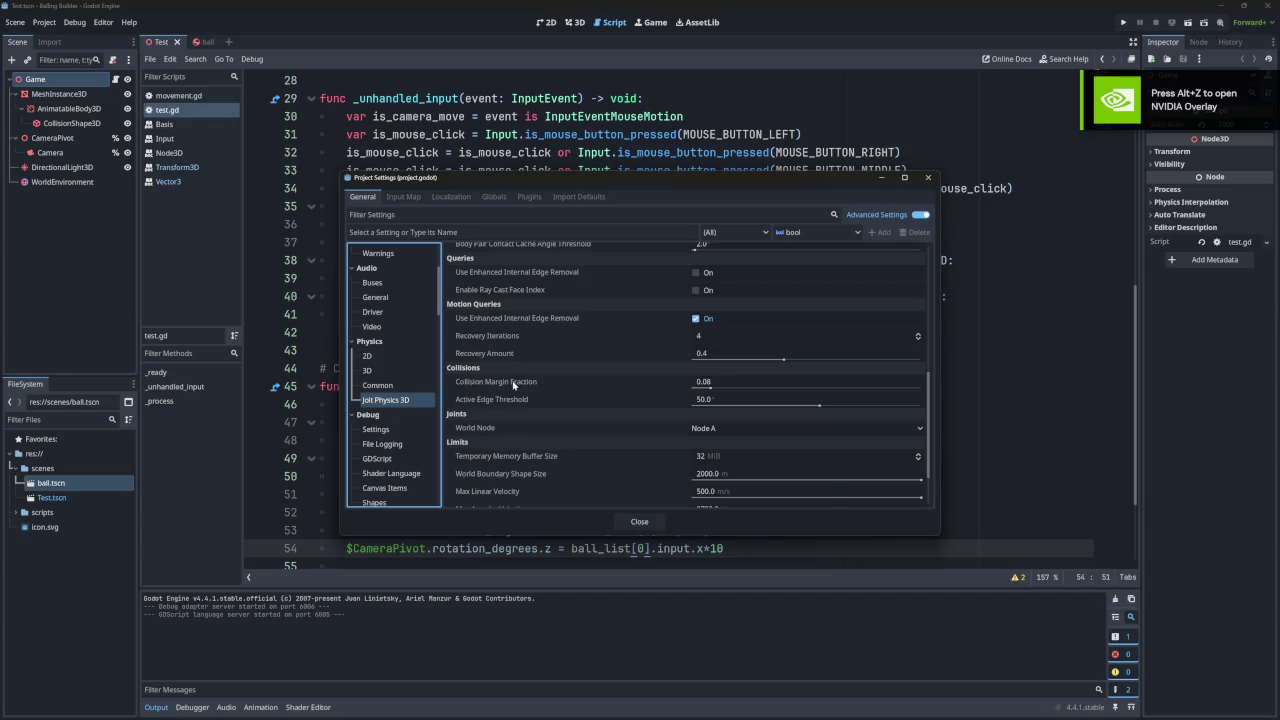
mouse_move(514, 384)
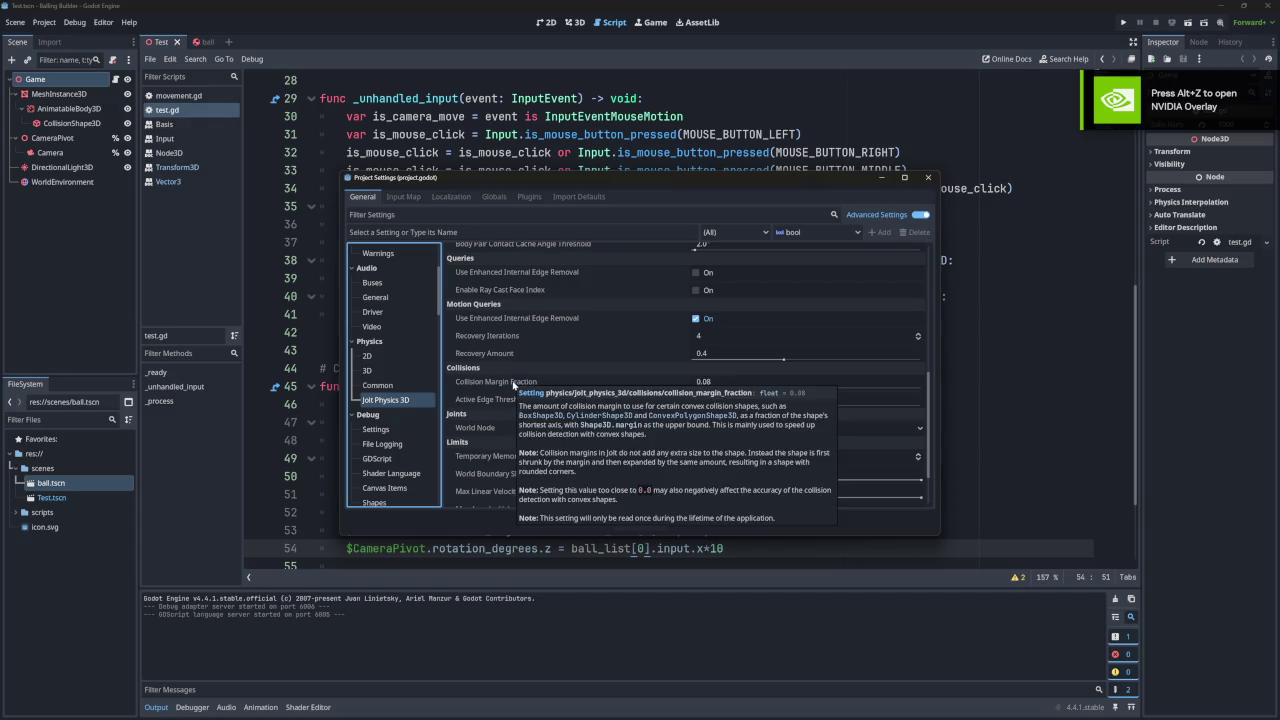
scroll(514, 384, "up", 4)
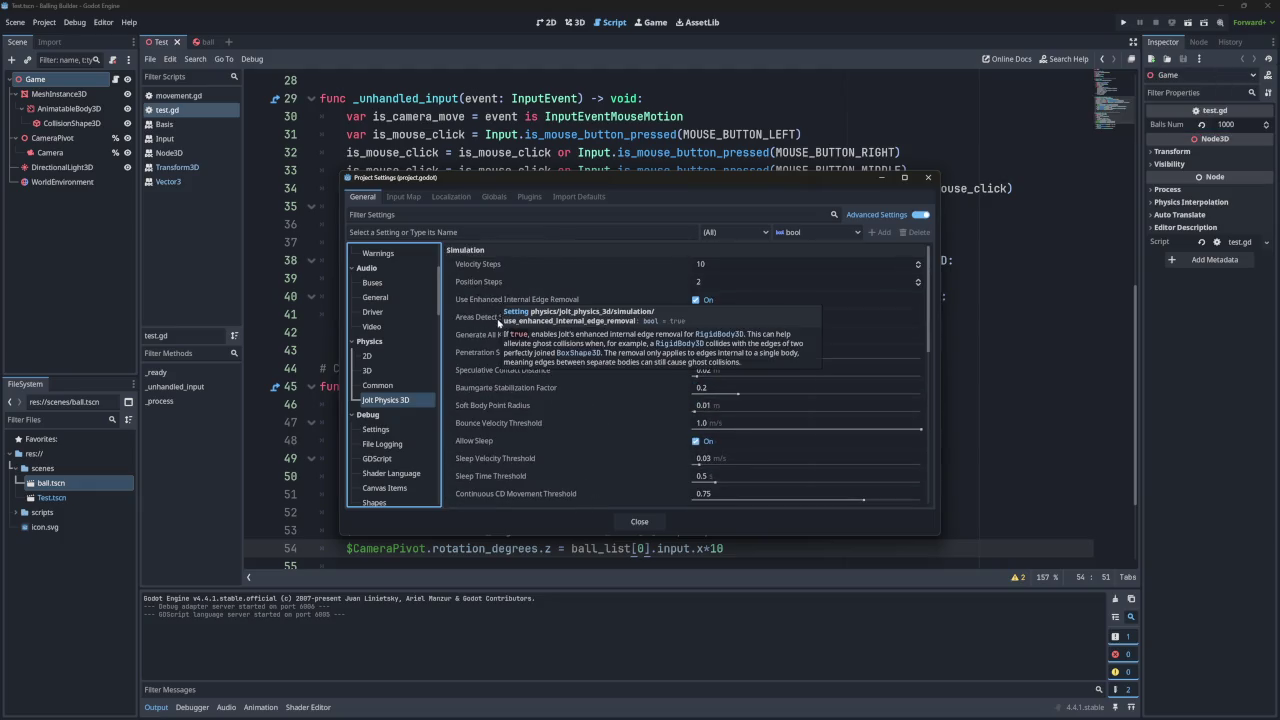
mouse_move(498, 324)
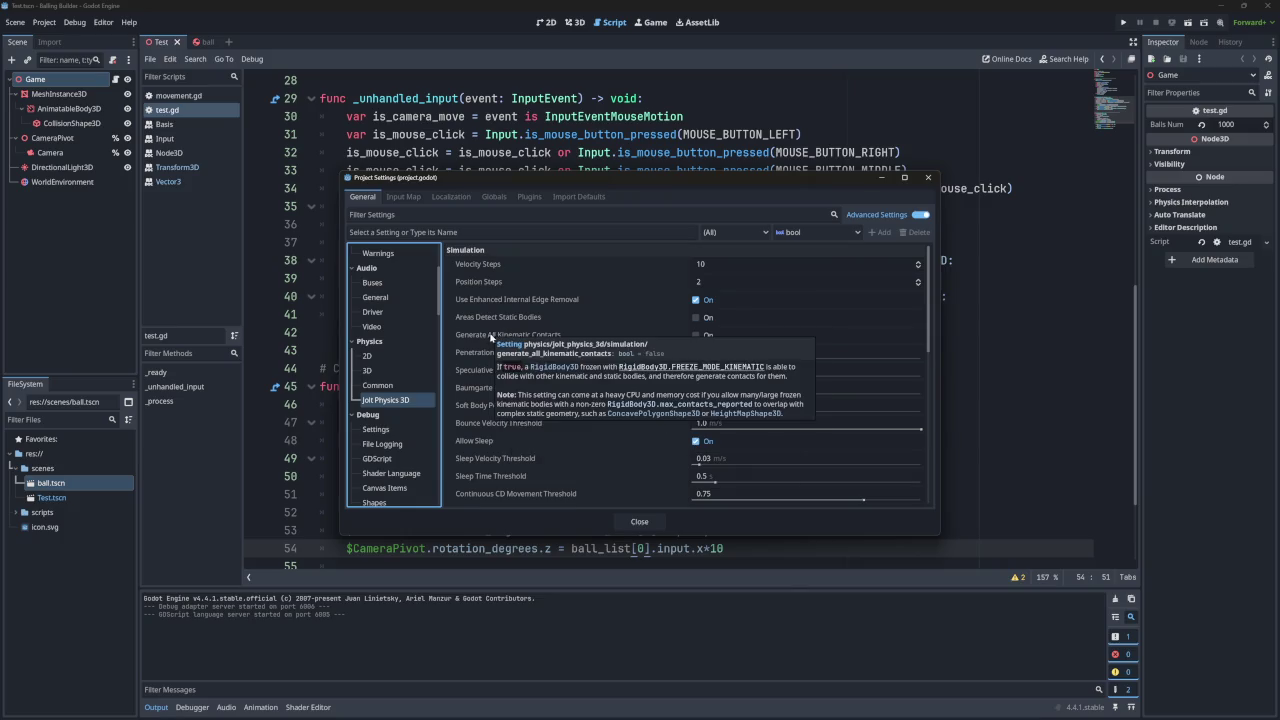
mouse_move(525, 303)
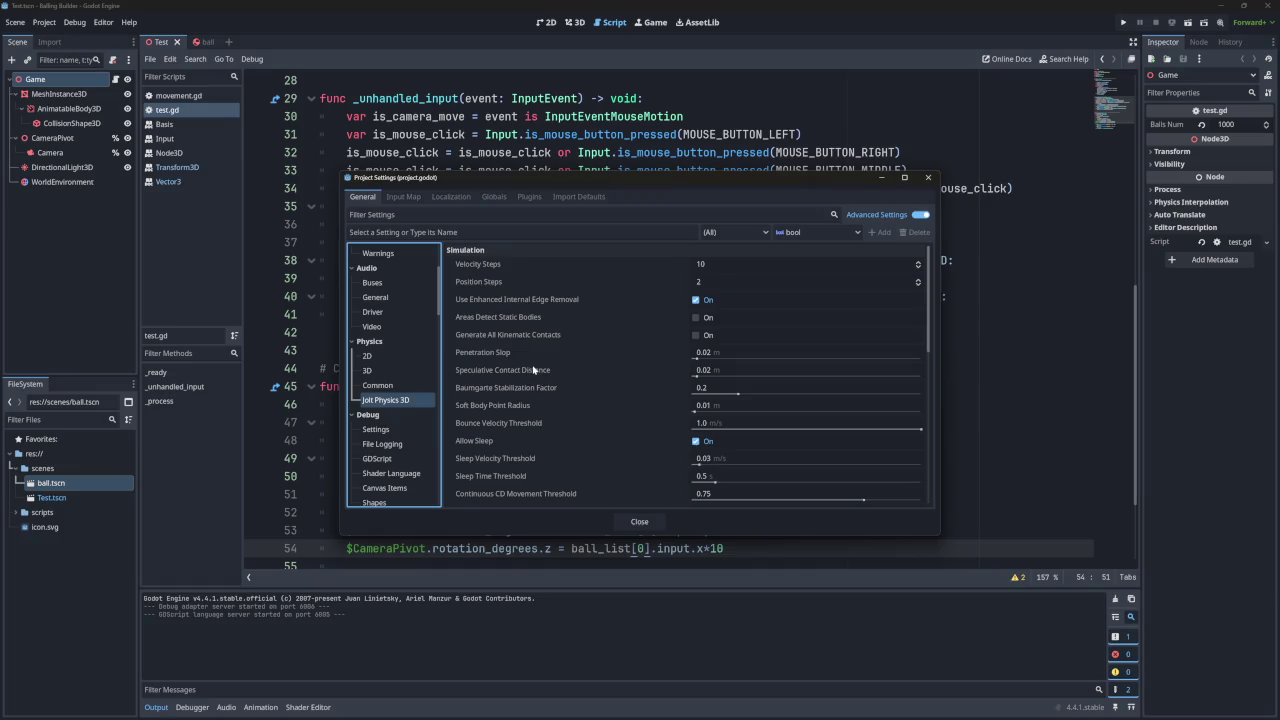
scroll(527, 445, "down", 3)
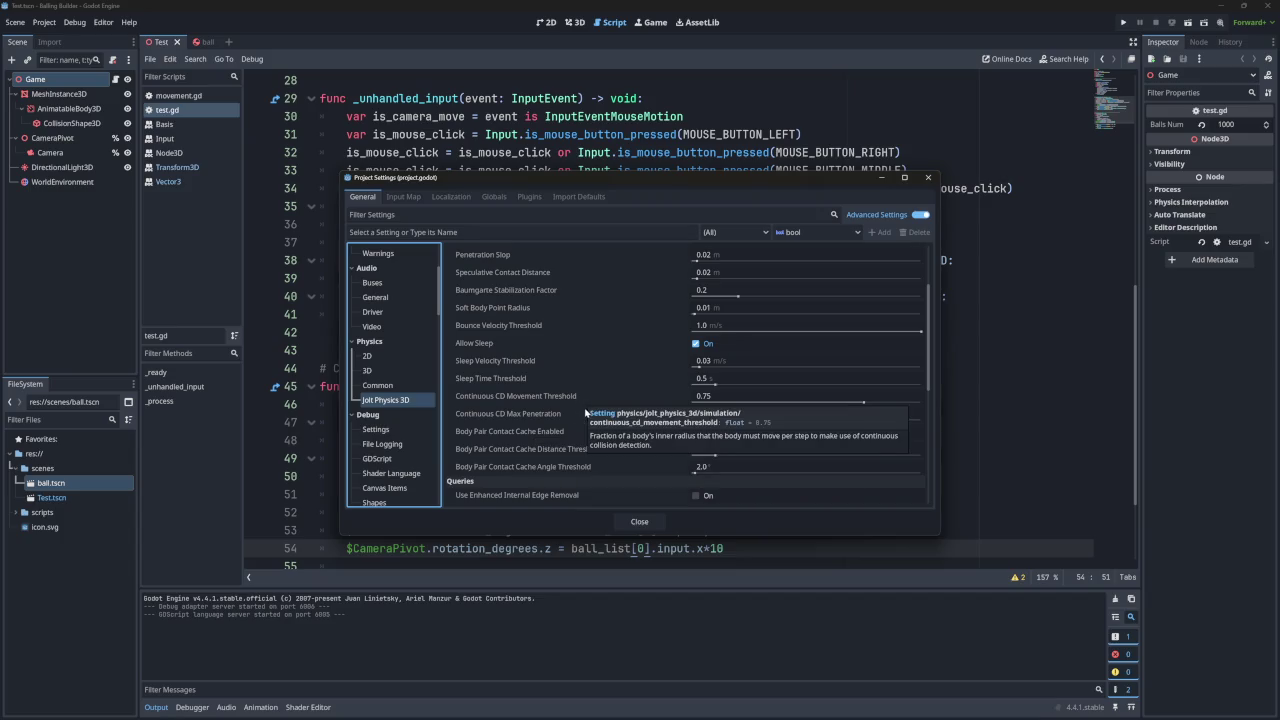
scroll(598, 440, "up", 3)
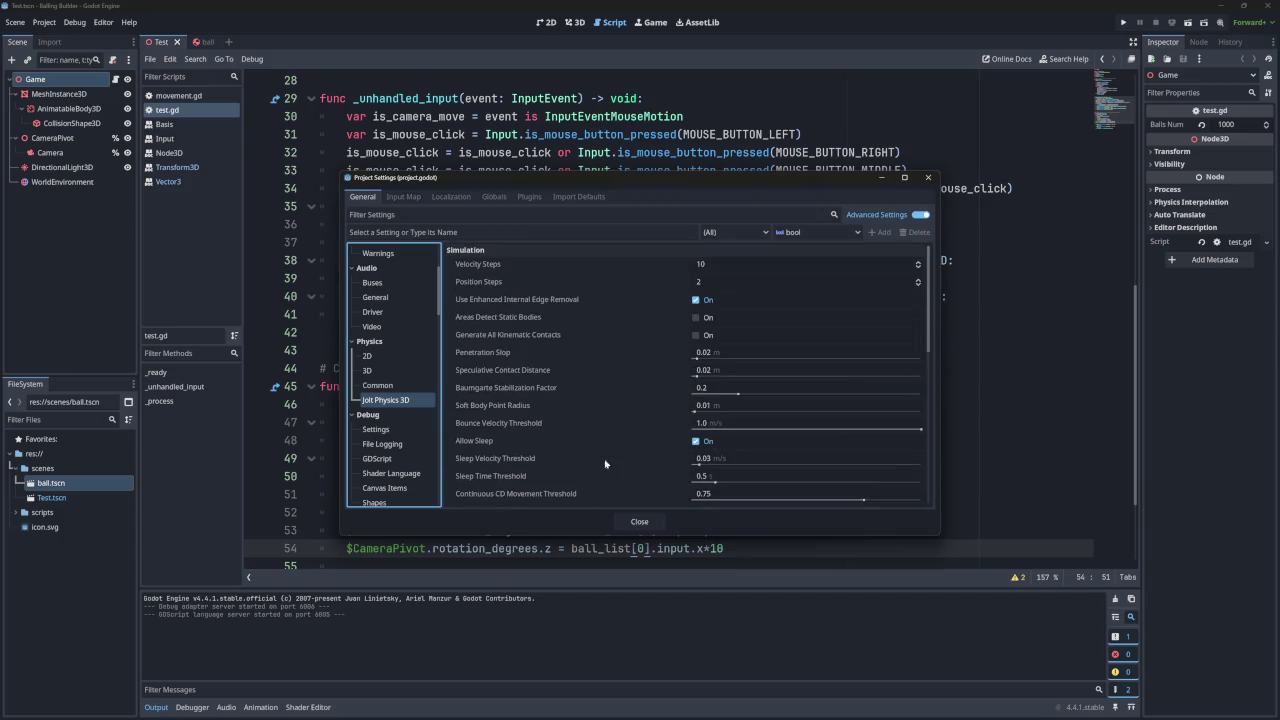
left_click(640, 521)
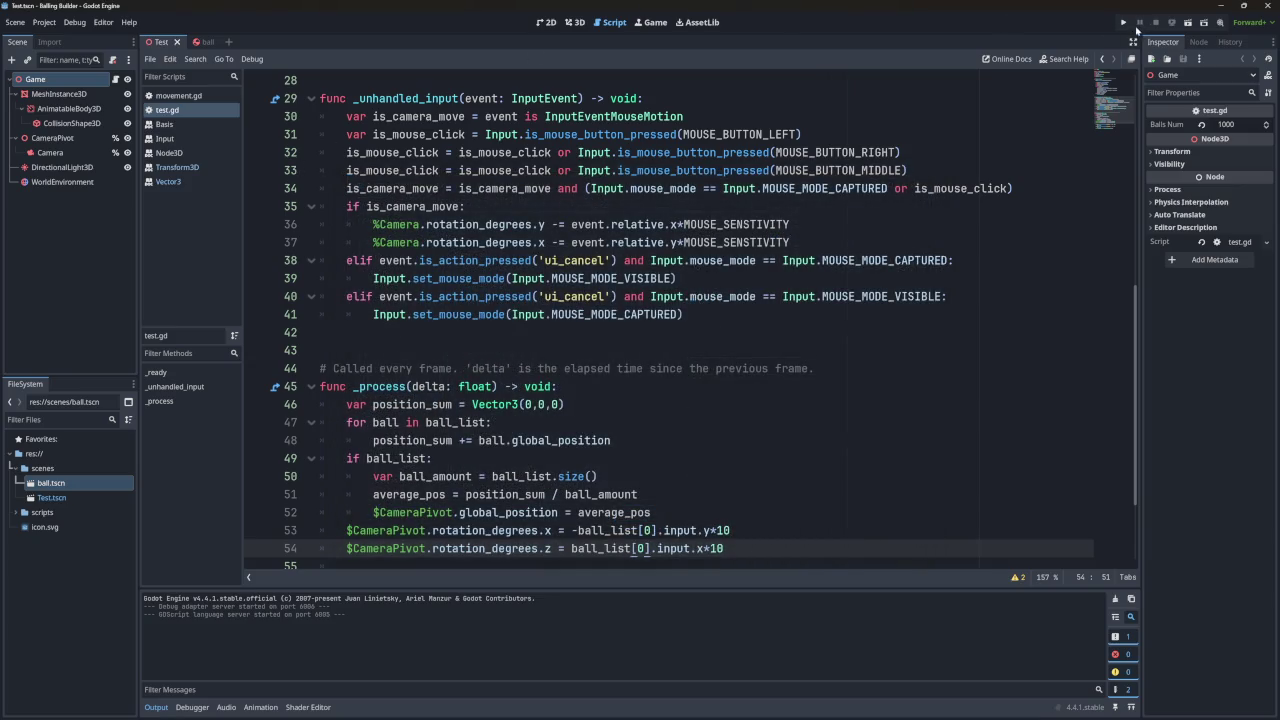
Run the game to view the magenta ball grid, stop it, and reopen Project Settings.
left_click(1123, 22)
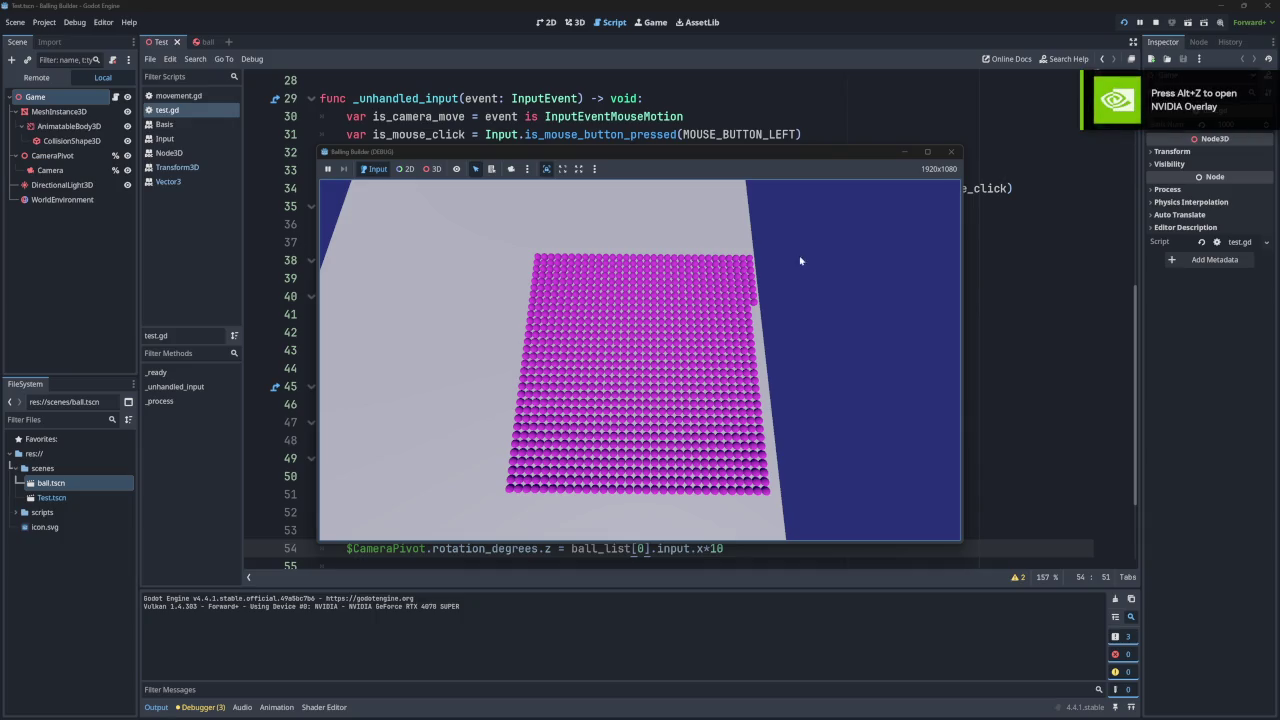
left_click(953, 153)
left_click(44, 22)
left_click(60, 37)
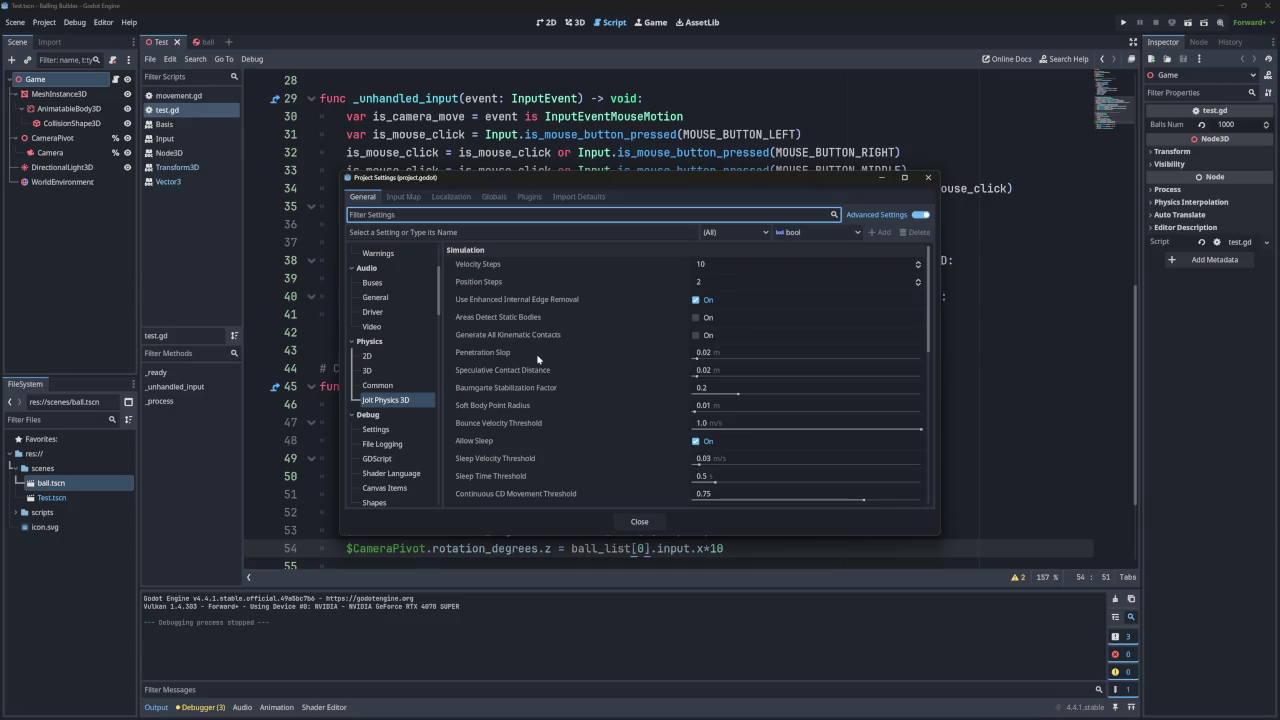
Read through the upper Jolt Physics 3D settings and their tooltips.
mouse_move(538, 357)
scroll(514, 377, "down", 5)
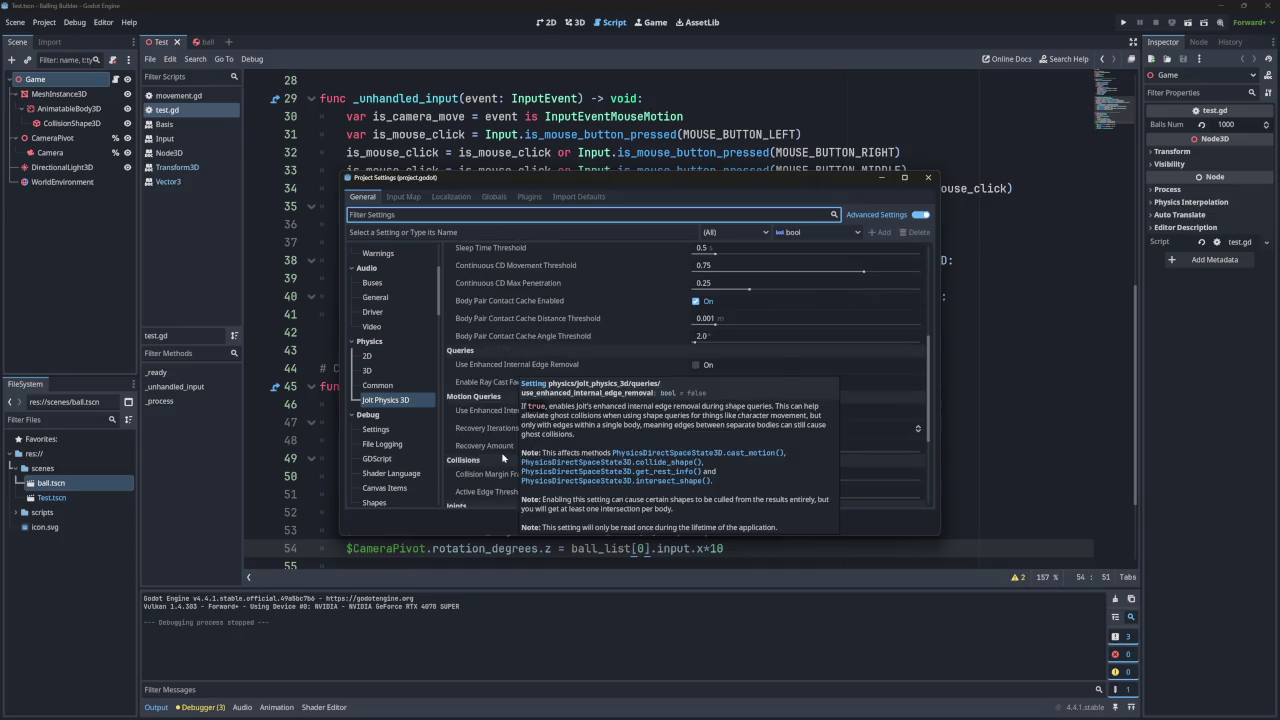
scroll(524, 461, "up", 2)
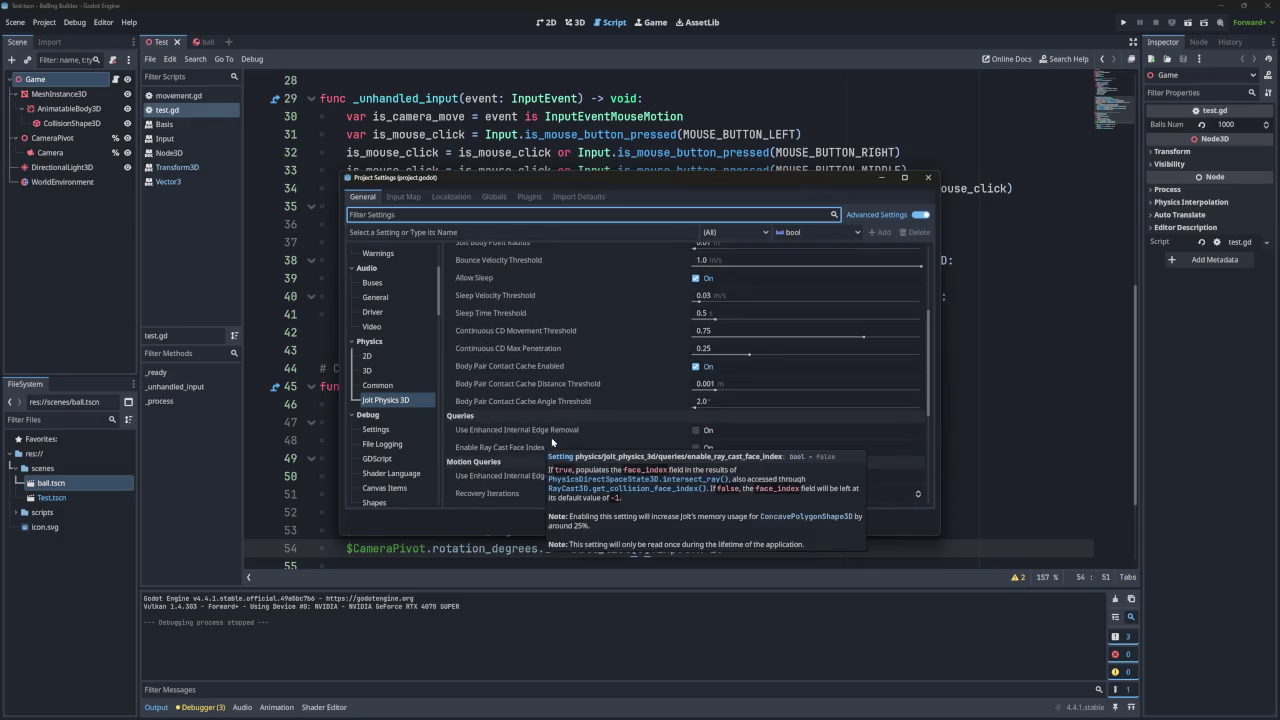
scroll(556, 430, "down", 2)
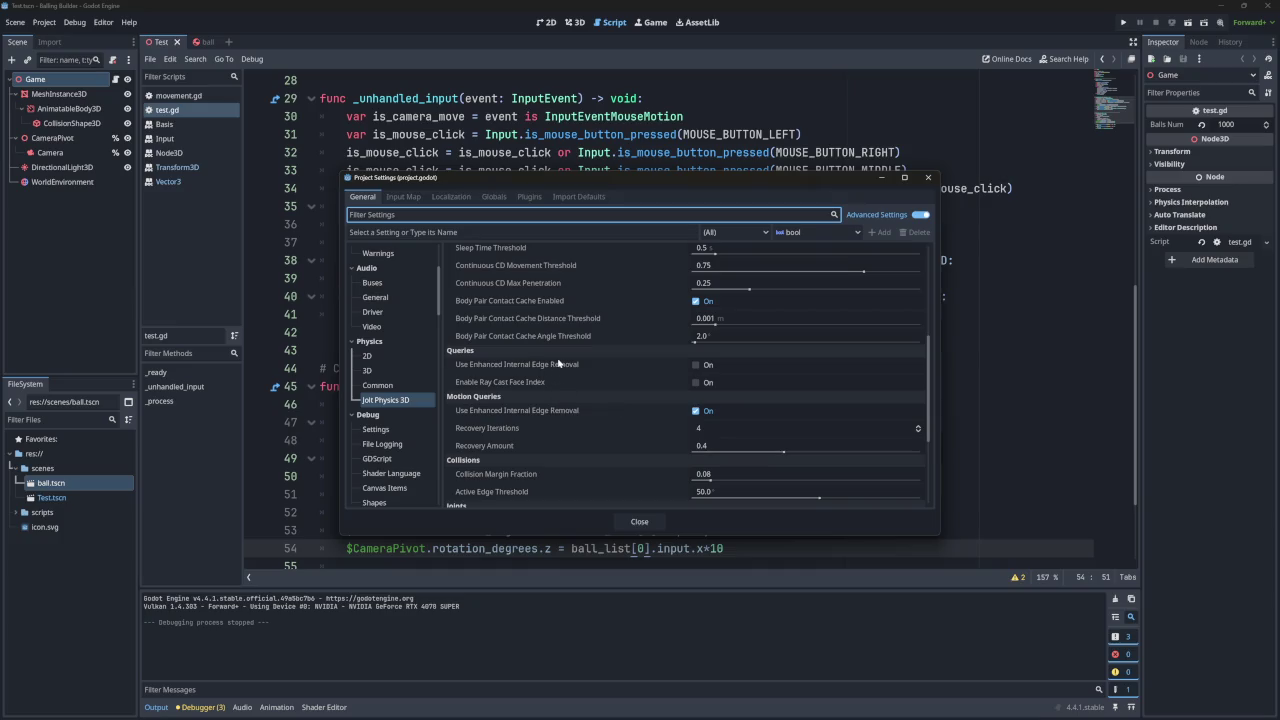
mouse_move(525, 366)
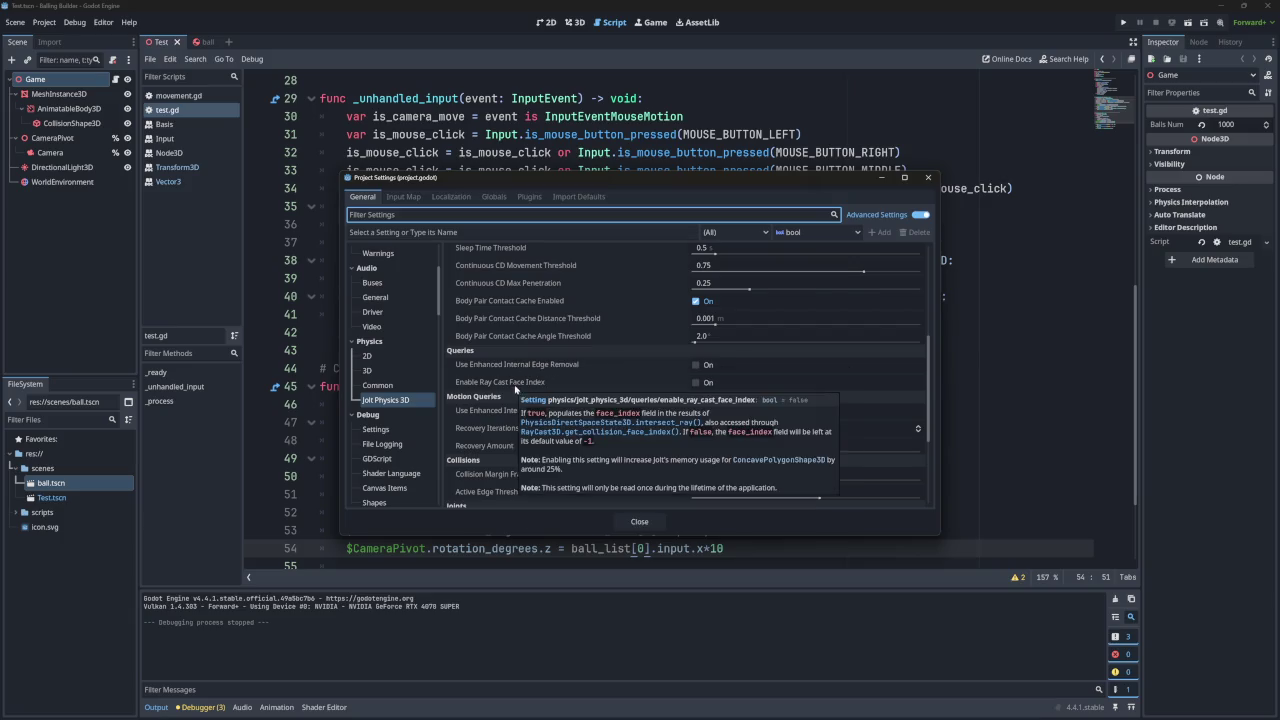
scroll(515, 387, "down", 2)
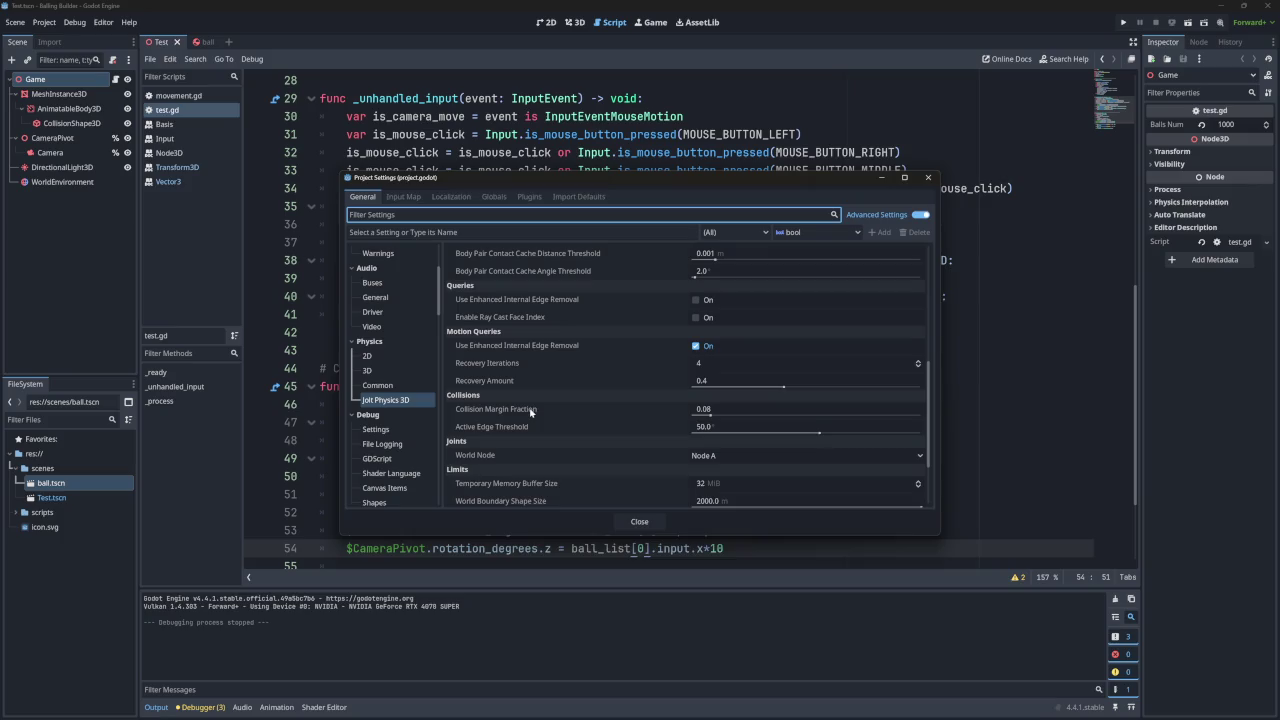
scroll(527, 418, "down", 1)
Review the lower Jolt settings, check the Physics 3D page showing DEFAULT, then close.
mouse_move(508, 425)
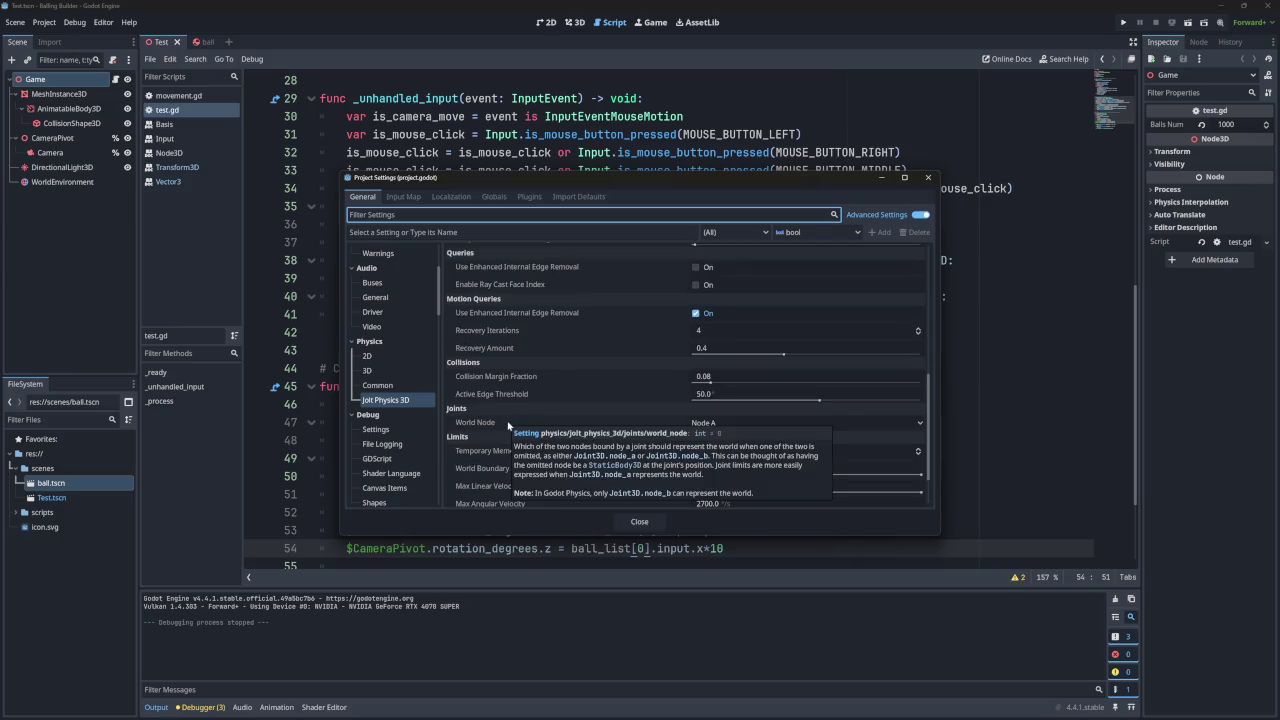
scroll(508, 424, "down", 1)
scroll(508, 423, "down", 1)
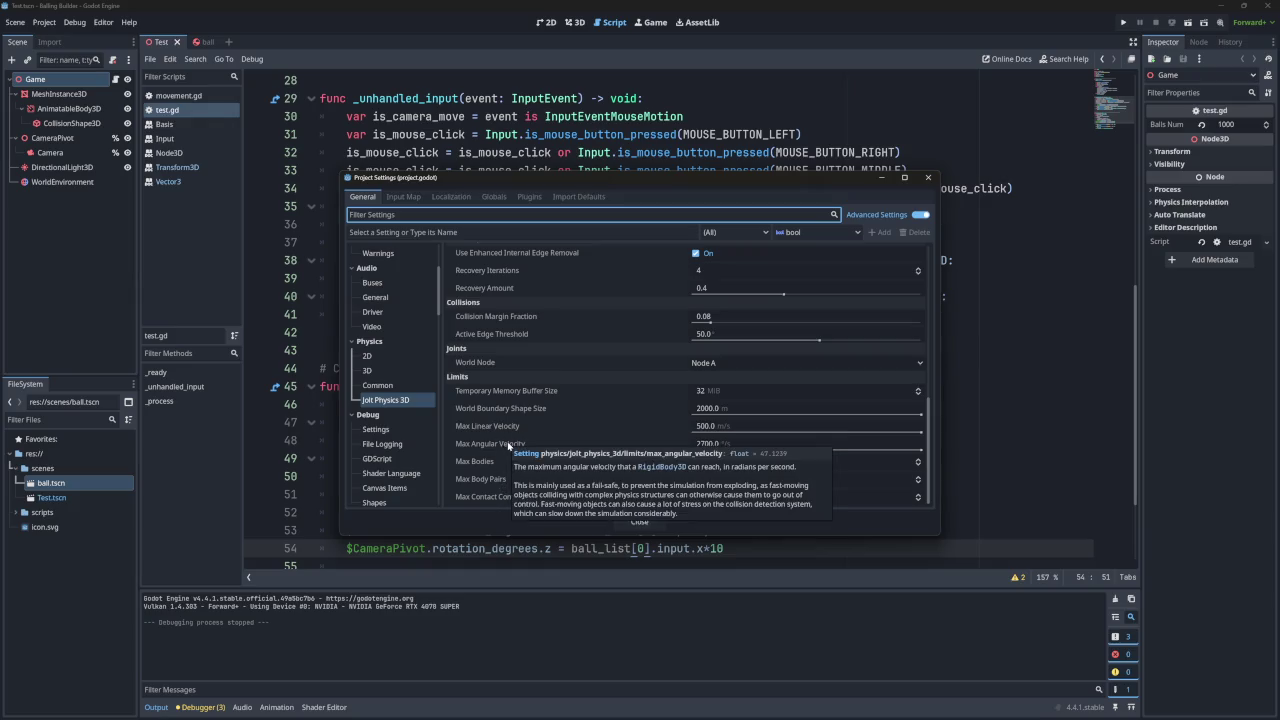
mouse_move(496, 468)
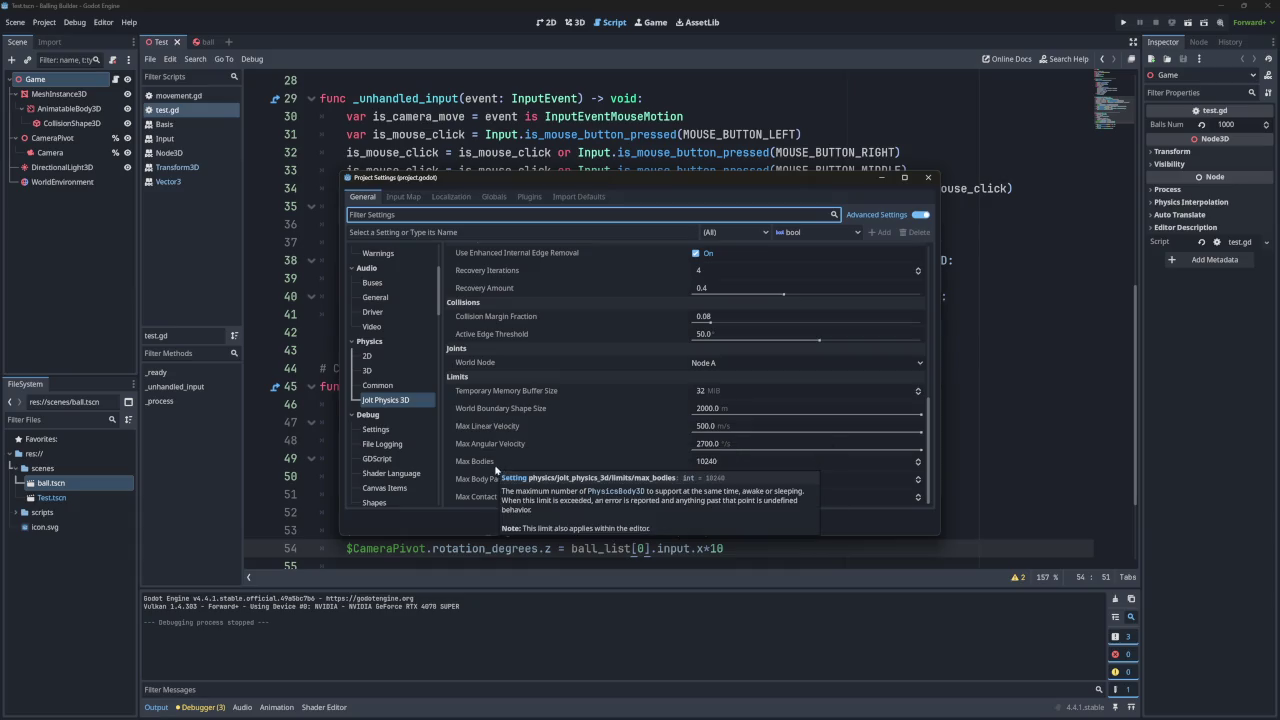
left_click(367, 370)
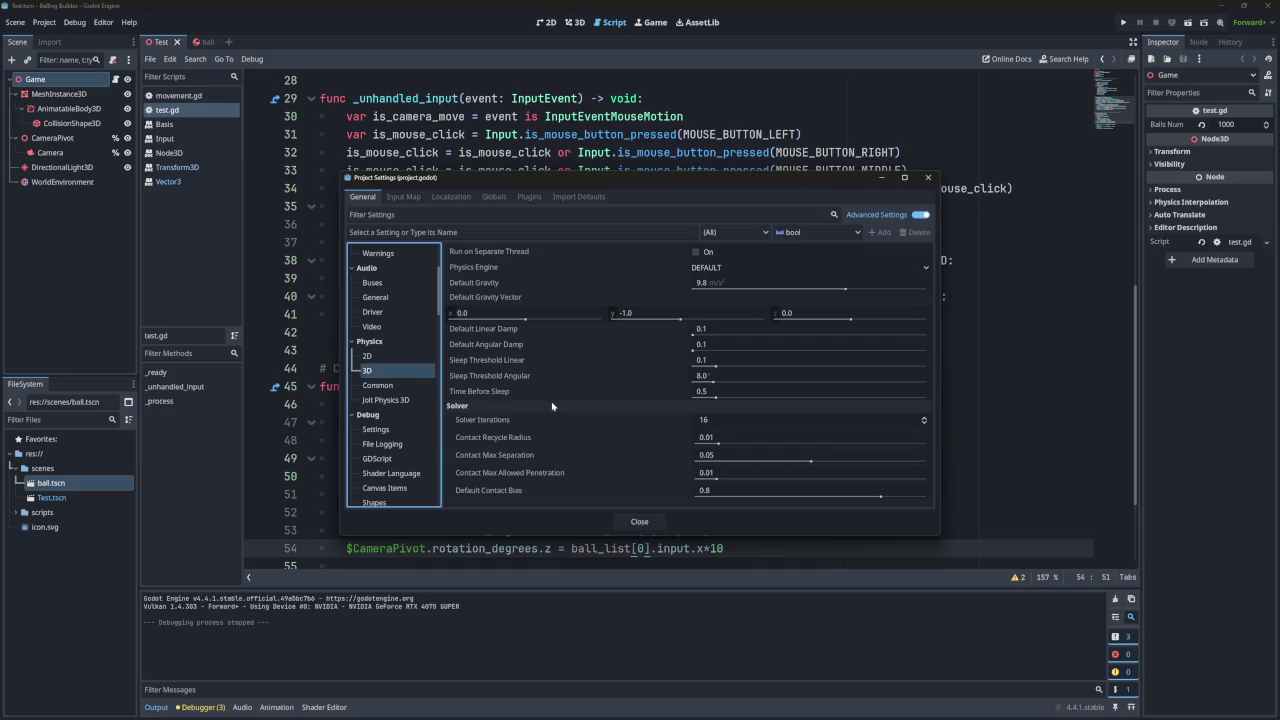
left_click(639, 521)
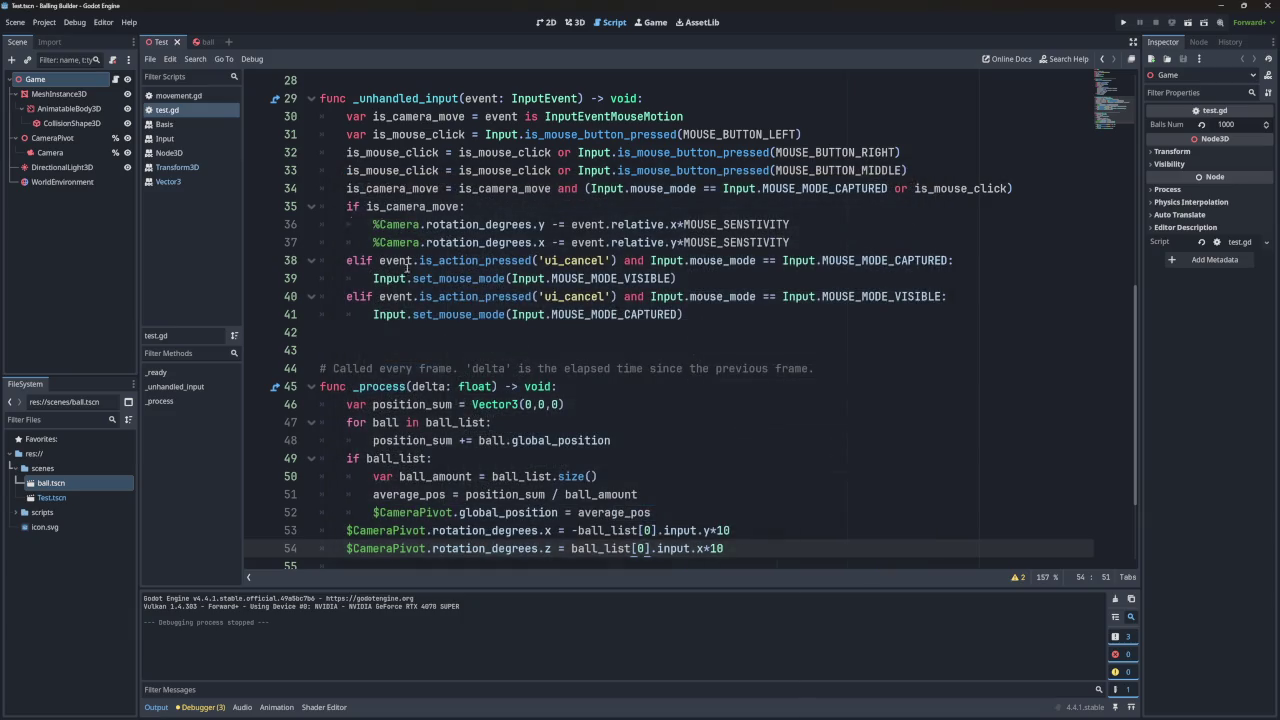
Run the 1000-ball grid game to watch the balls scatter, stop it, and switch to the ball scene.
left_click(1123, 22)
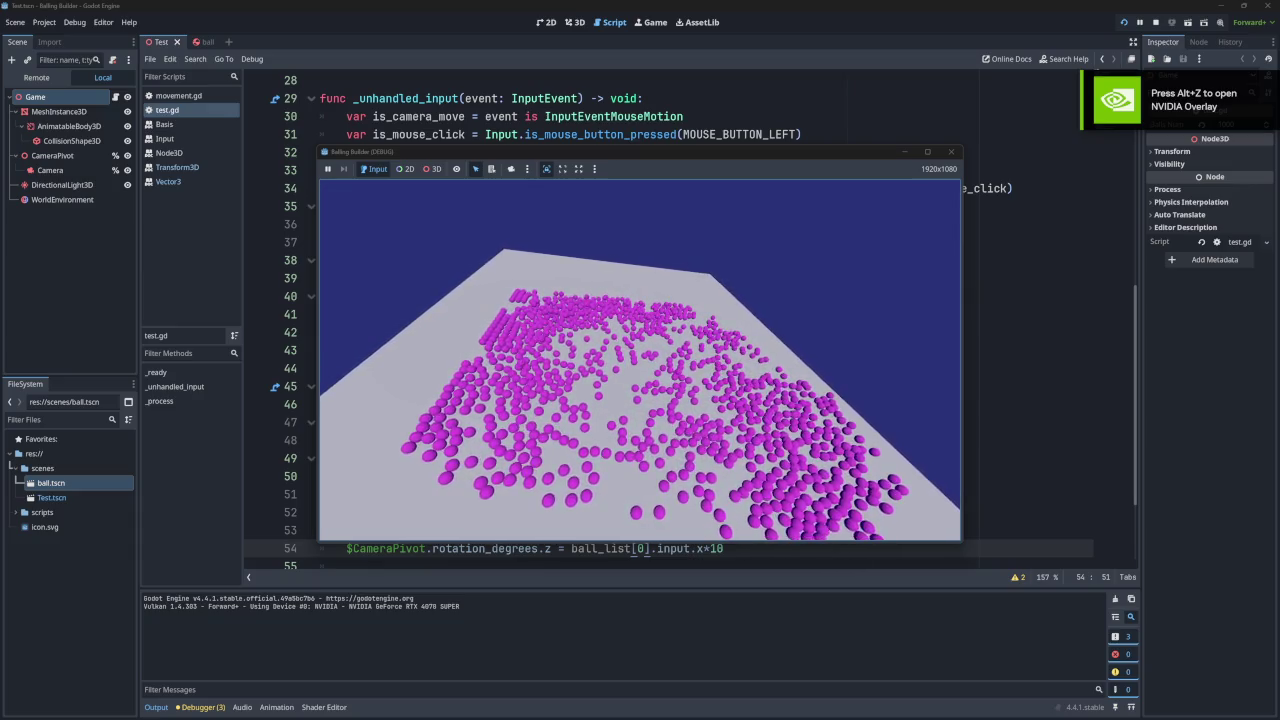
left_click(951, 151)
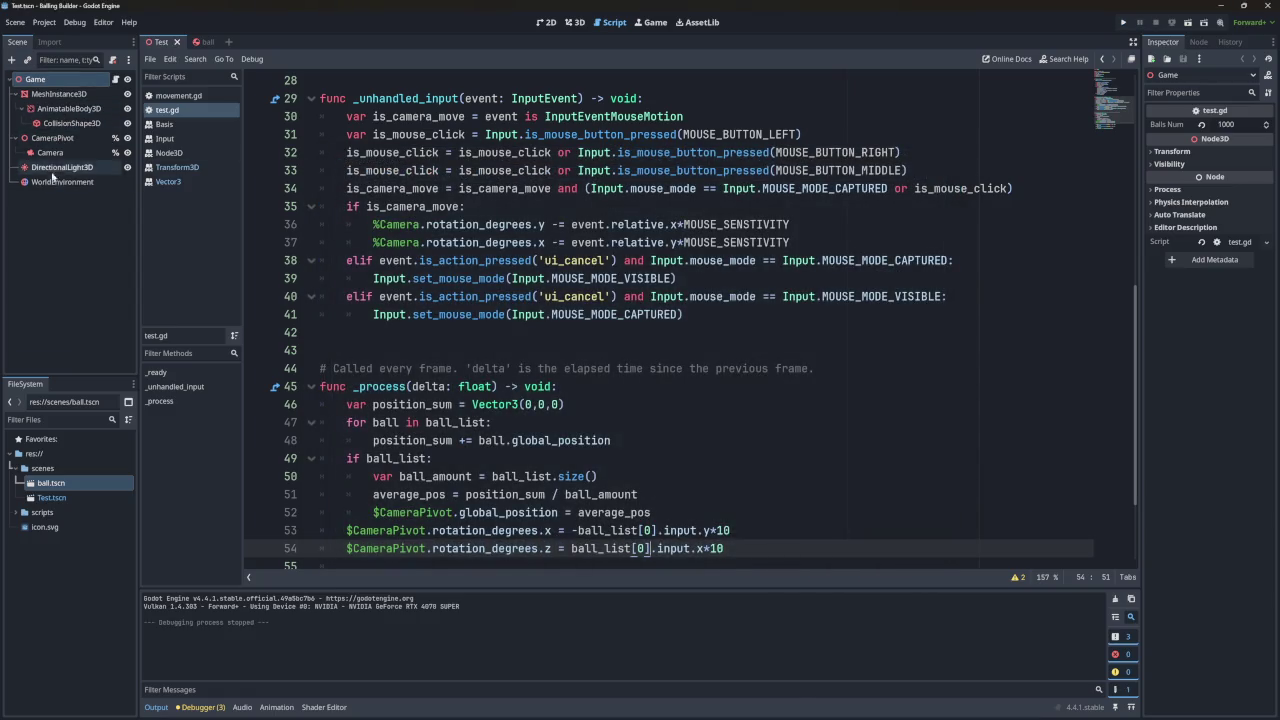
left_click(197, 42)
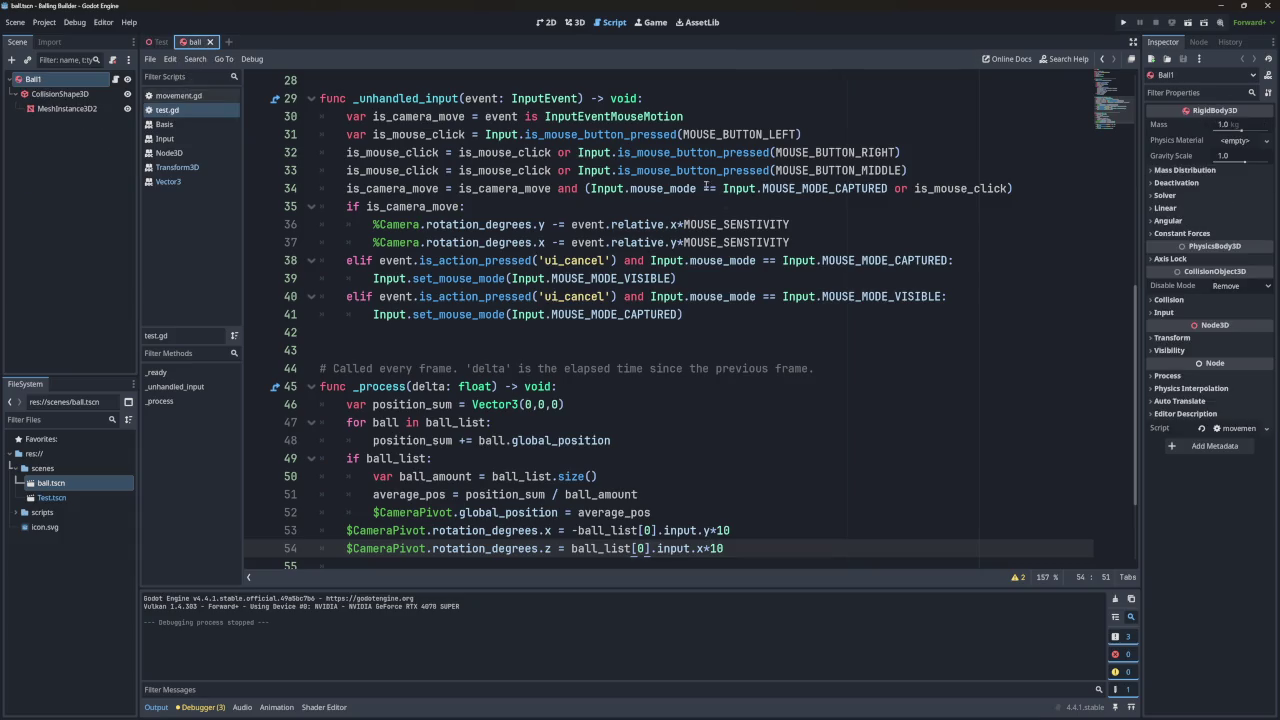
Expand Ball1's Solver and Linear sections in the Inspector to check its damping.
left_click(1154, 194)
left_click(1155, 196)
left_click(1154, 196)
left_click(1154, 196)
left_click(1154, 208)
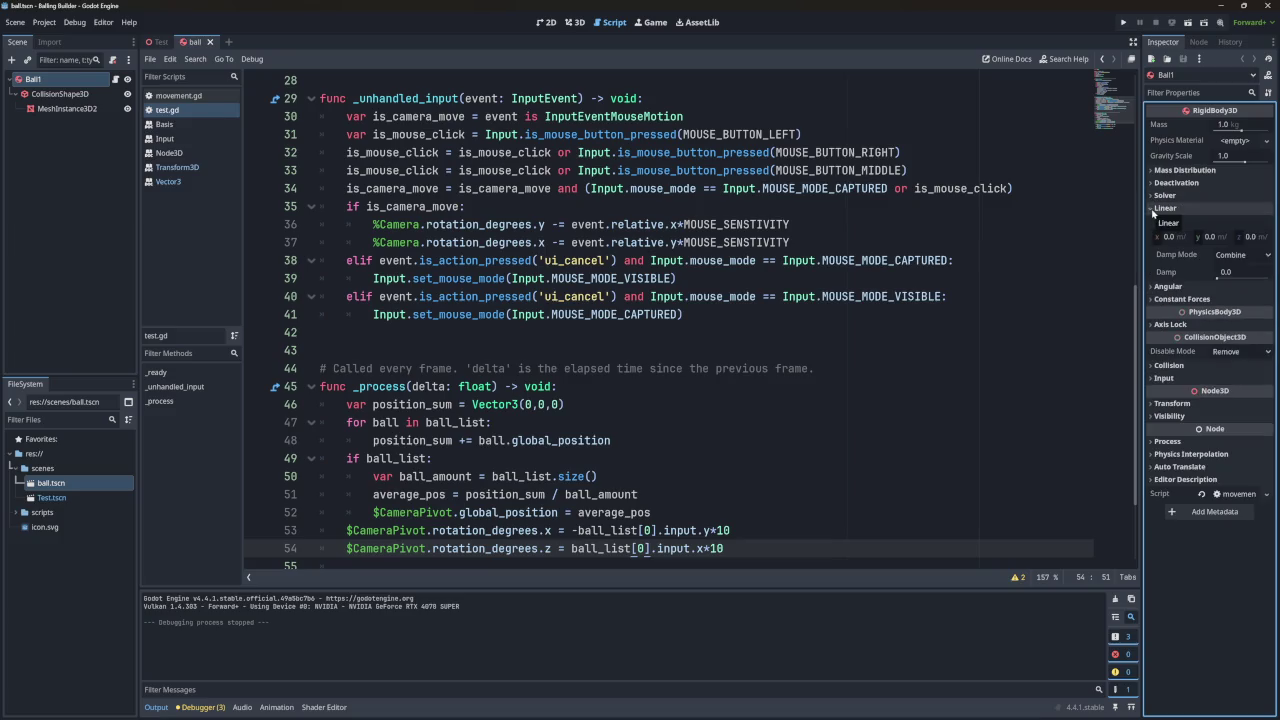
Check Ball1's angular damping, collapse it, and open Project Settings on the Physics 3D page.
left_click(1153, 208)
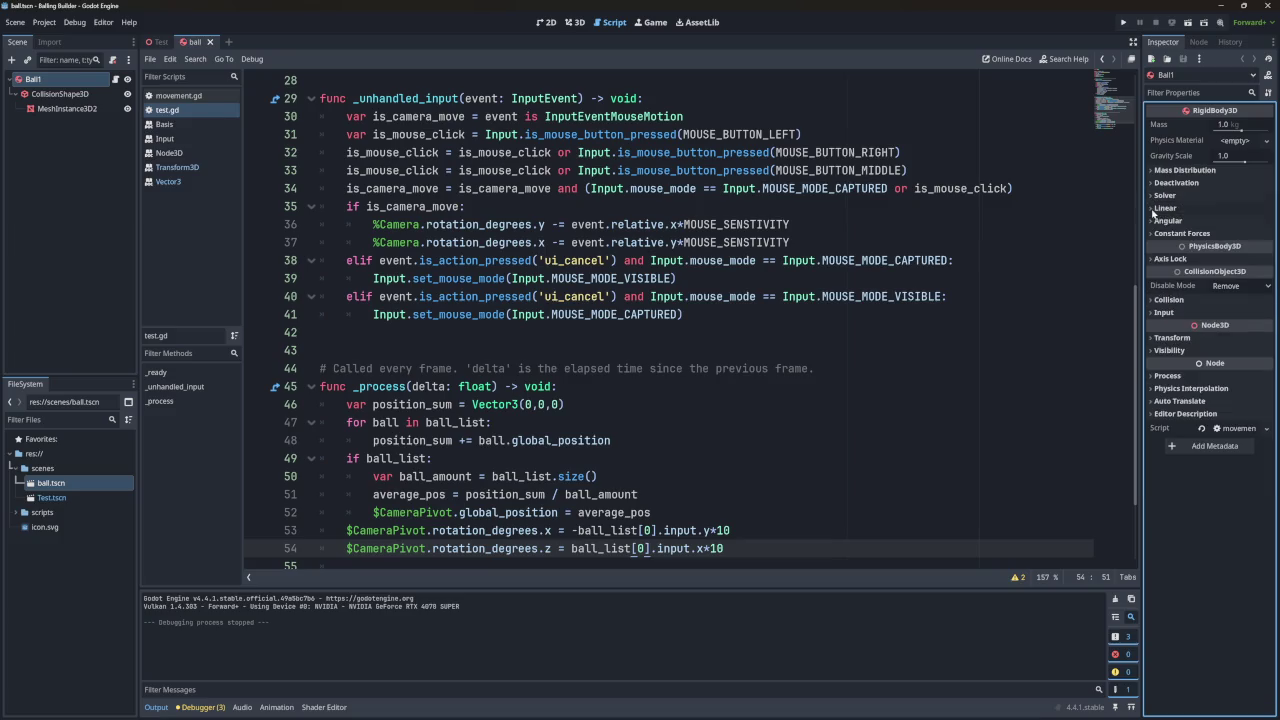
left_click(1152, 221)
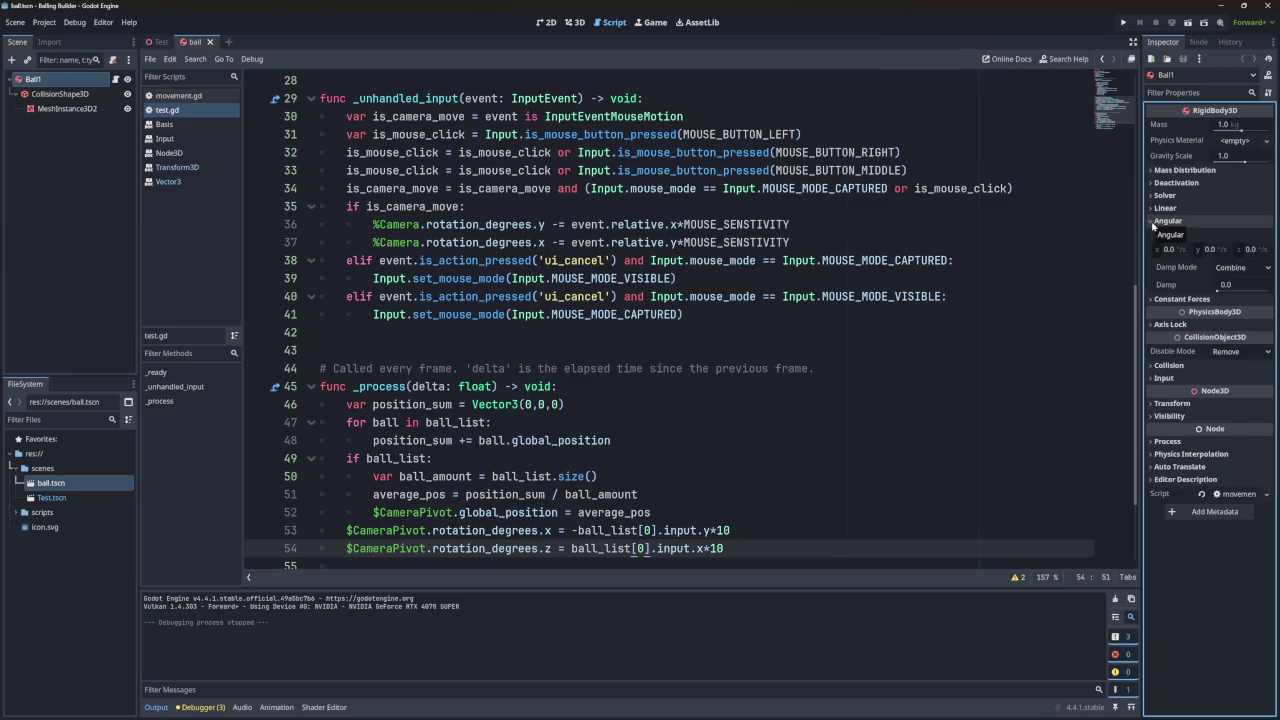
left_click(1152, 222)
left_click(1152, 222)
left_click(1152, 222)
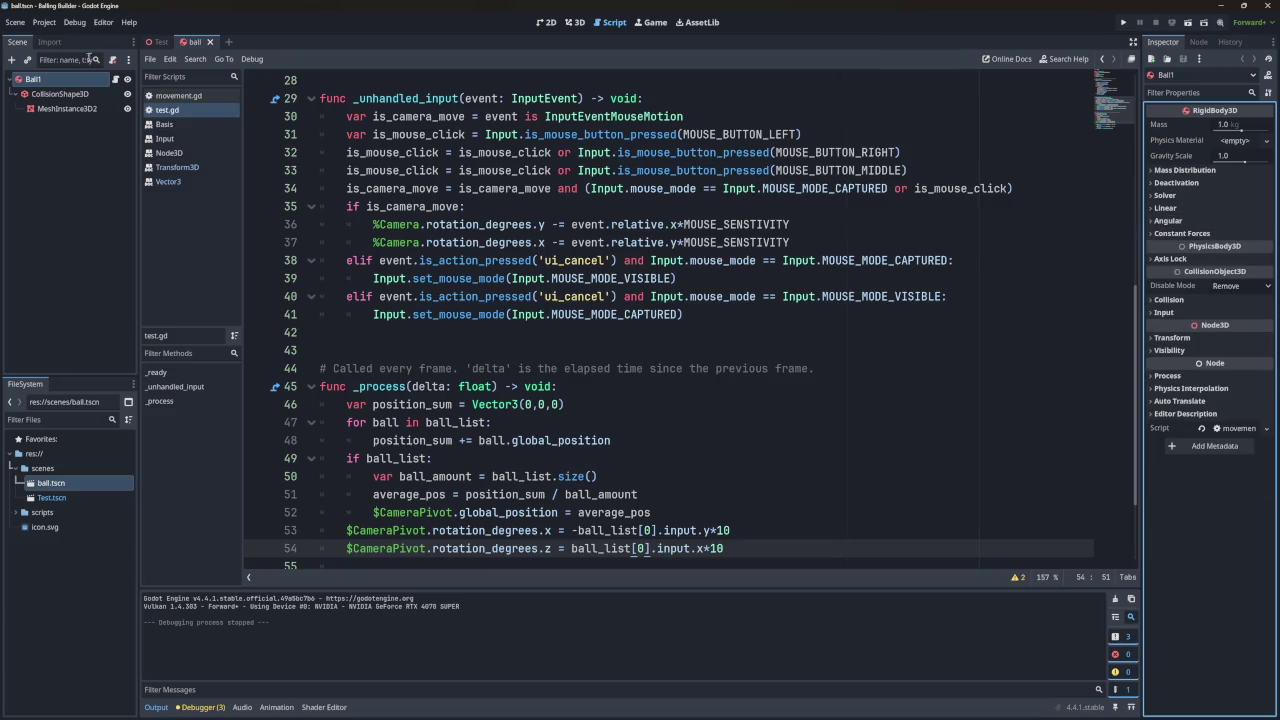
left_click(44, 22)
left_click(55, 38)
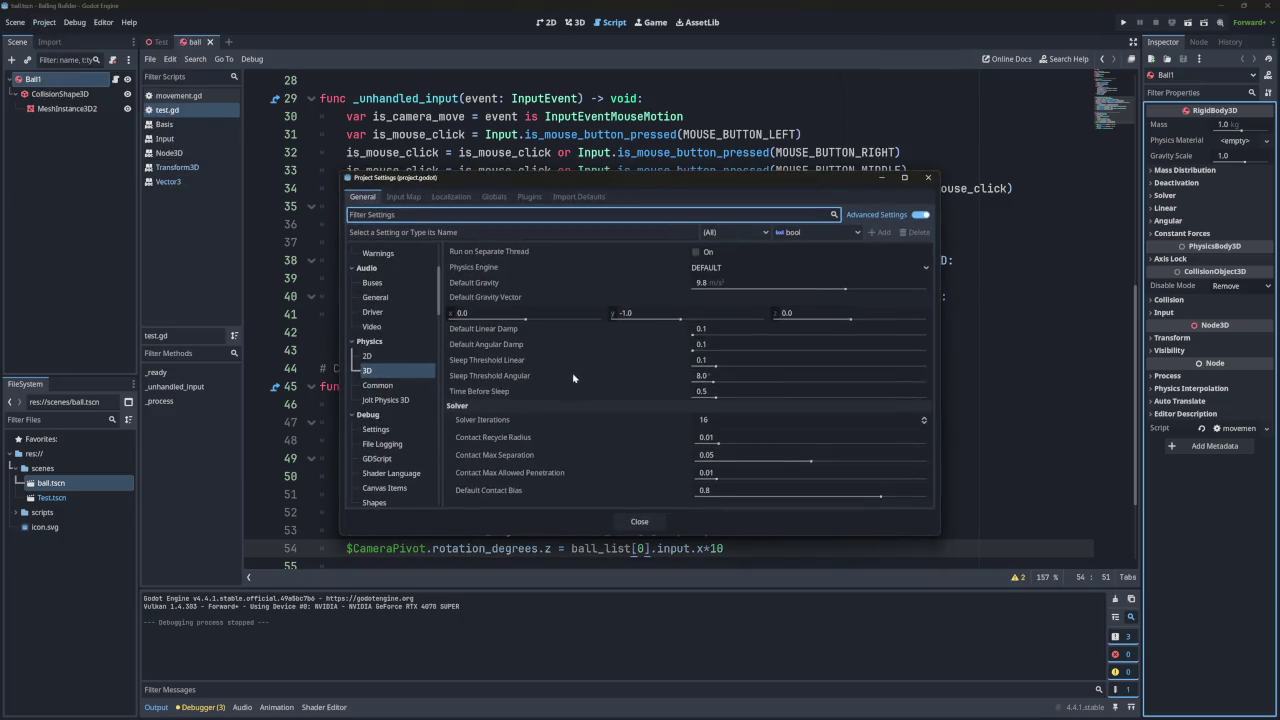
Toggle the Advanced settings view, close Project Settings, and launch the ball game again.
mouse_move(562, 382)
left_click(921, 215)
left_click(922, 215)
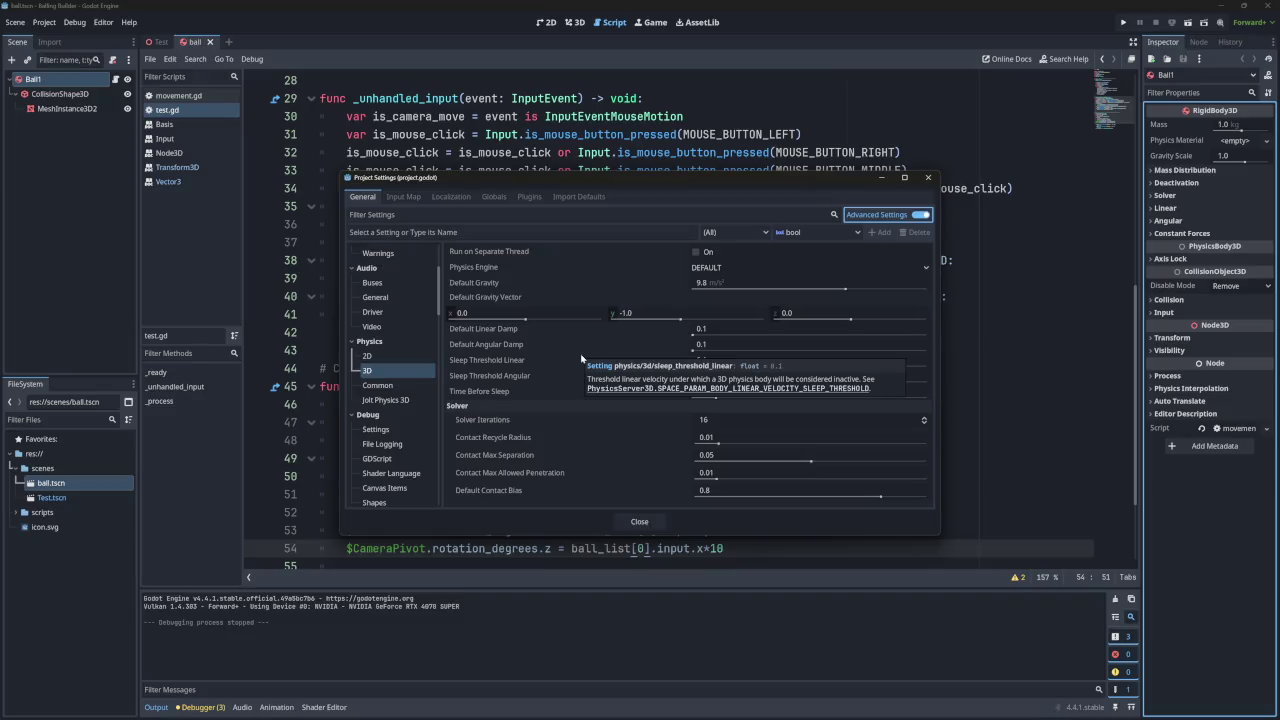
left_click(928, 178)
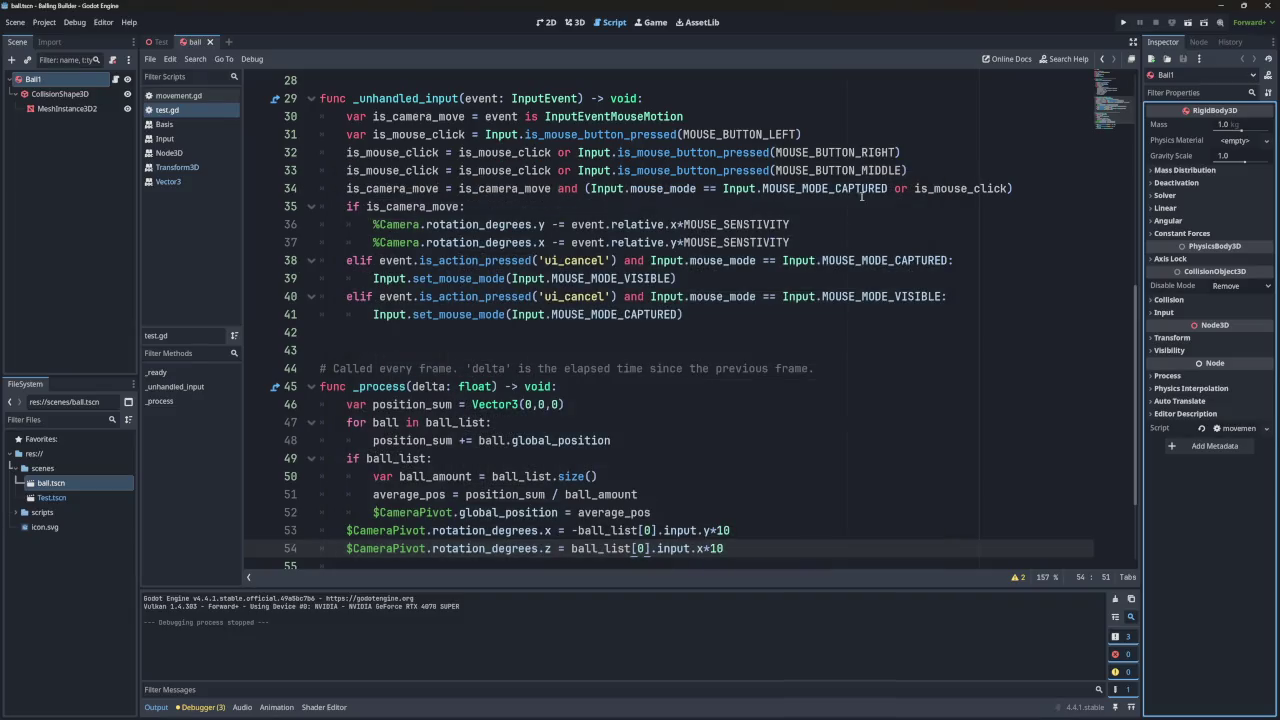
left_click(1121, 22)
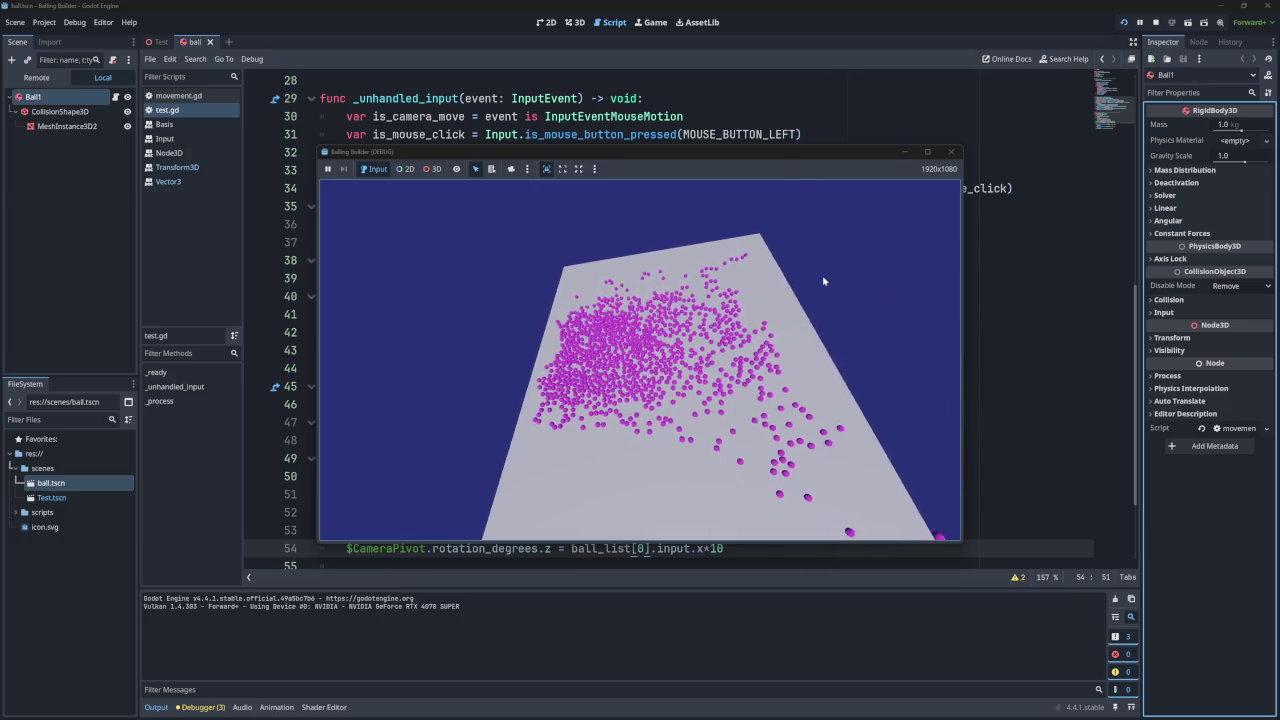
left_click(951, 152)
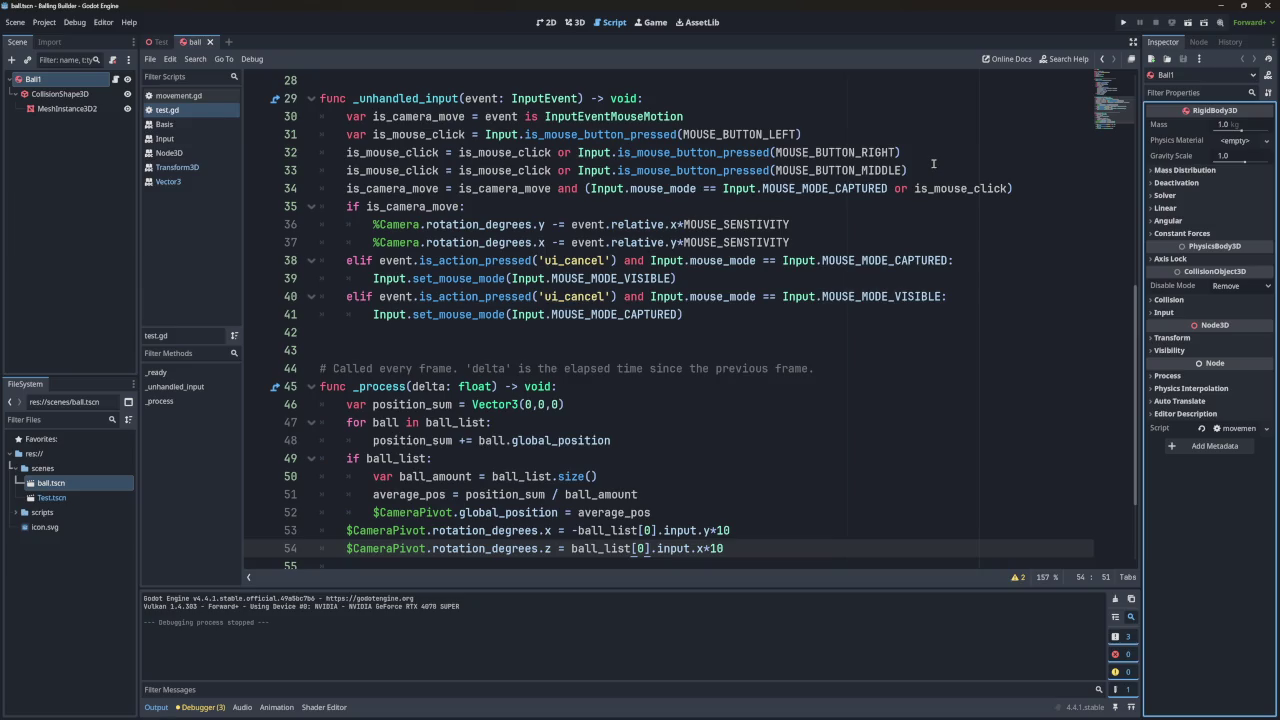
In Project Settings, try the Physics Engine options, switching from GodotPhysics3D to Jolt Physics.
left_click(45, 22)
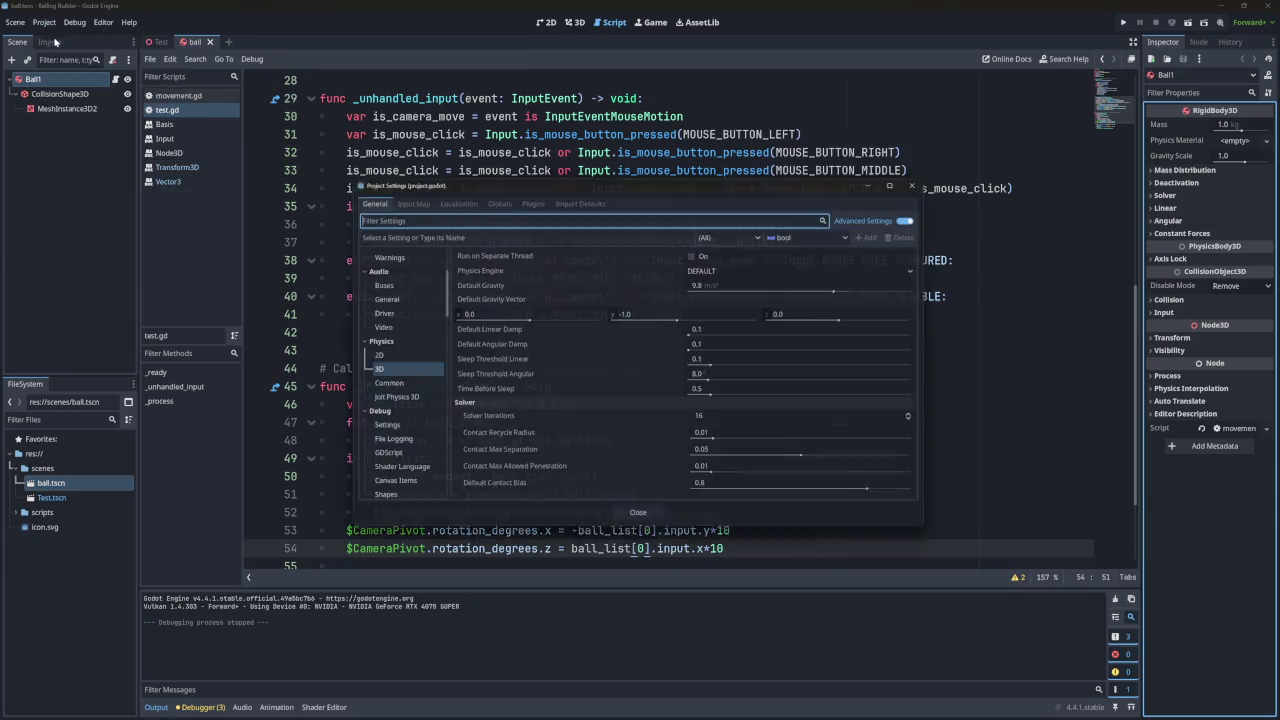
left_click(70, 38)
left_click(729, 268)
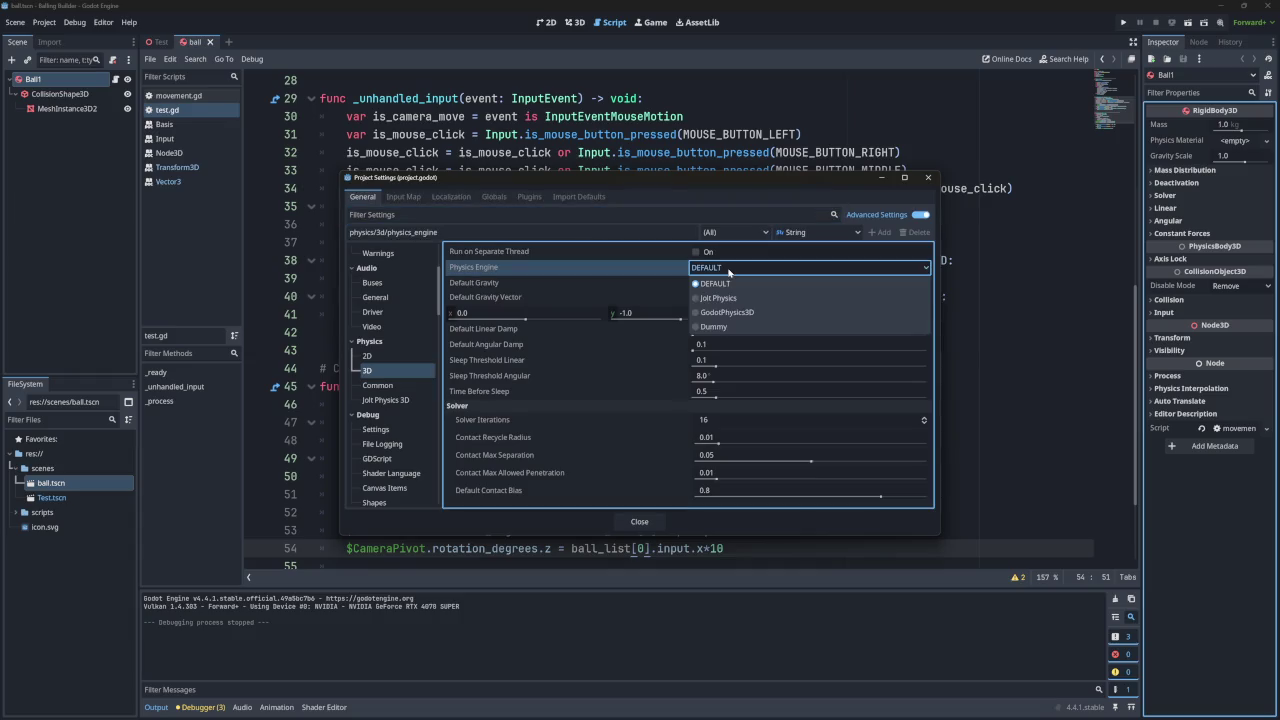
left_click(712, 312)
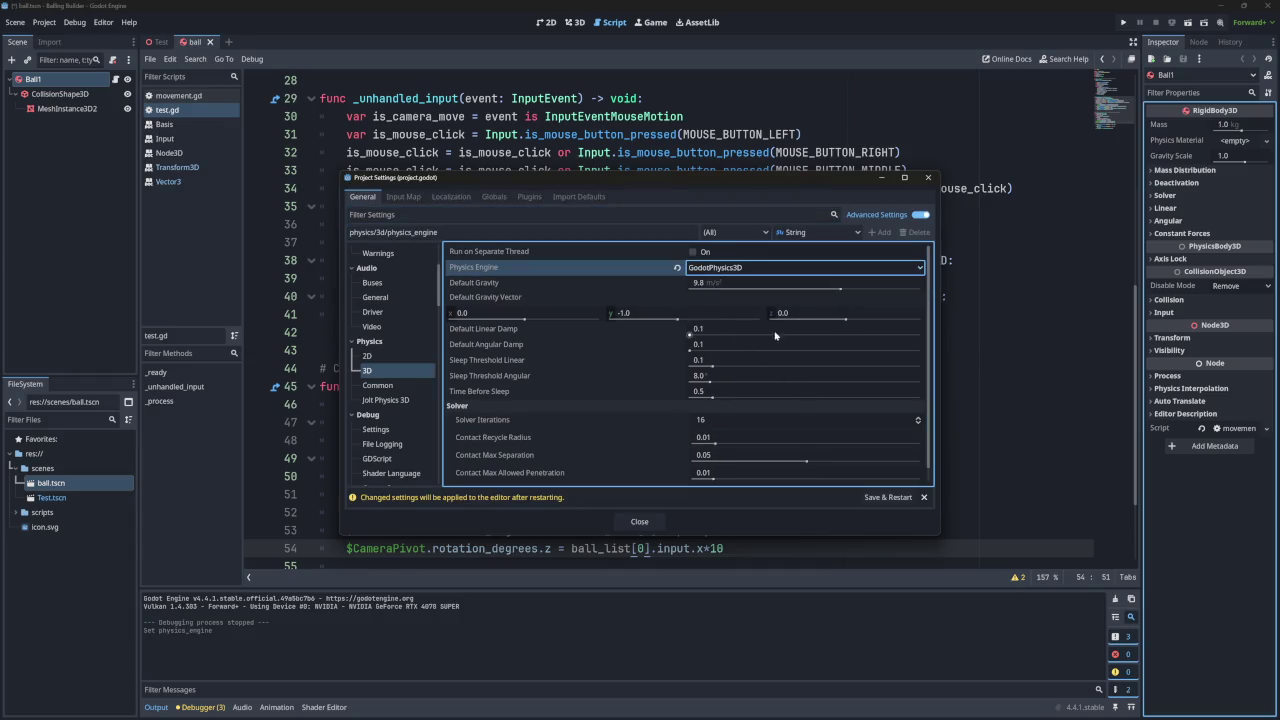
scroll(678, 305, "down", 1)
scroll(624, 294, "up", 1)
left_click(717, 269)
left_click(711, 298)
Switch the engine back to GodotPhysics3D and view the common physics settings.
left_click(715, 268)
left_click(711, 298)
left_click(717, 268)
left_click(712, 298)
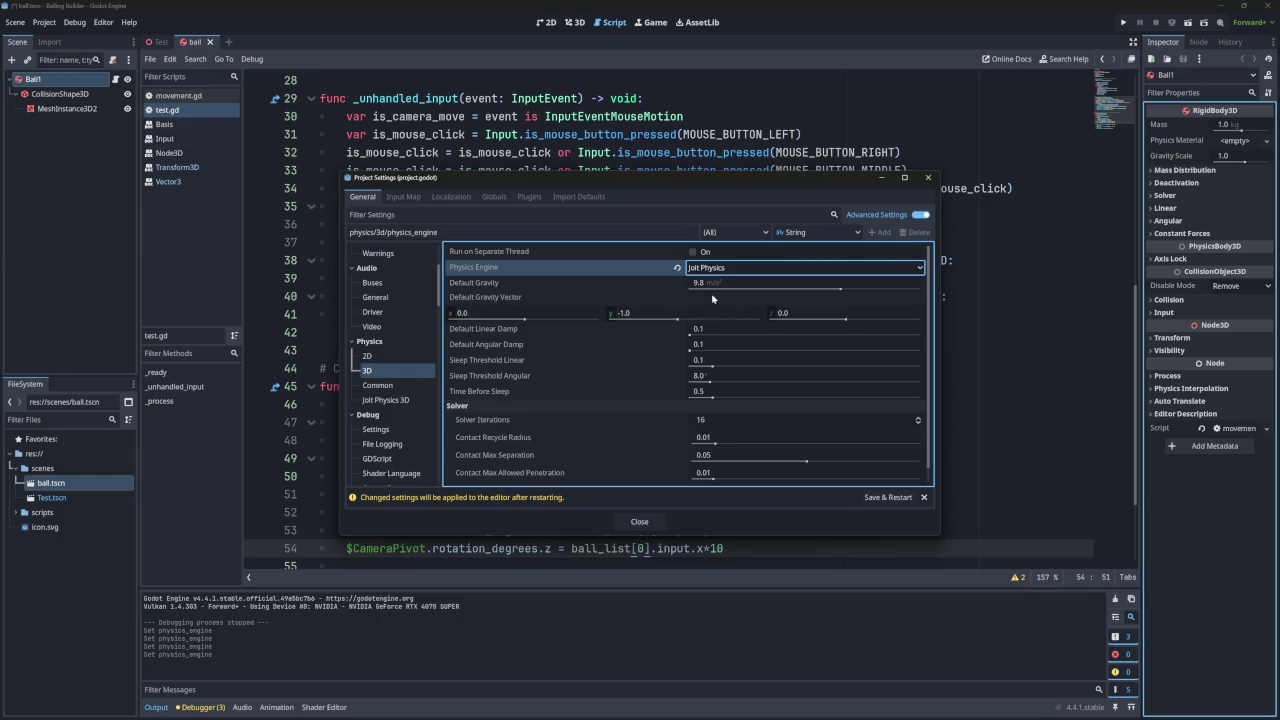
left_click(716, 268)
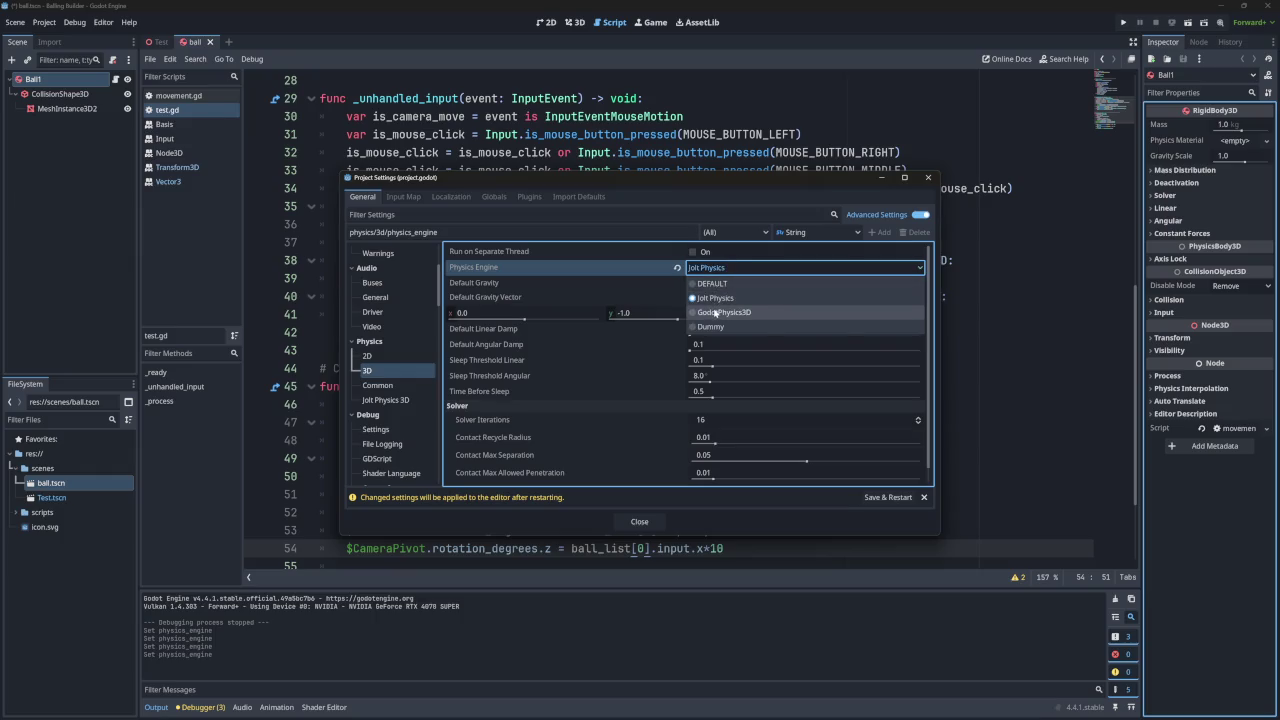
left_click(715, 313)
left_click(398, 385)
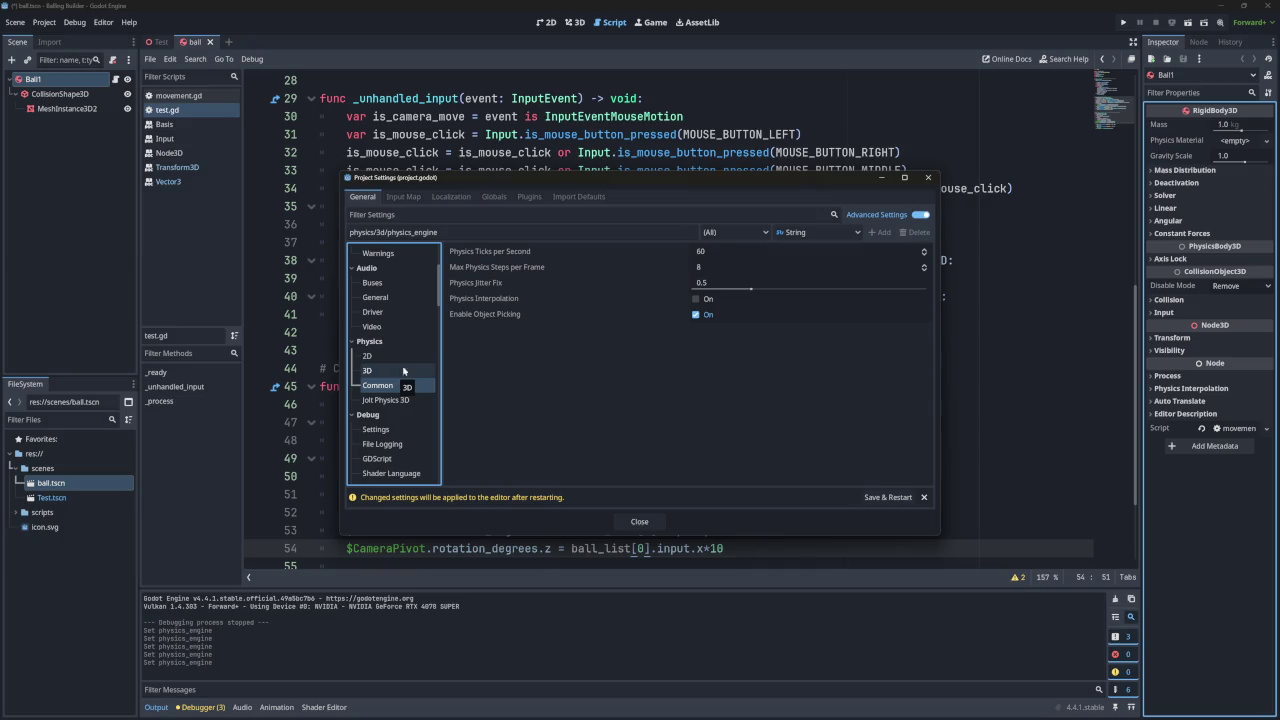
mouse_move(476, 286)
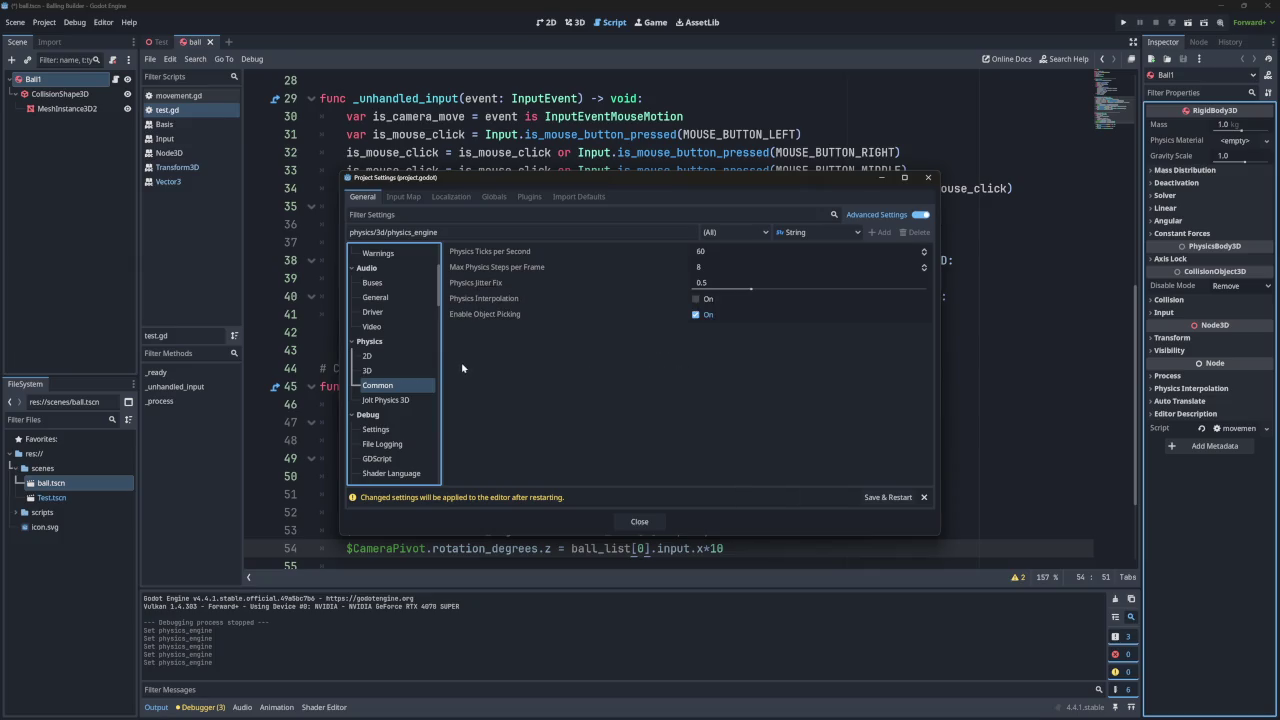
Review the Jolt Physics 3D settings, set the Physics Engine to Jolt Physics, and Save & Restart.
left_click(386, 402)
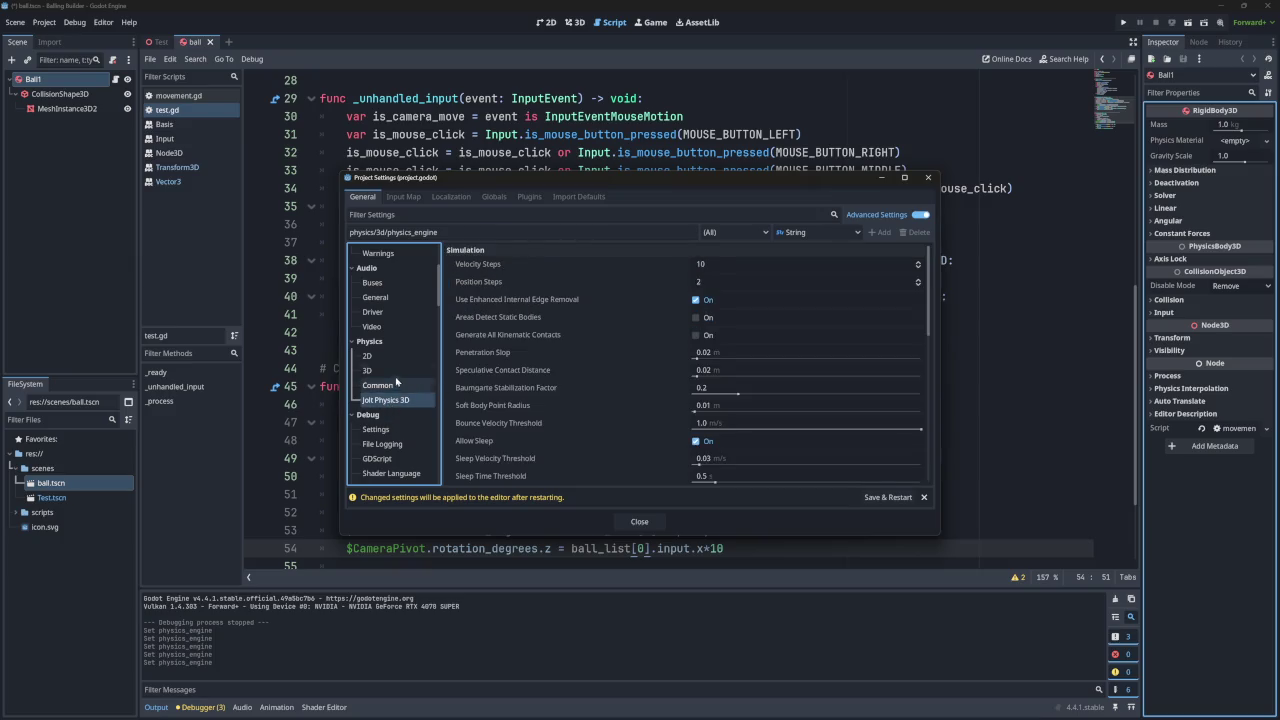
left_click(396, 372)
left_click(712, 268)
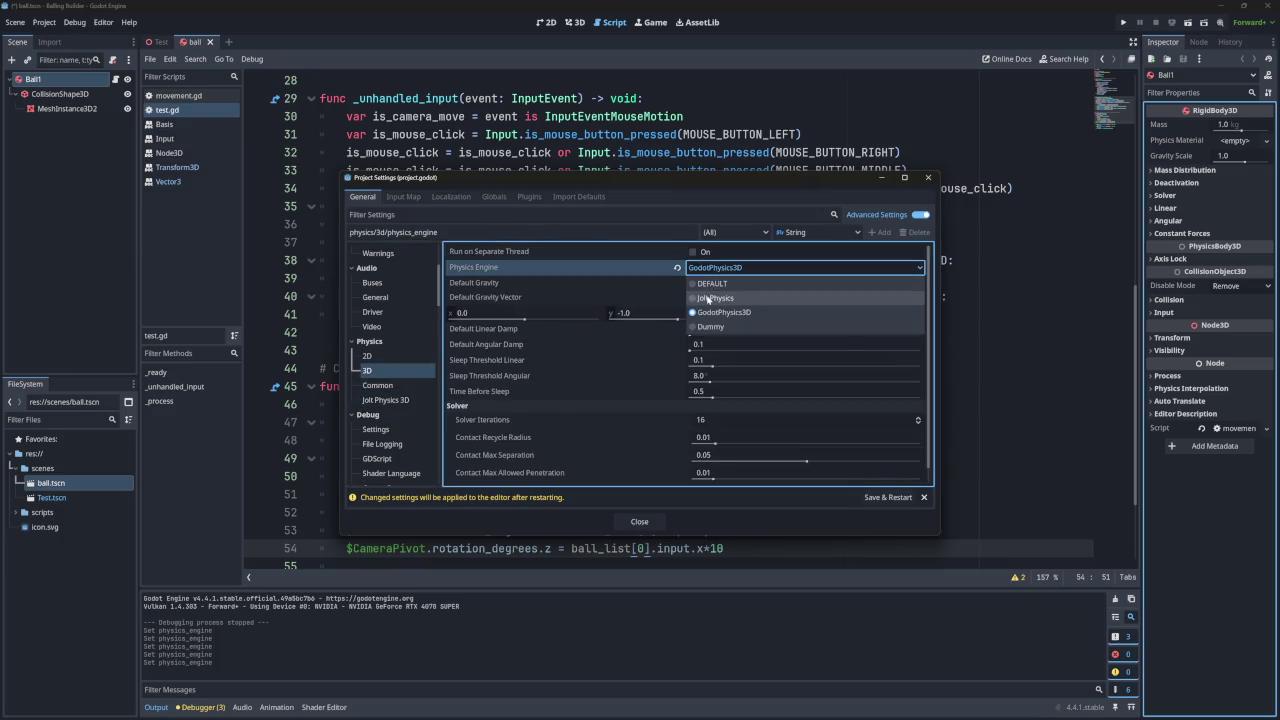
left_click(714, 298)
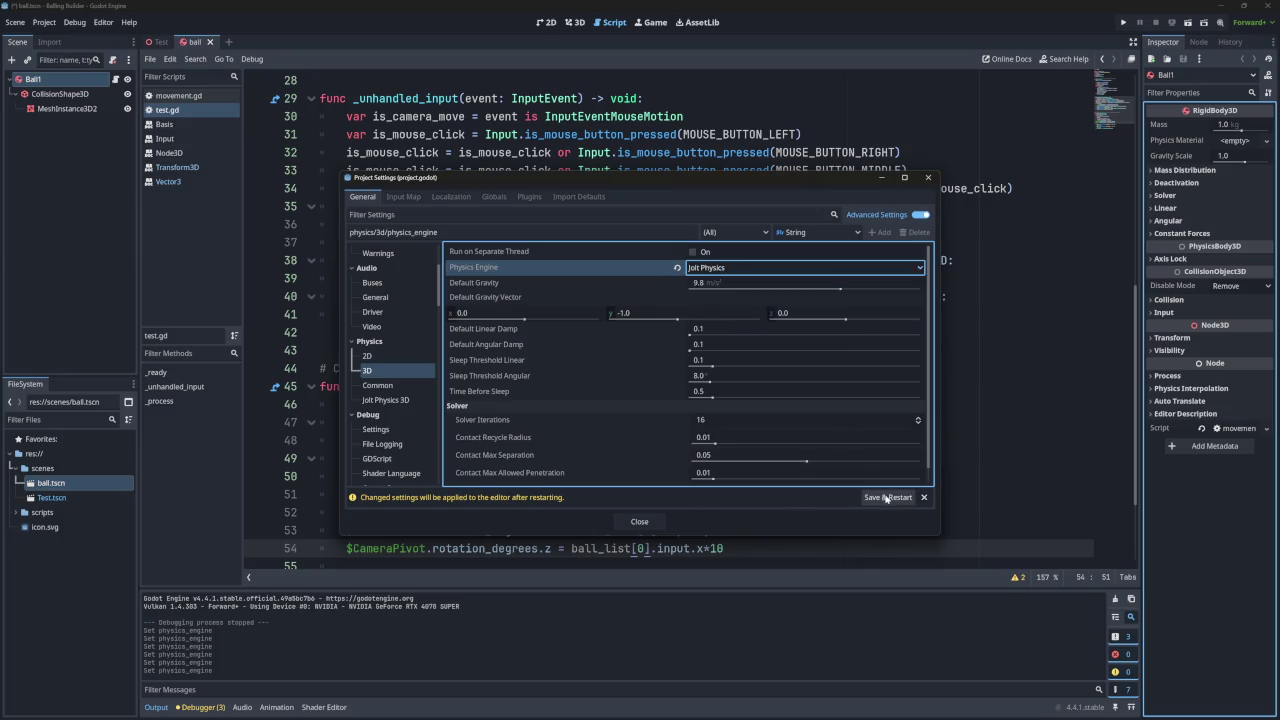
left_click(888, 497)
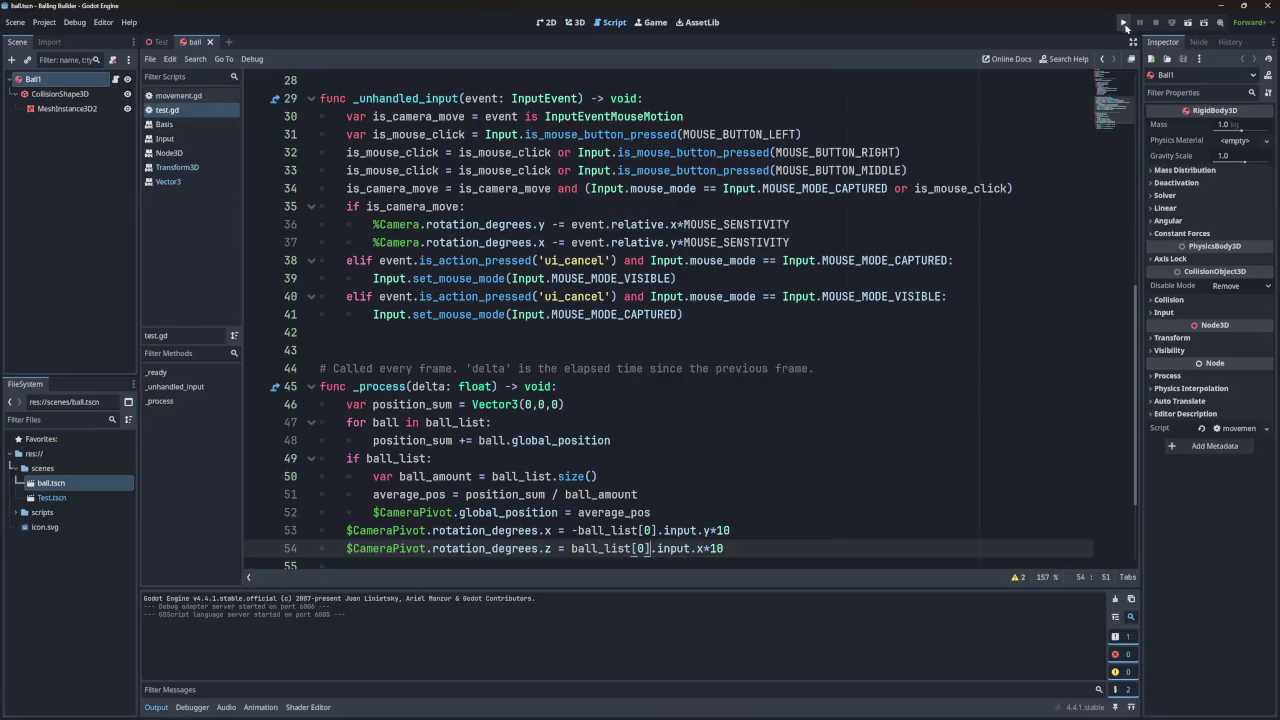
Test-run the magenta ball grid under Jolt Physics, then stop it.
left_click(1125, 25)
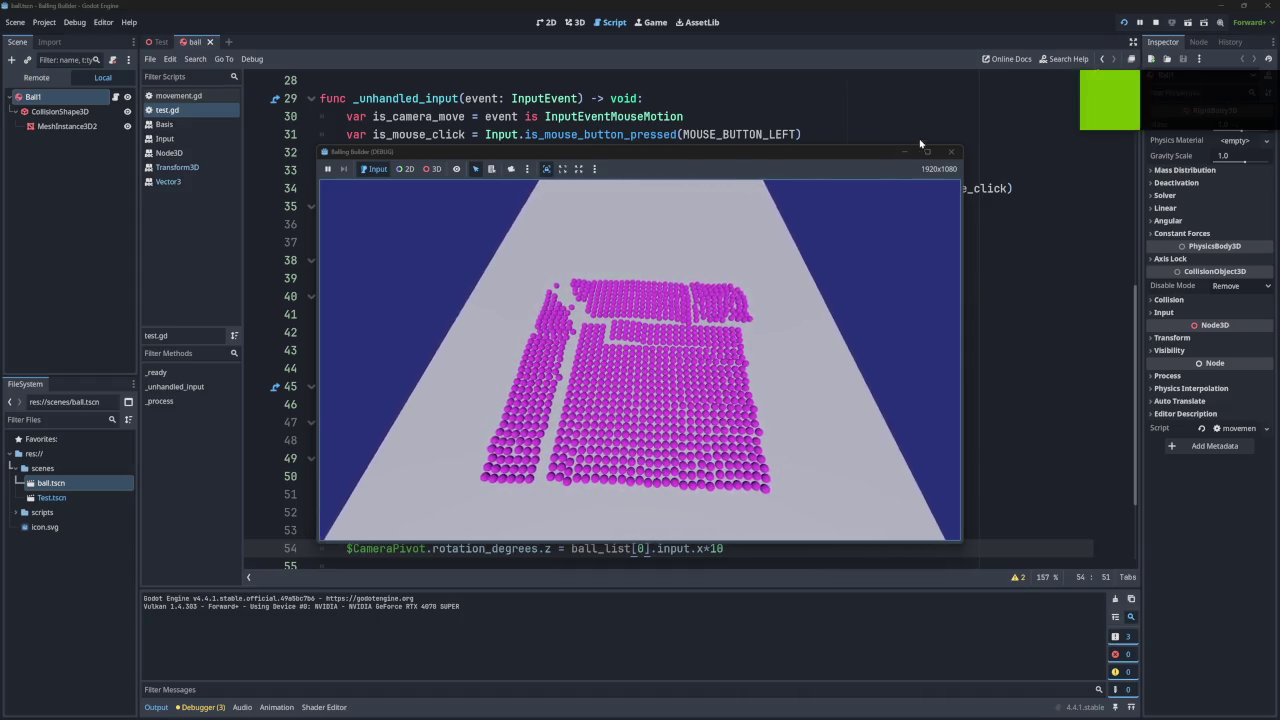
left_click(951, 152)
left_click(44, 22)
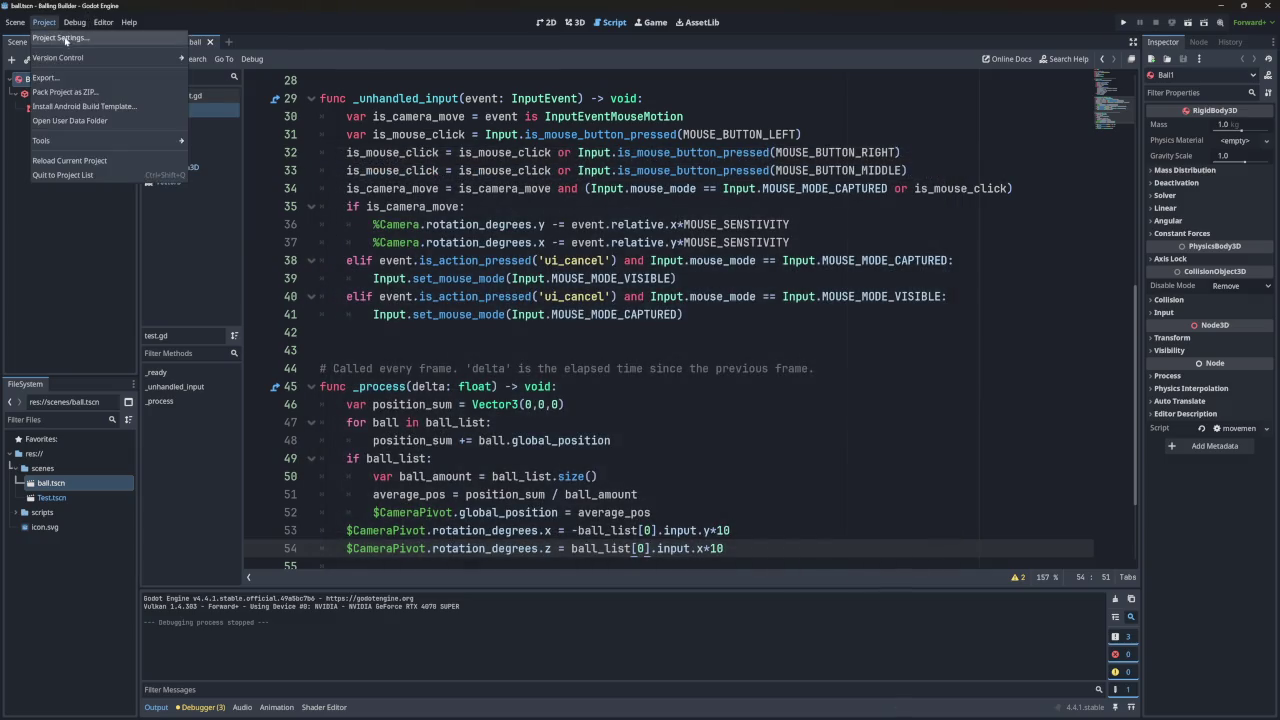
Open the Jolt Physics 3D settings, scroll to Joints, and leave World Node at Node A.
left_click(65, 60)
scroll(395, 355, "down", 3)
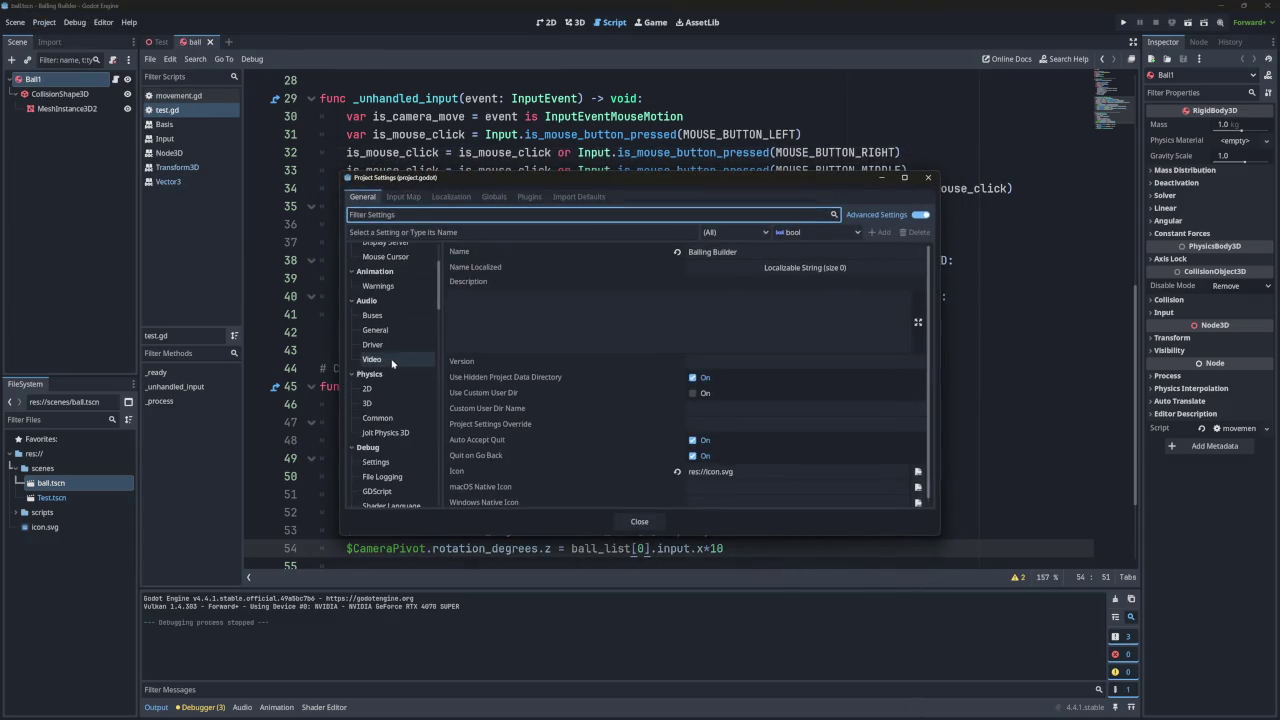
left_click(390, 432)
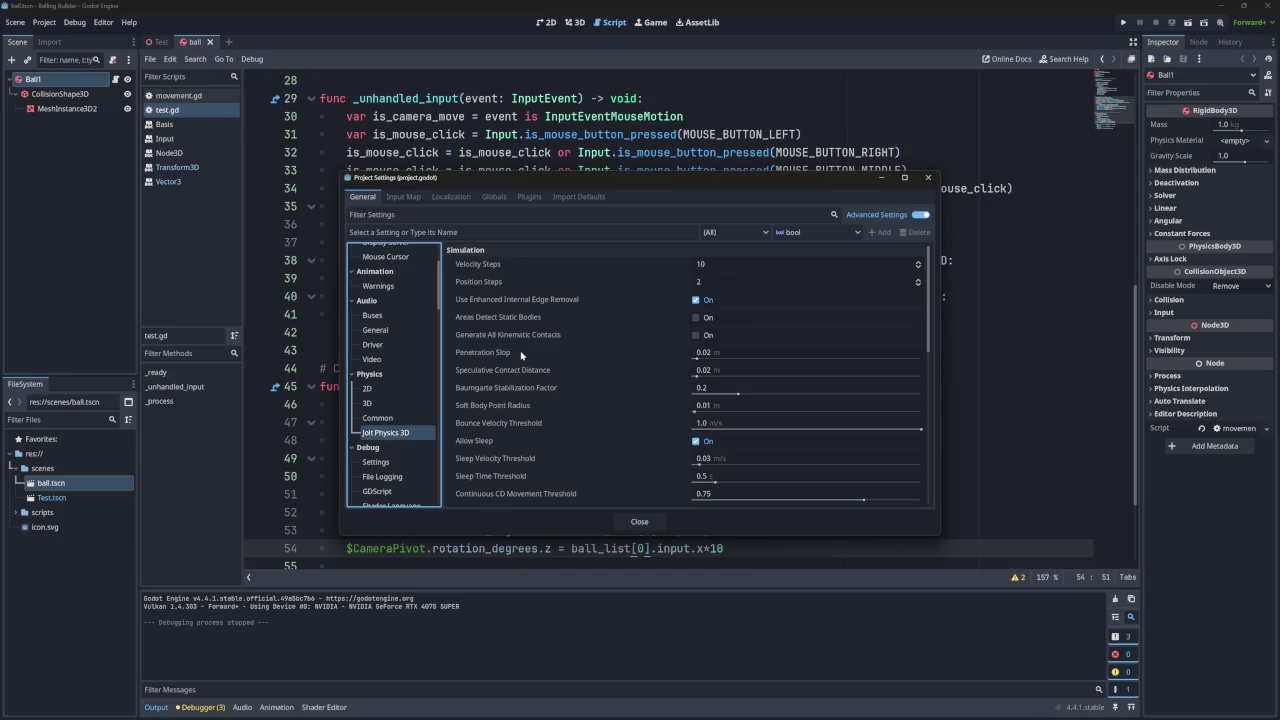
mouse_move(565, 300)
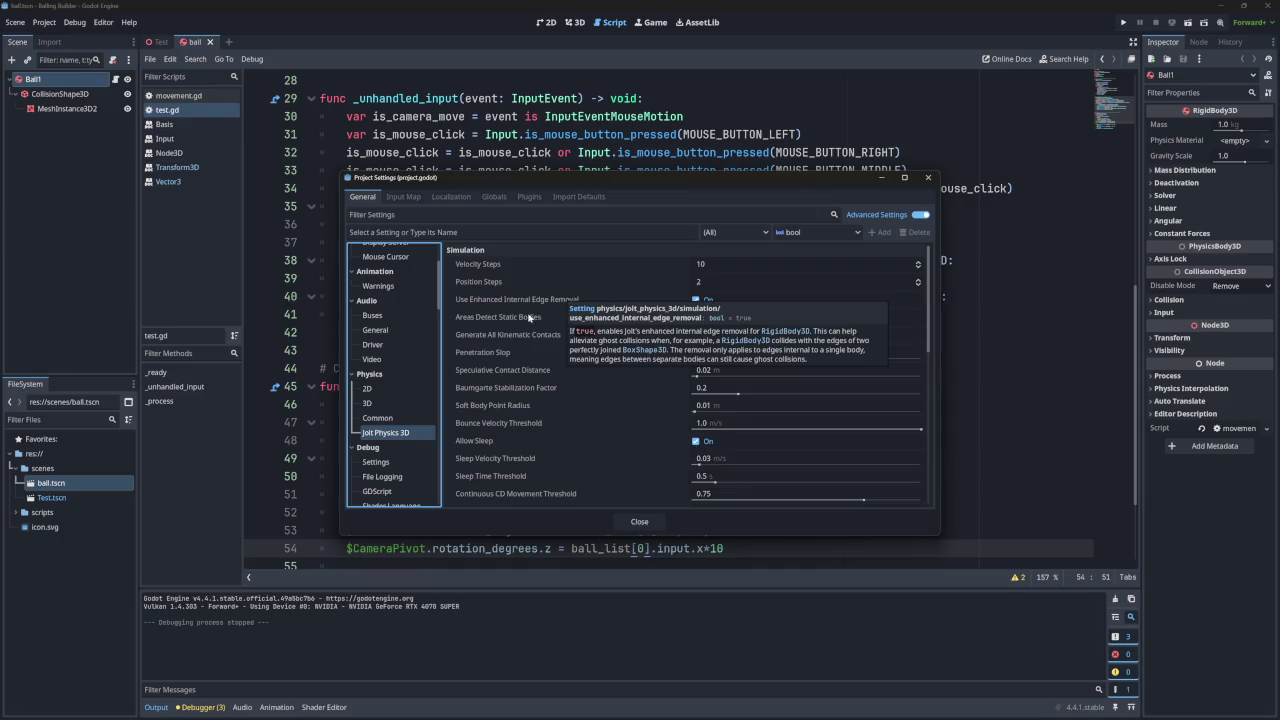
scroll(514, 353, "down", 4)
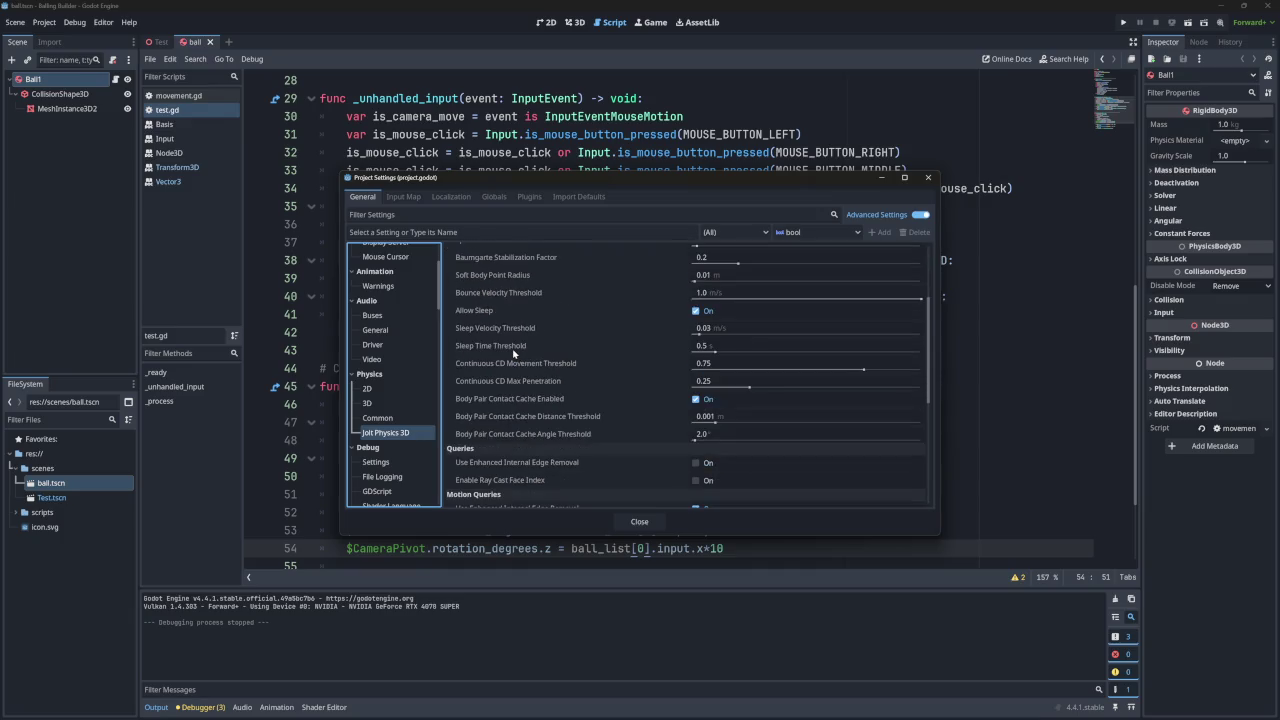
scroll(514, 353, "down", 5)
scroll(514, 353, "down", 3)
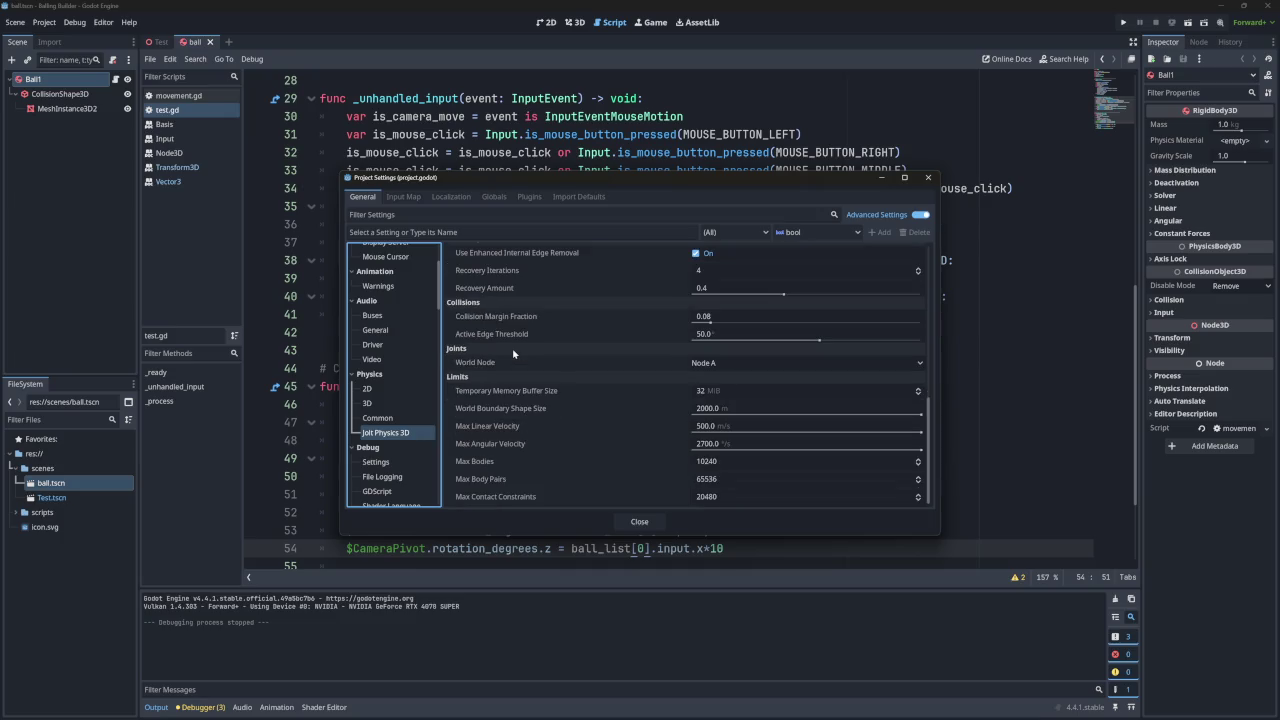
left_click(700, 363)
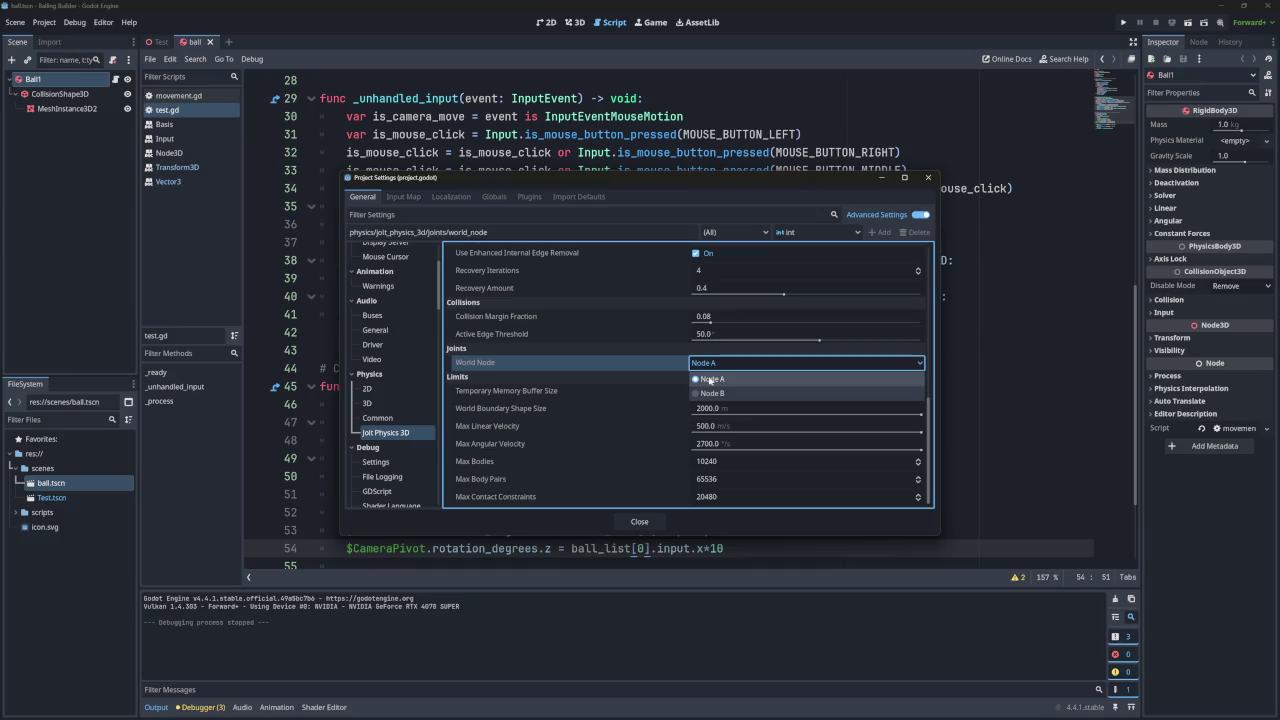
left_click(509, 364)
mouse_move(488, 365)
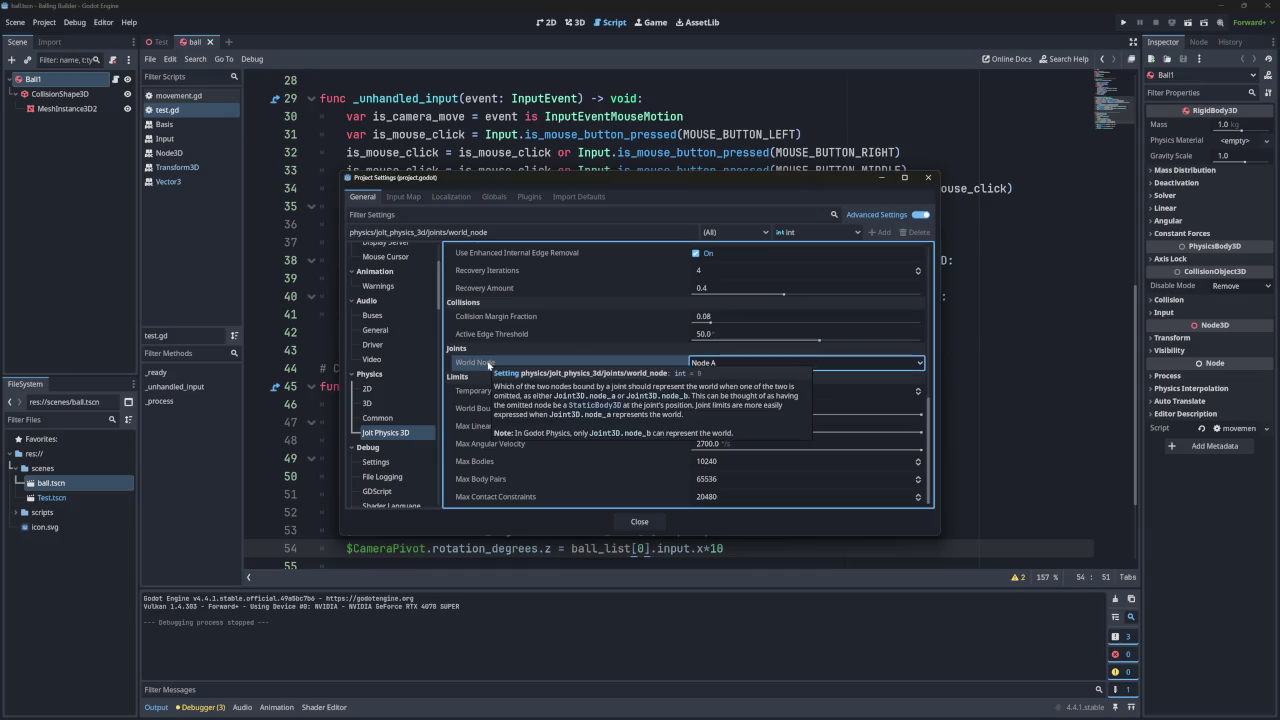
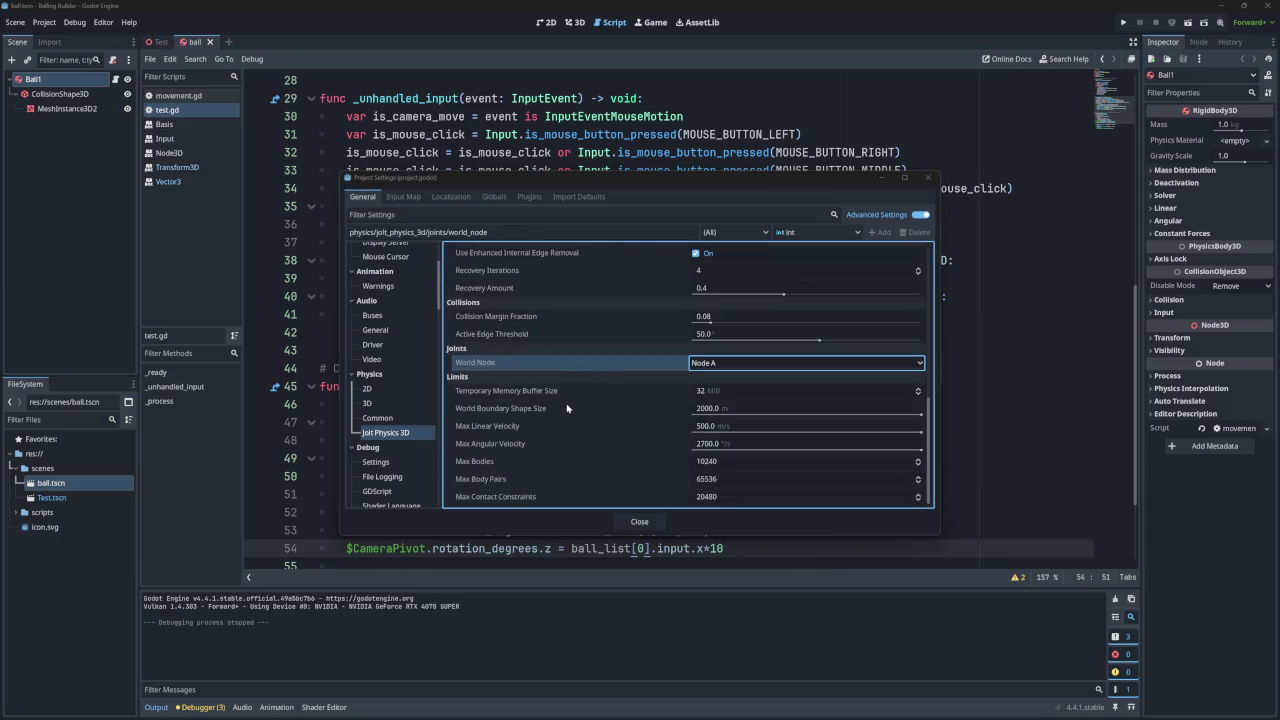
Enter 3600 for Jolt Physics 3D Max Angular Velocity, then revert it to the 2700 default.
mouse_move(506, 446)
double_click(712, 446)
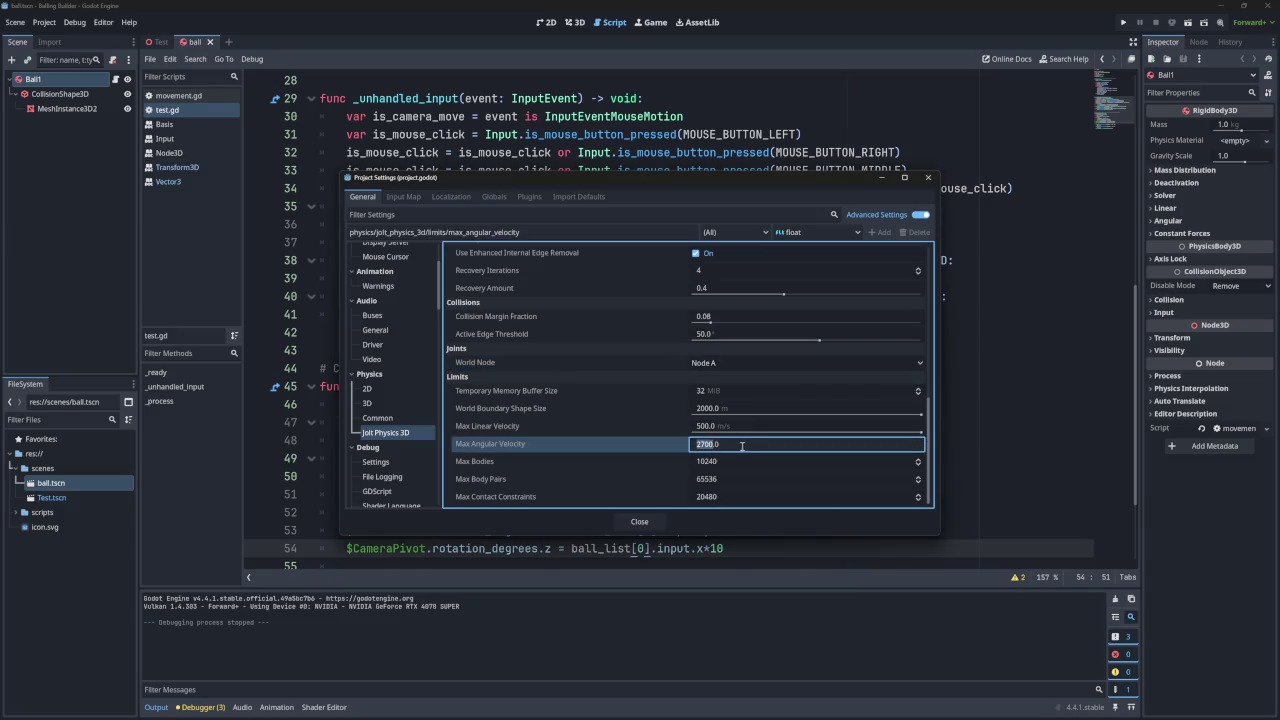
type("3600")
key("Return")
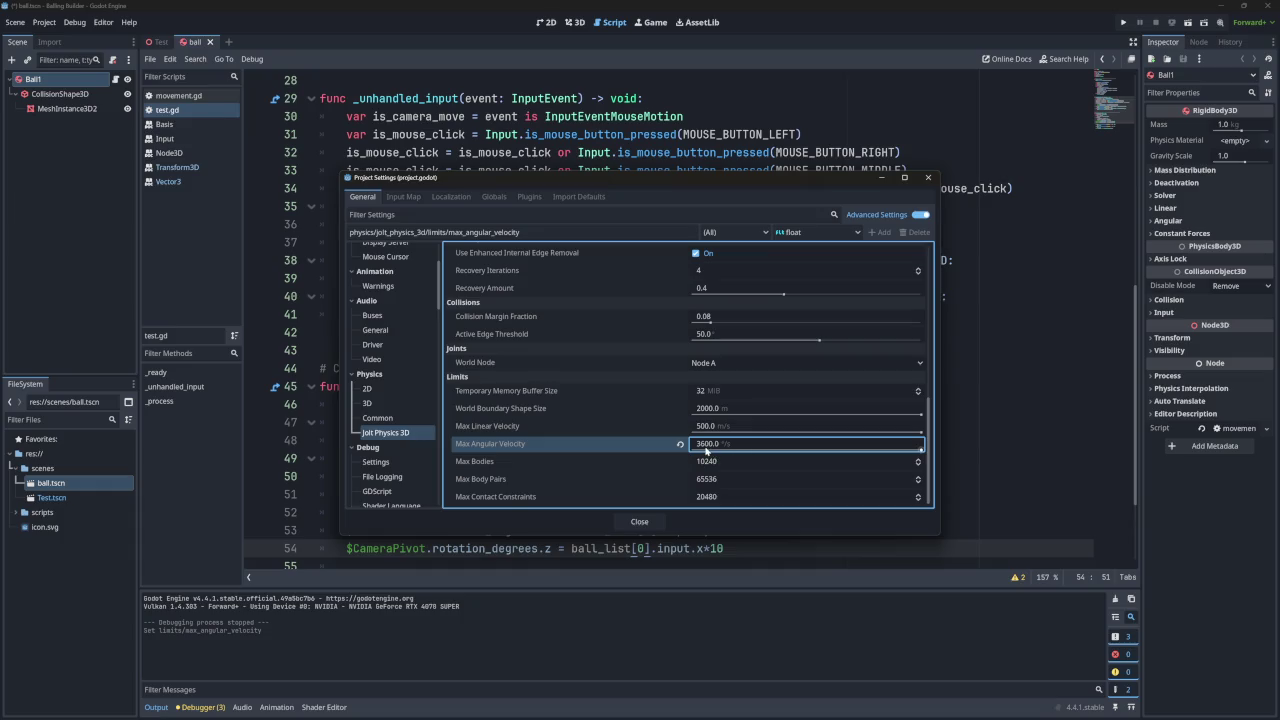
left_click(681, 445)
left_click(705, 449)
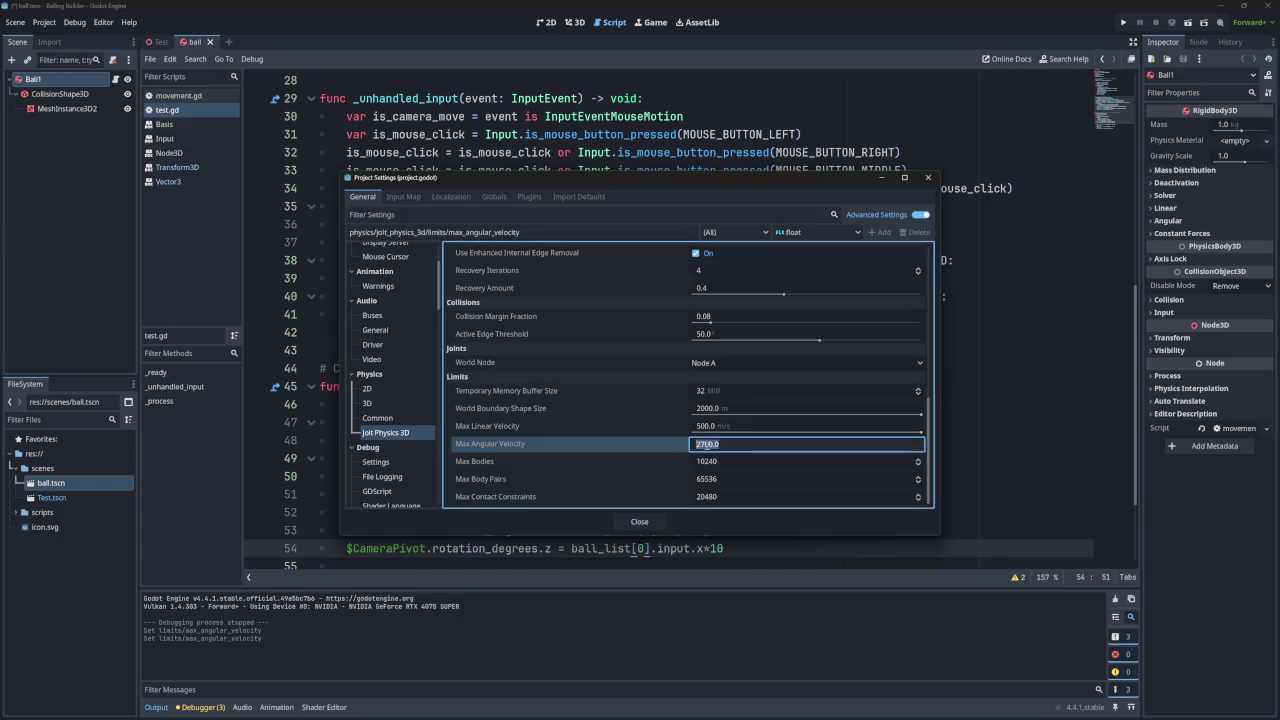
key("Escape")
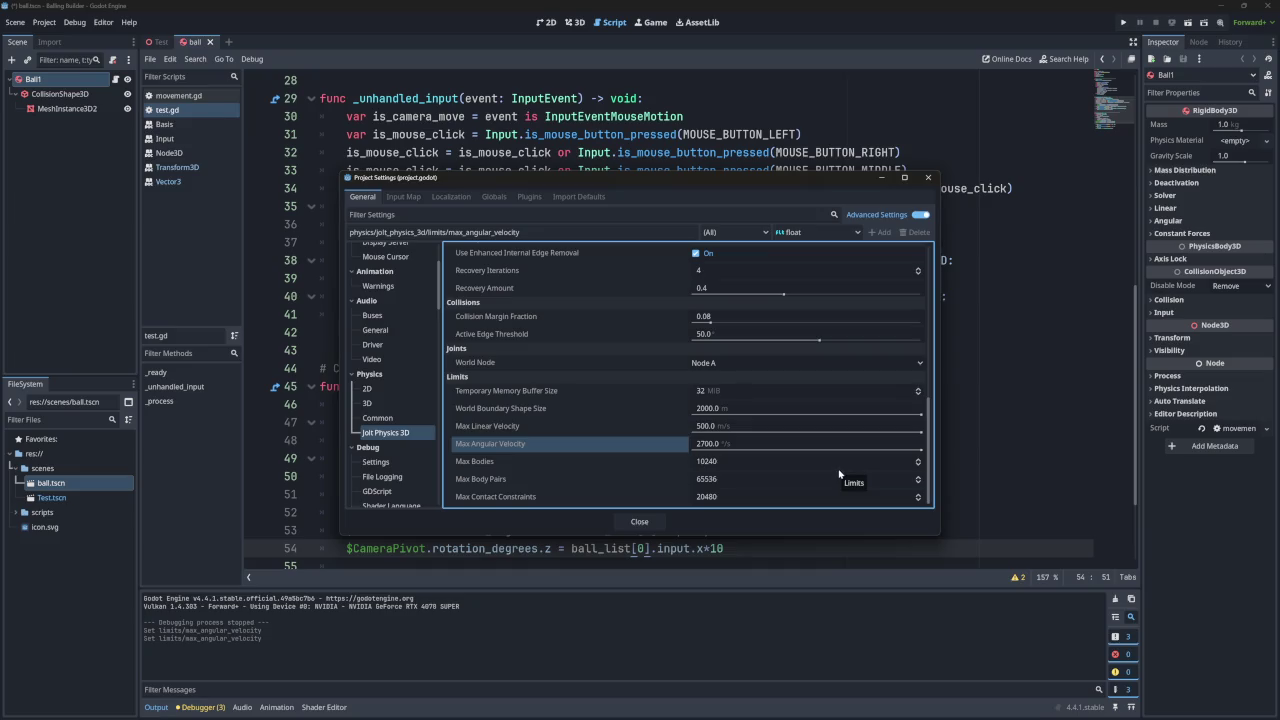
Set Max Angular Velocity to 3600 again and close Project Settings.
left_click(705, 446)
type("36000")
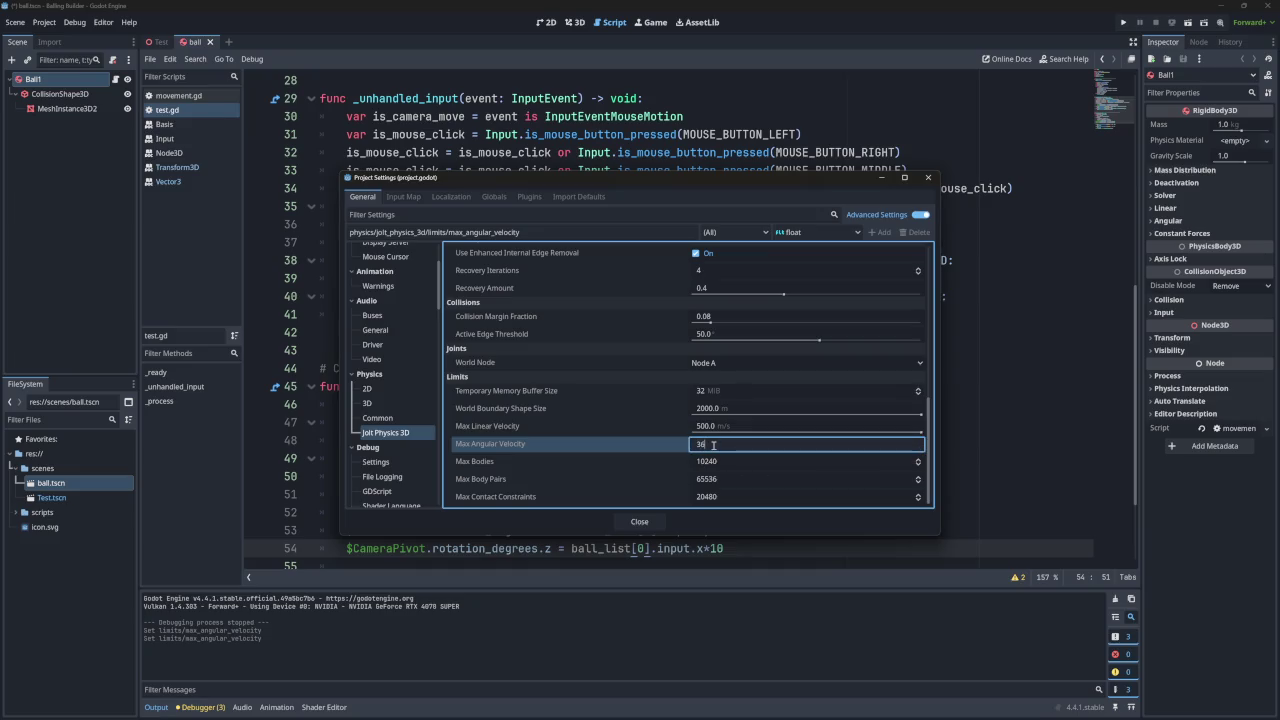
key("Return")
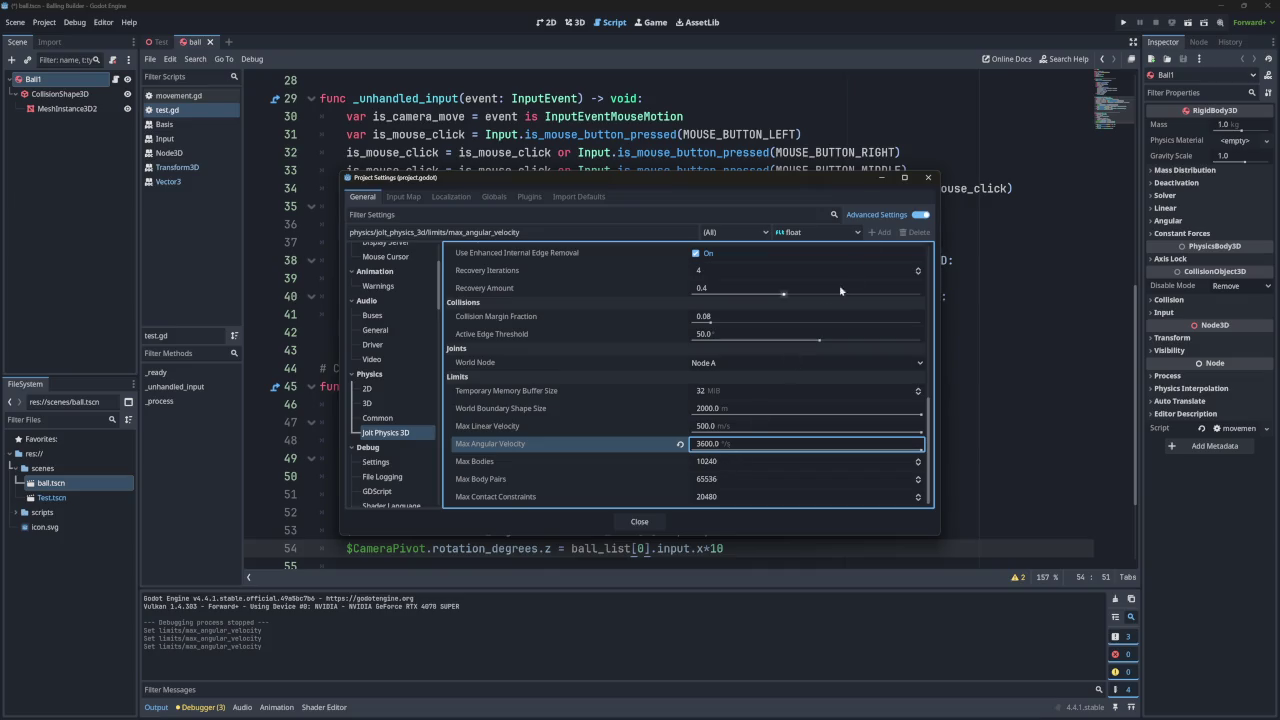
left_click(928, 177)
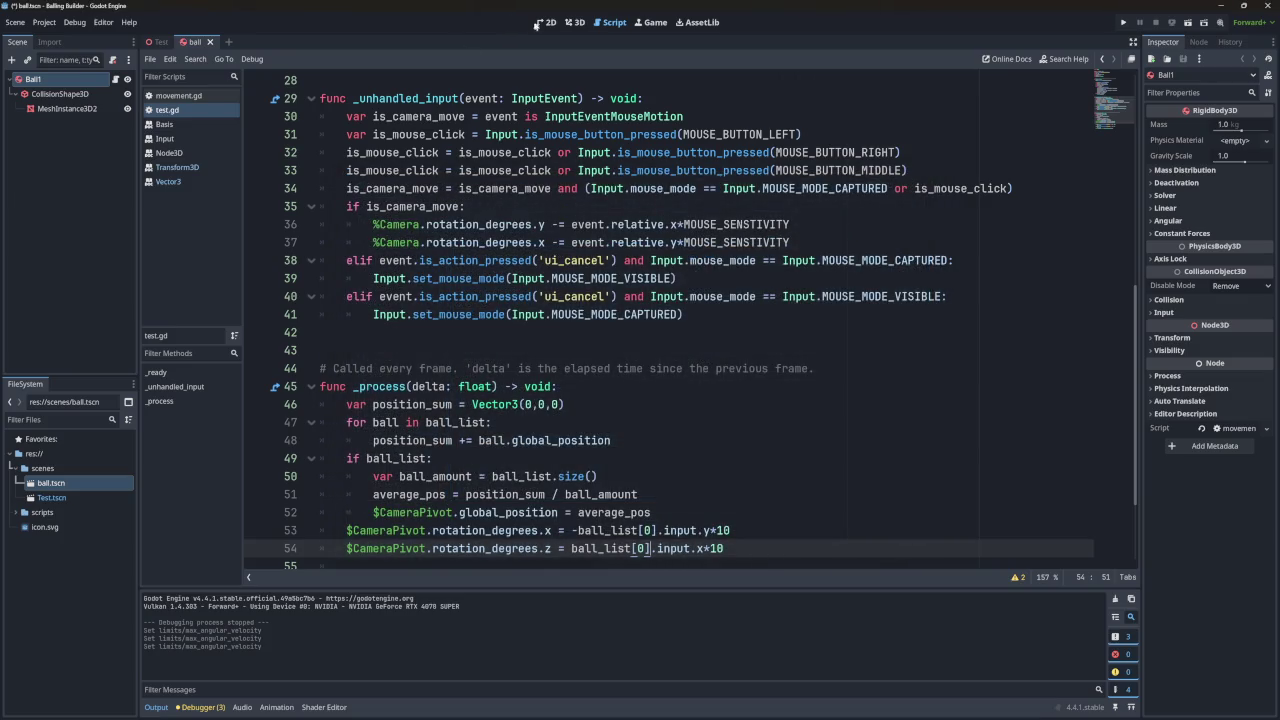
left_click(1123, 22)
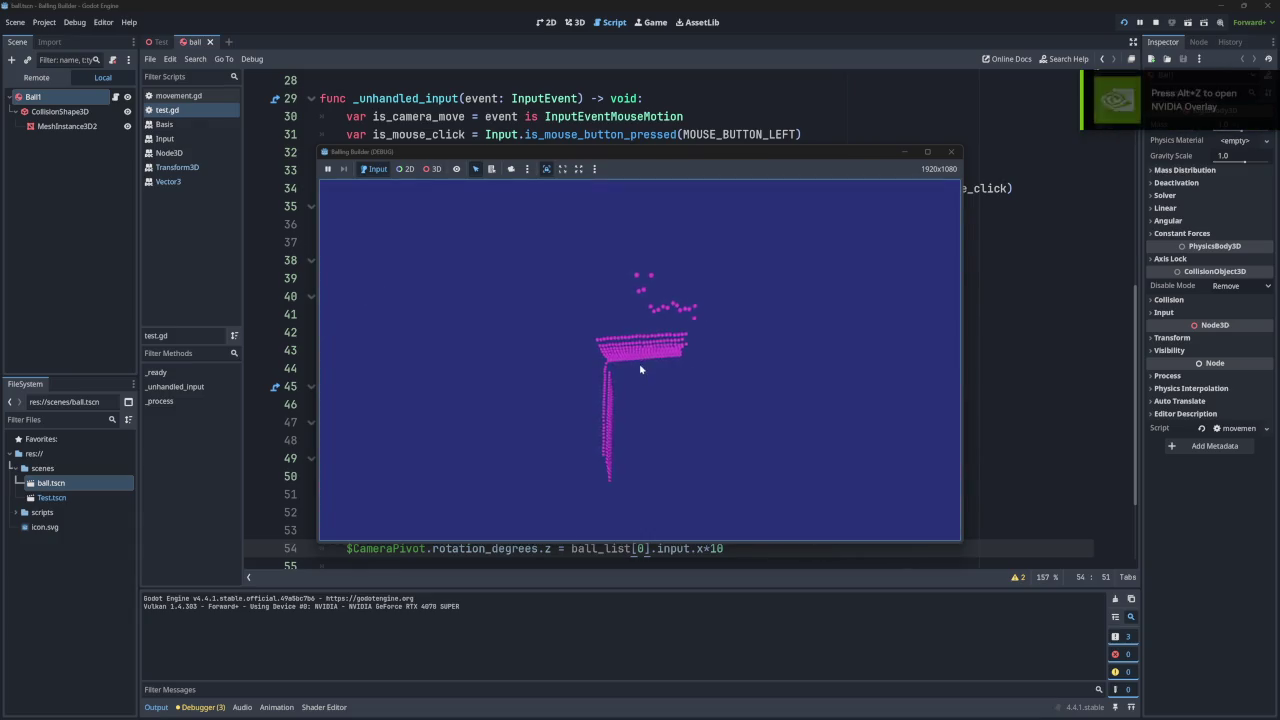
key("F8")
scroll(459, 286, "down", 3)
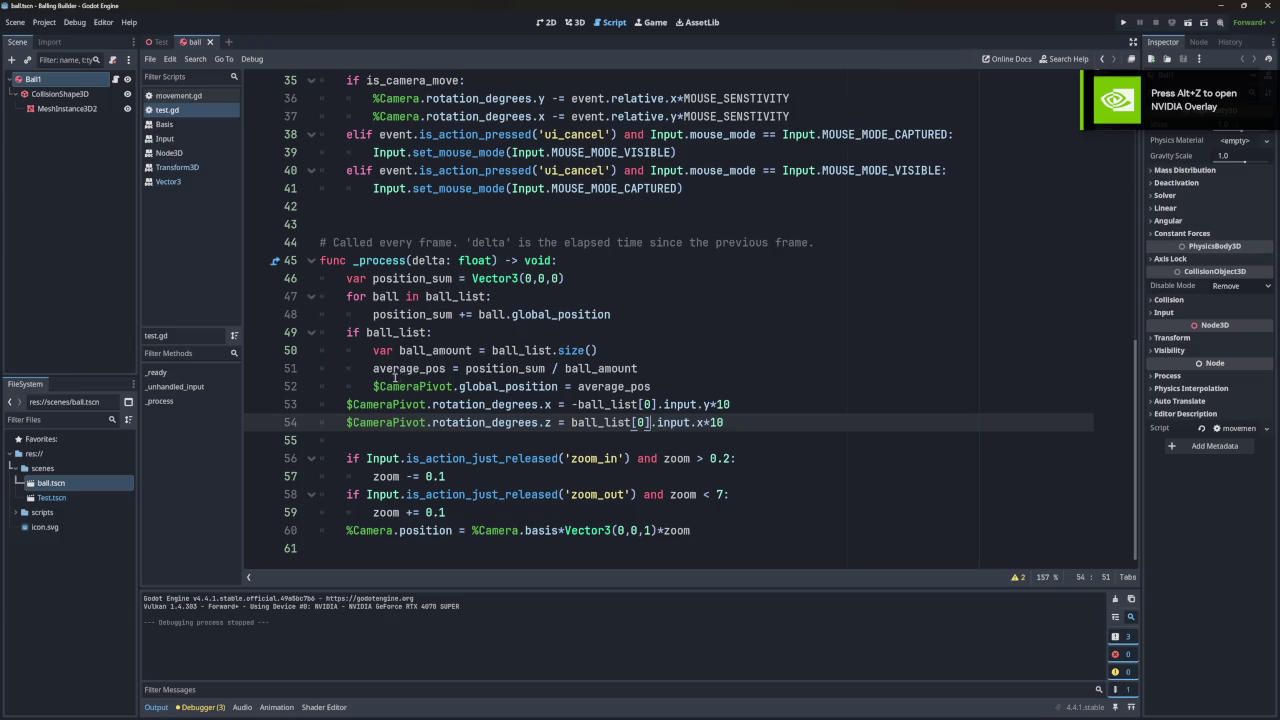
left_click(665, 386)
mouse_move(665, 386)
left_mouse_down()
mouse_move(373, 350)
mouse_move(377, 278)
mouse_move(320, 262)
left_mouse_up()
left_click(610, 314)
mouse_move(651, 386)
left_mouse_down()
mouse_move(375, 350)
mouse_move(313, 261)
left_mouse_up()
left_click(607, 349)
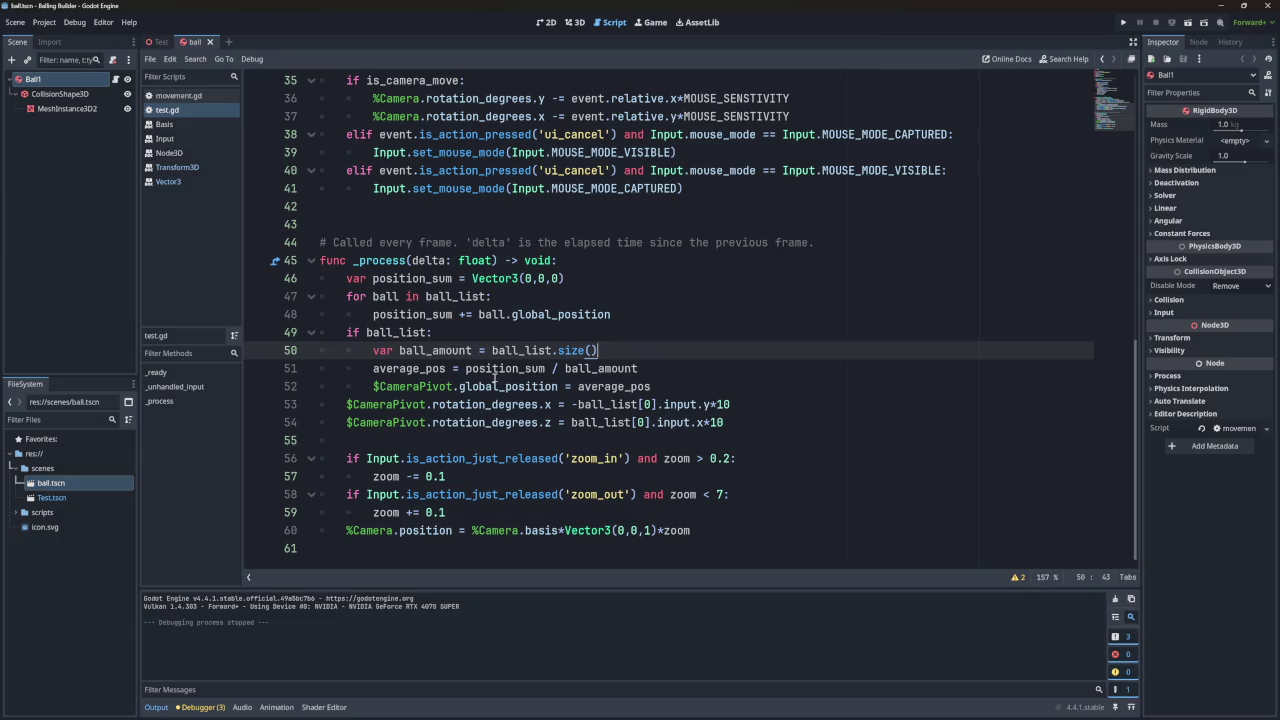
scroll(494, 375, "up", 5)
scroll(494, 375, "down", 2)
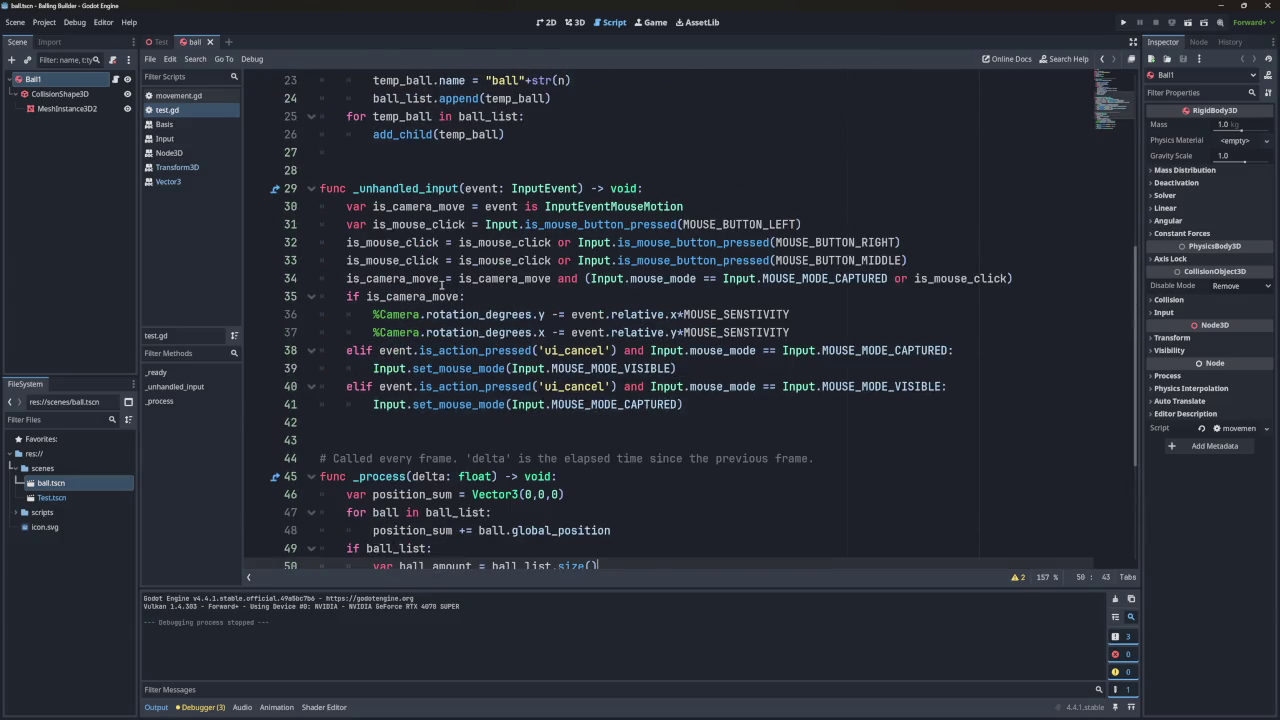
scroll(440, 273, "down", 1)
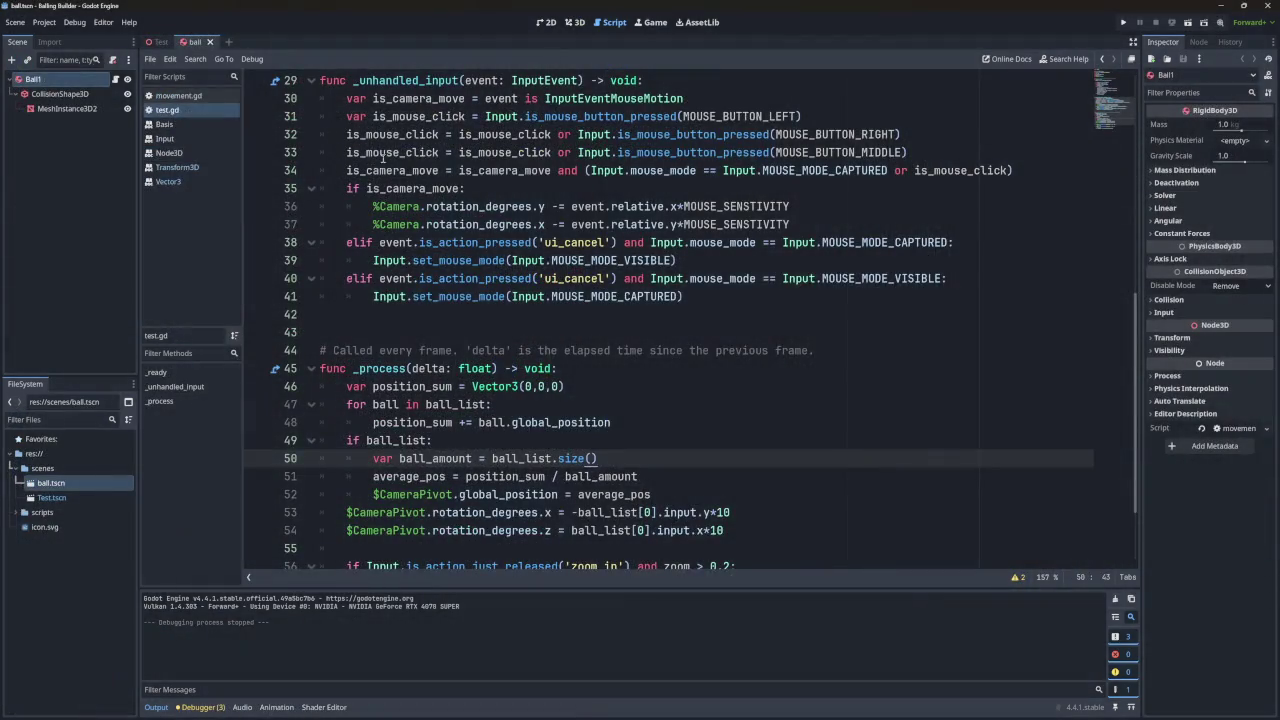
scroll(526, 268, "up", 4)
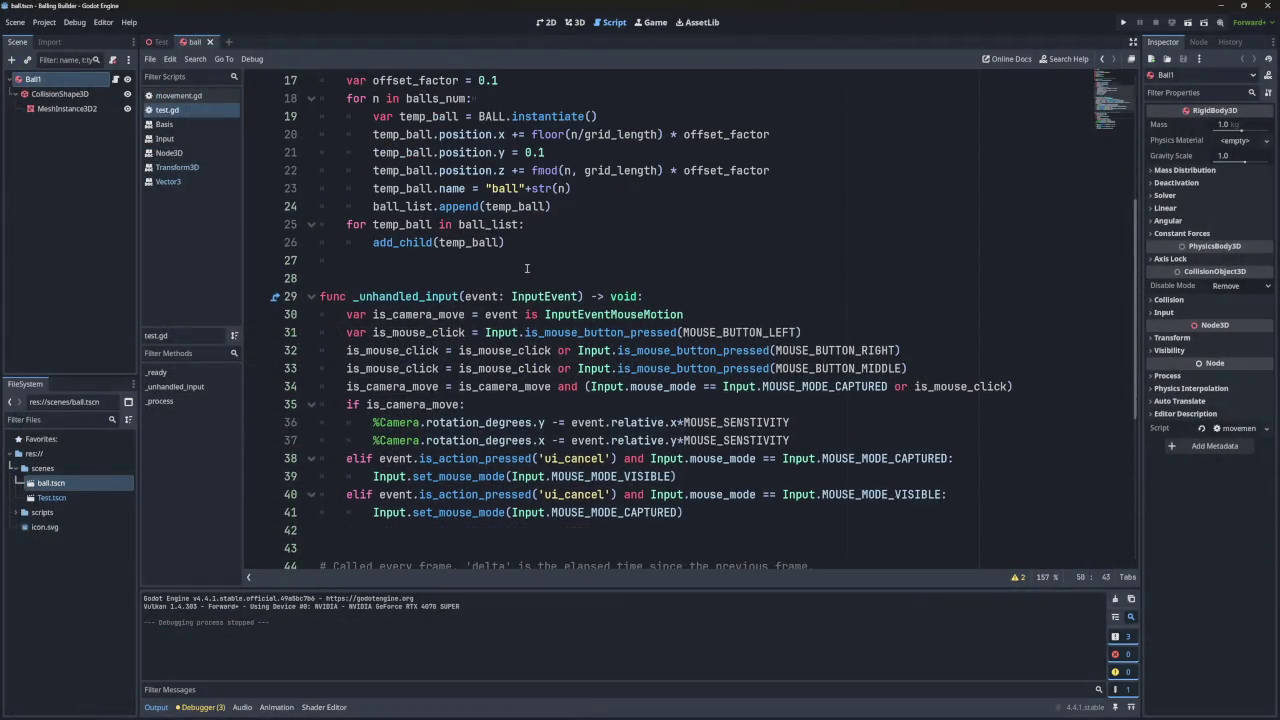
scroll(526, 268, "up", 5)
scroll(520, 275, "down", 9)
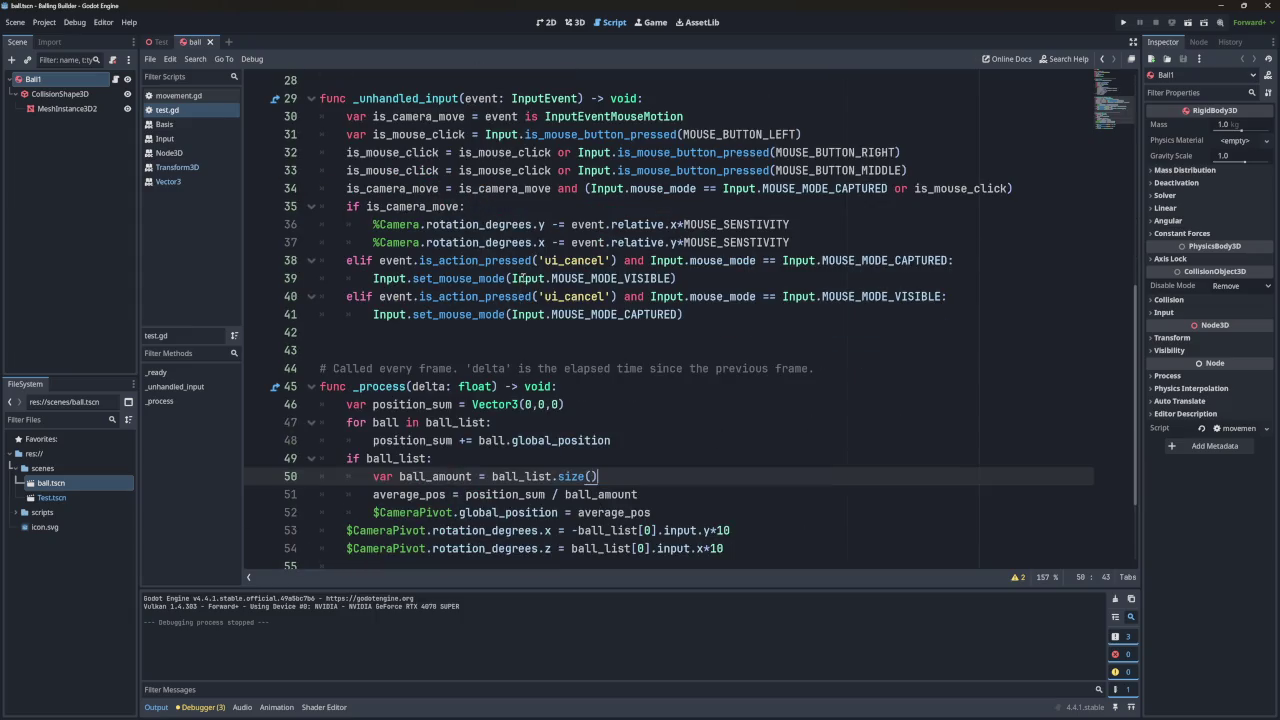
scroll(549, 278, "up", 2)
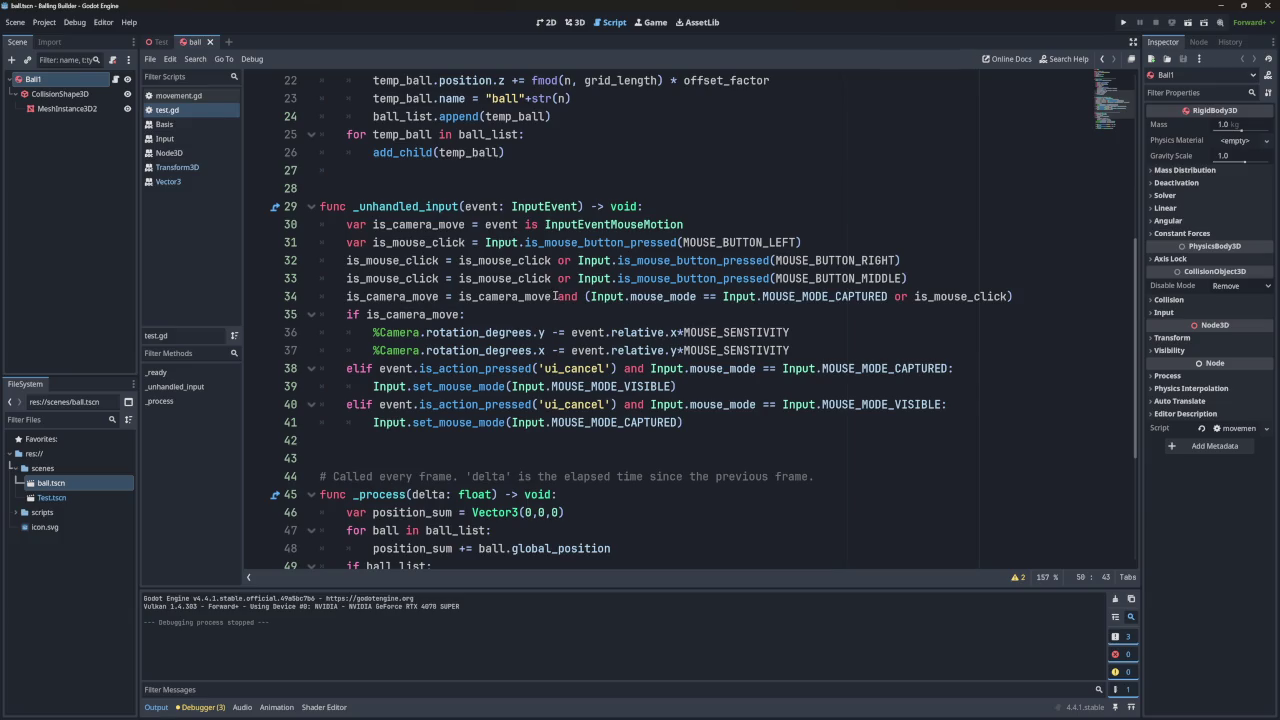
scroll(552, 293, "down", 4)
scroll(556, 293, "up", 2)
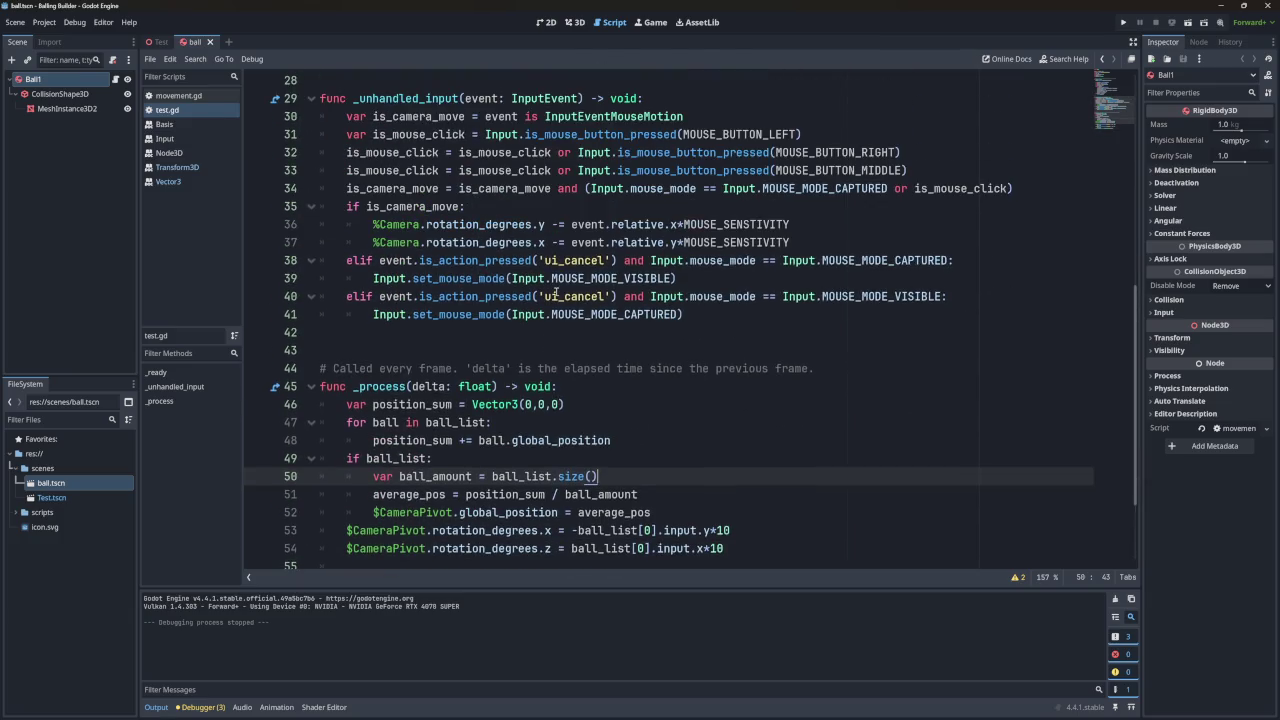
scroll(548, 207, "down", 3)
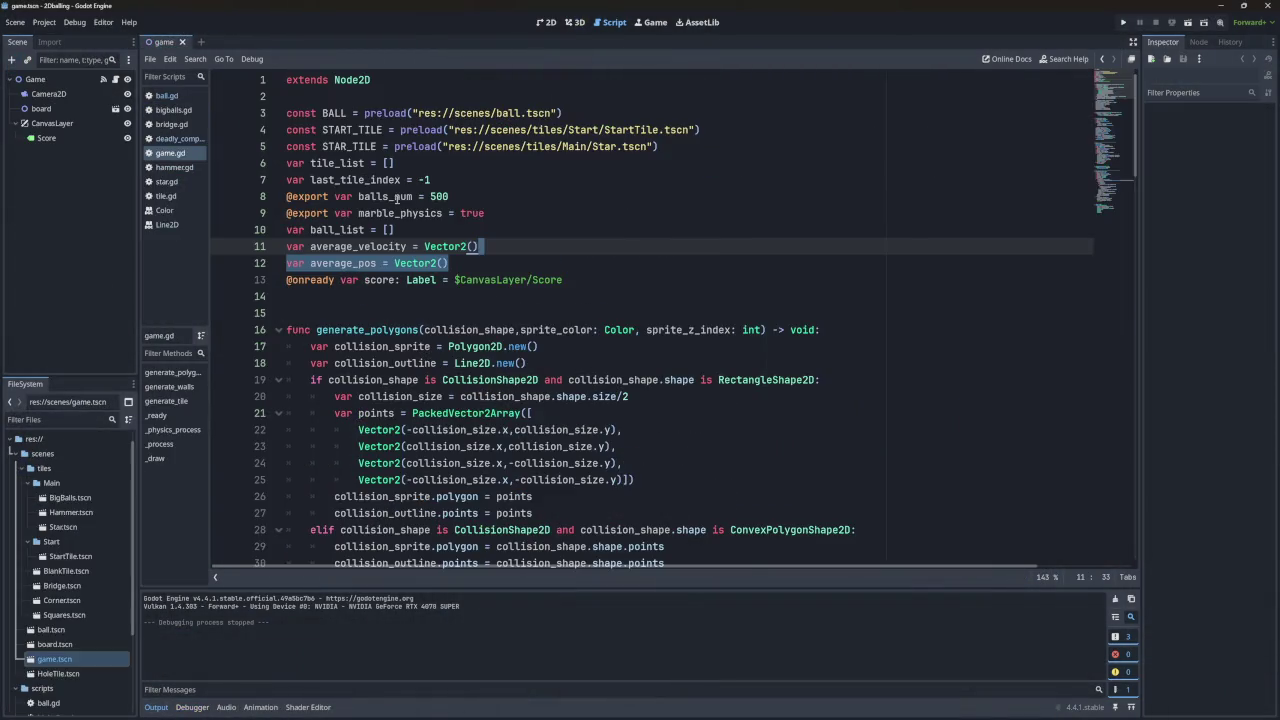
Read ball.gd's die() function, including the ball_list, print and queue_free() lines.
left_click(515, 283)
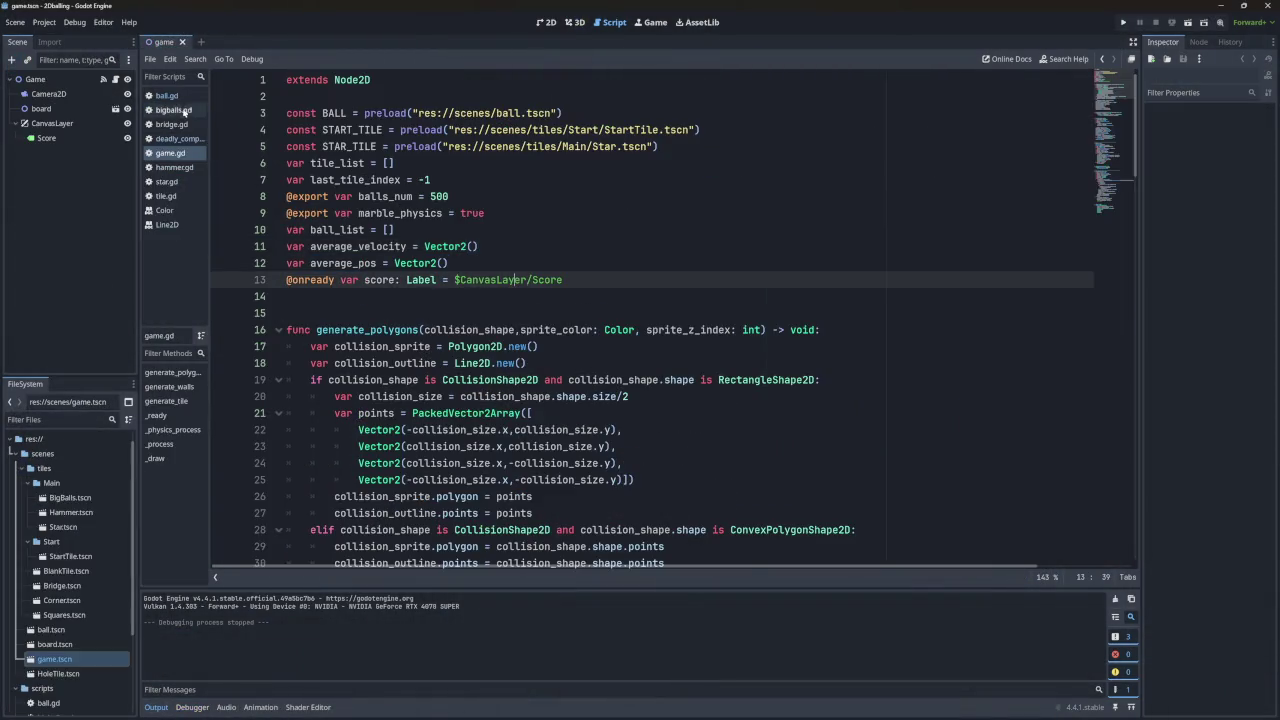
left_click(166, 95)
scroll(389, 218, "down", 6)
scroll(389, 218, "down", 15)
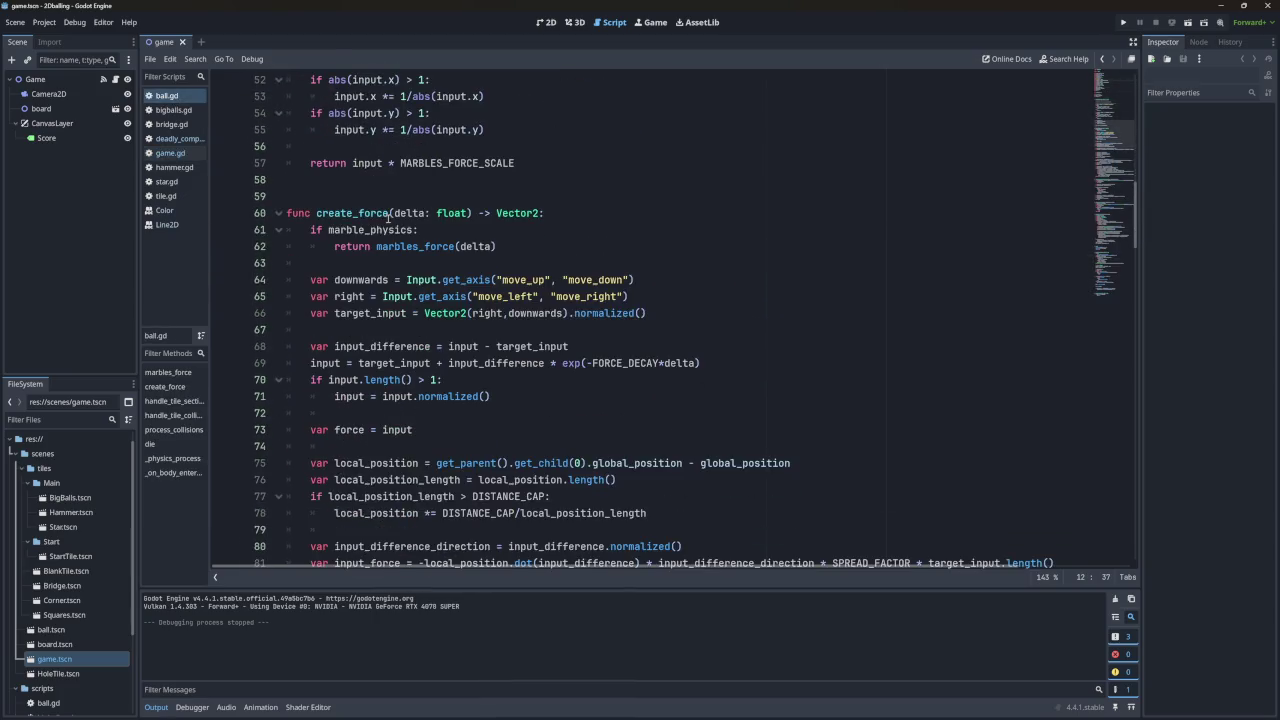
scroll(389, 218, "down", 16)
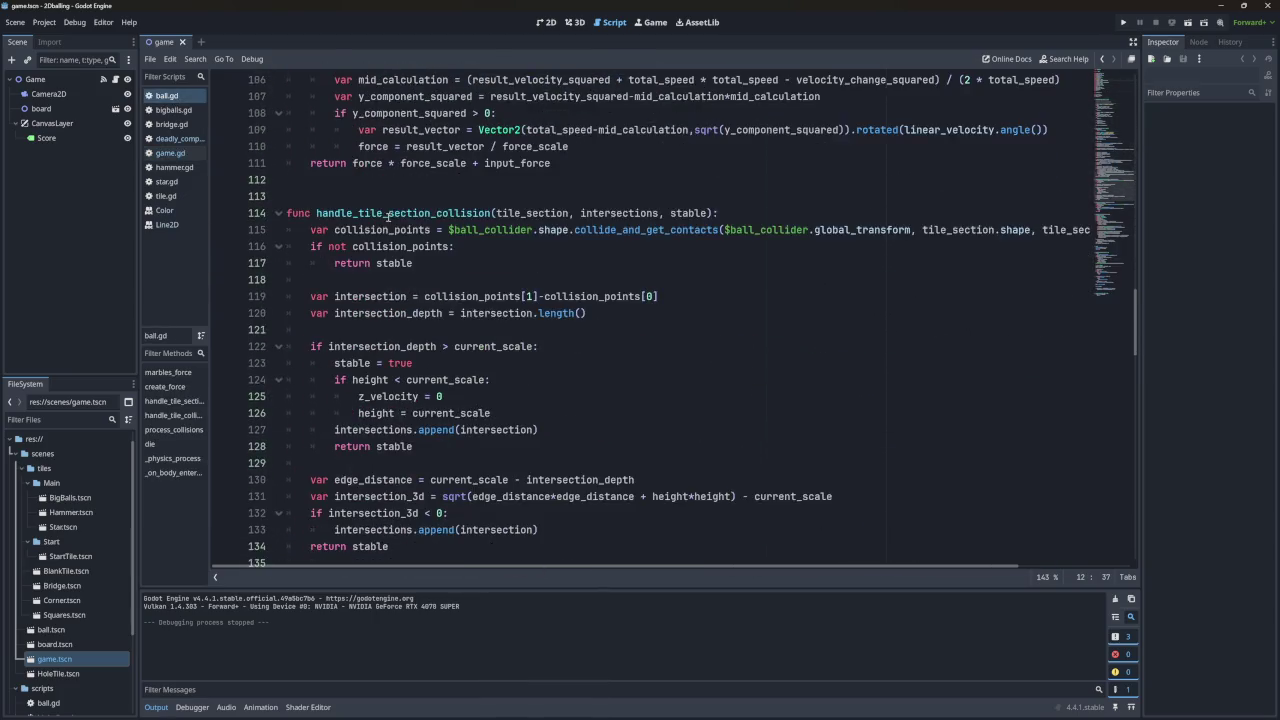
scroll(389, 218, "down", 13)
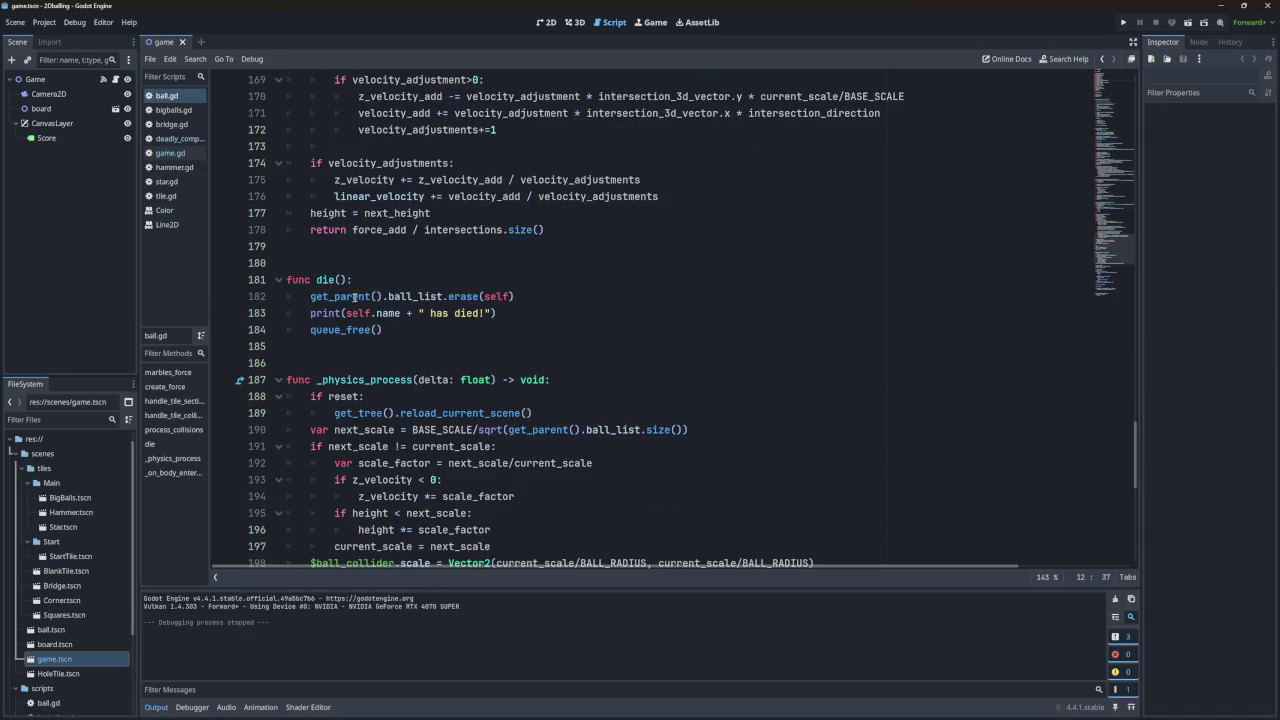
double_click(340, 296)
double_click(415, 296)
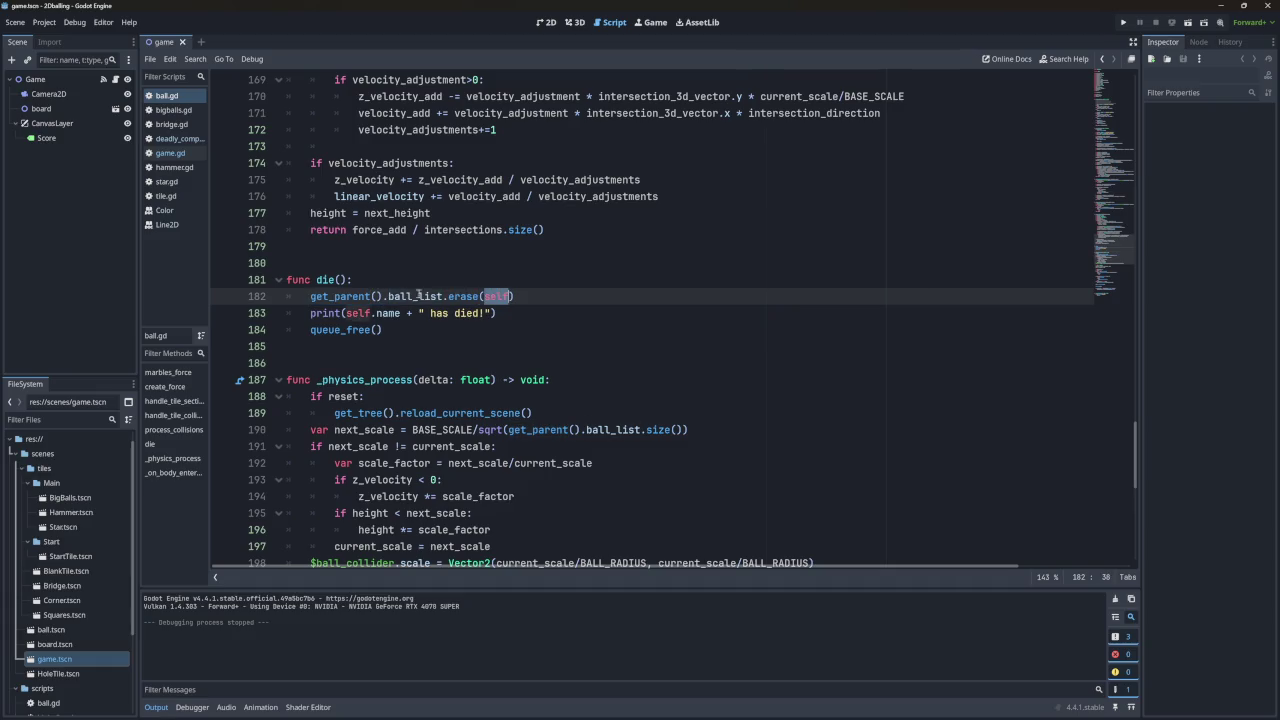
left_click(334, 313)
left_click(380, 329)
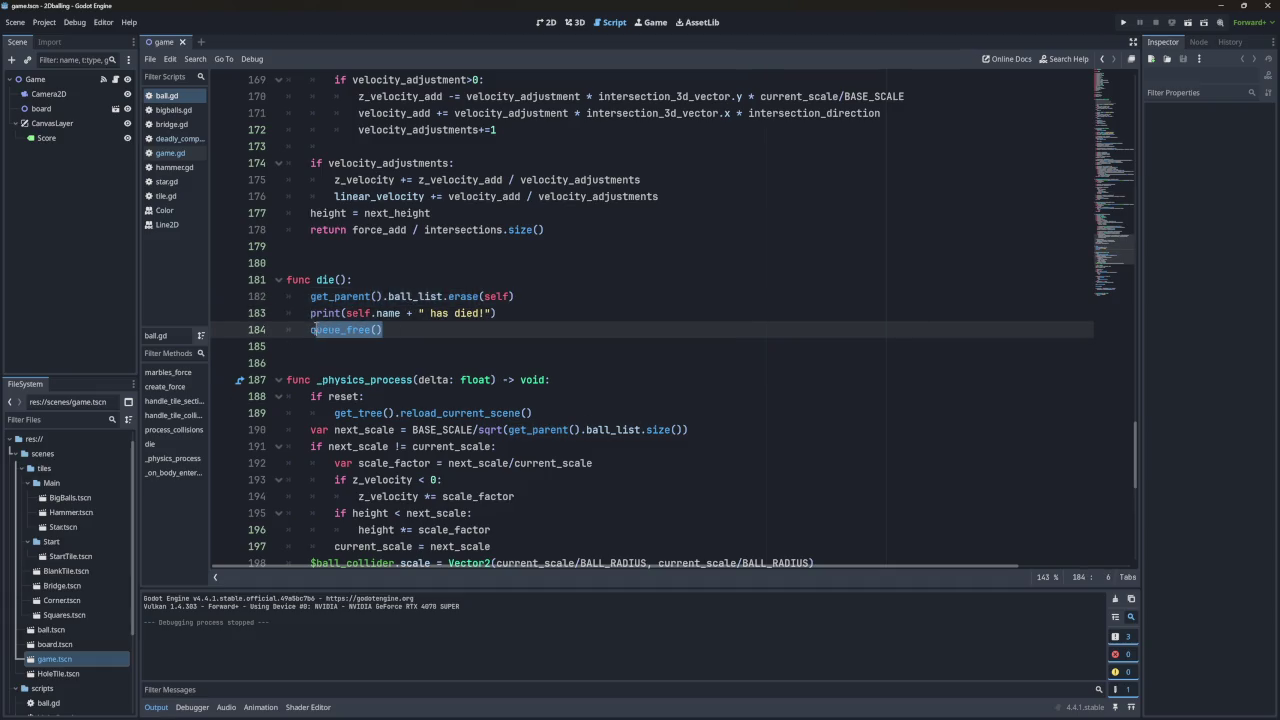
mouse_move(352, 328)
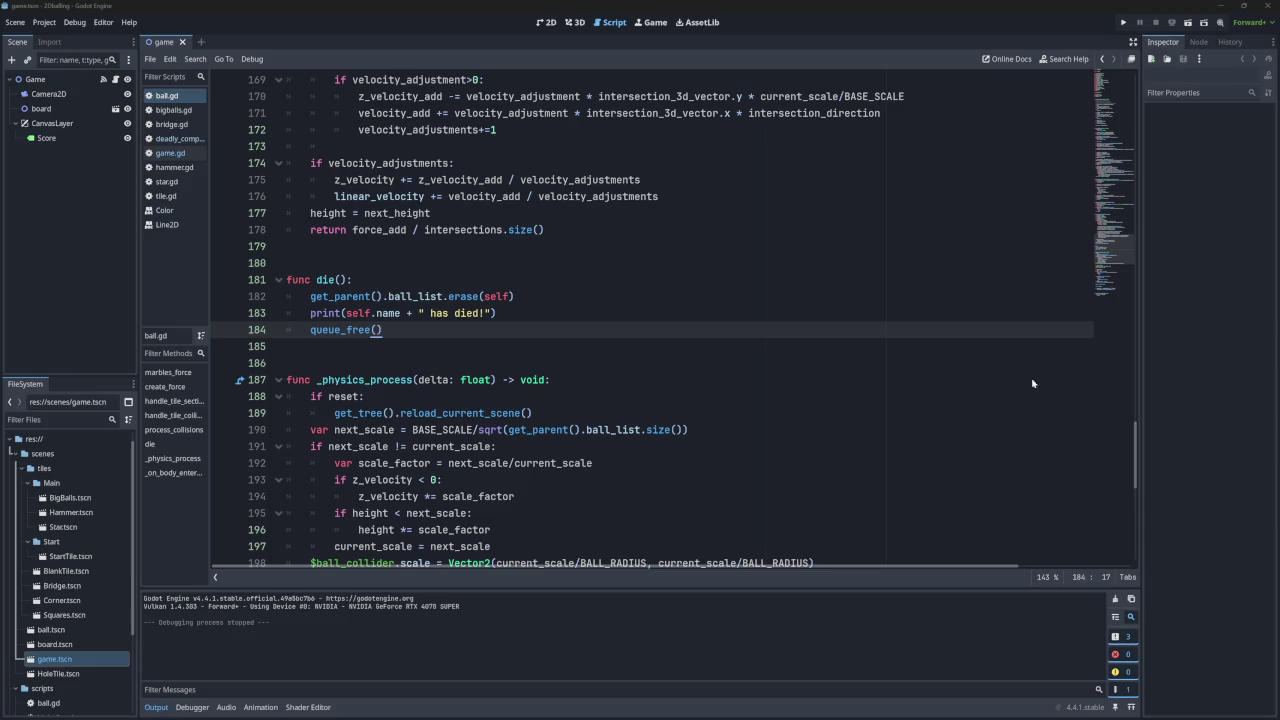
Flip through bigballs.gd, game.gd and hammer.gd, ending on deadly_component.
left_click(172, 111)
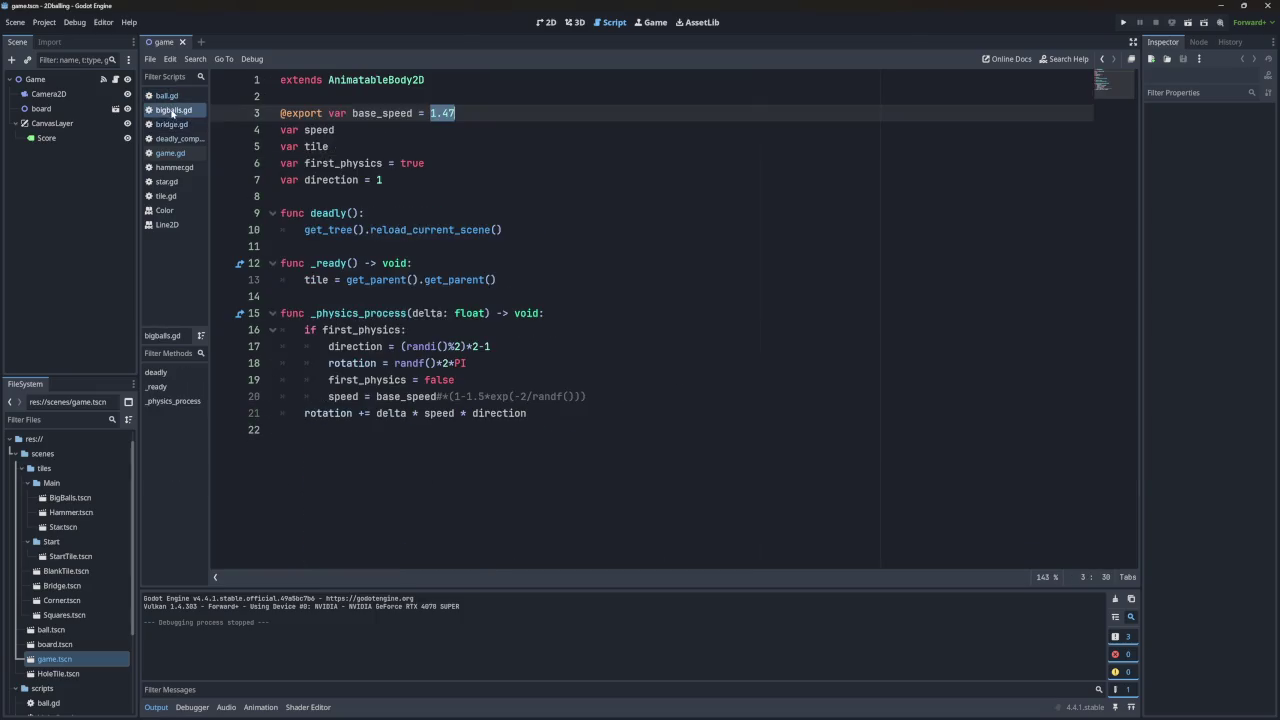
left_click(170, 153)
left_click(174, 167)
left_click(177, 142)
left_click(174, 167)
left_click(176, 139)
left_click(170, 153)
left_click(173, 140)
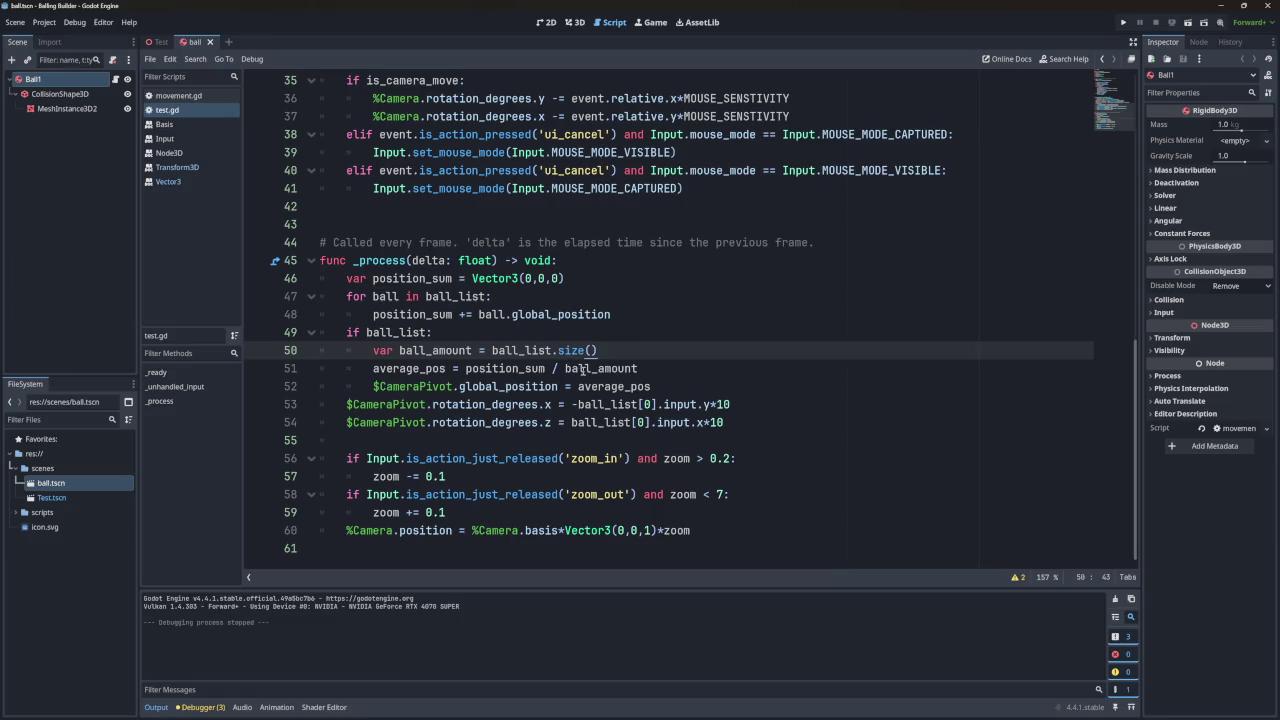
Find and select the three position lines in test.gd's ball-grid loop.
scroll(625, 395, "up", 2)
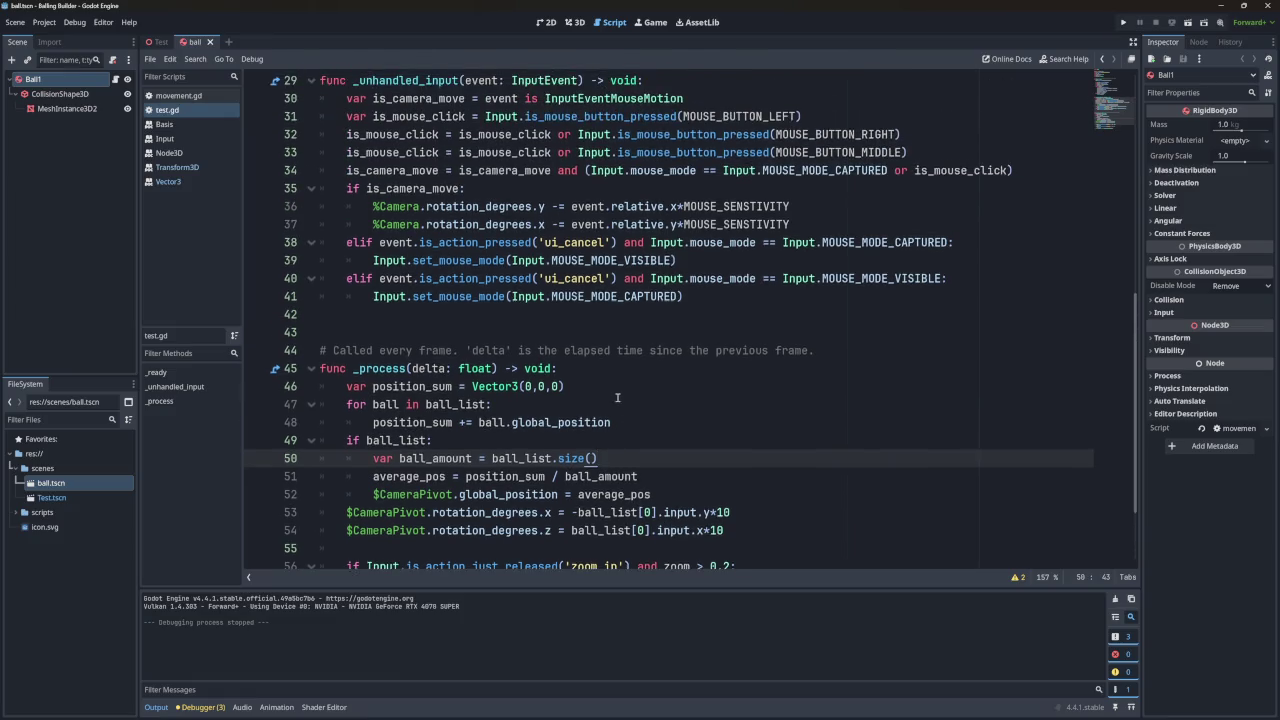
scroll(618, 399, "down", 2)
scroll(618, 398, "up", 4)
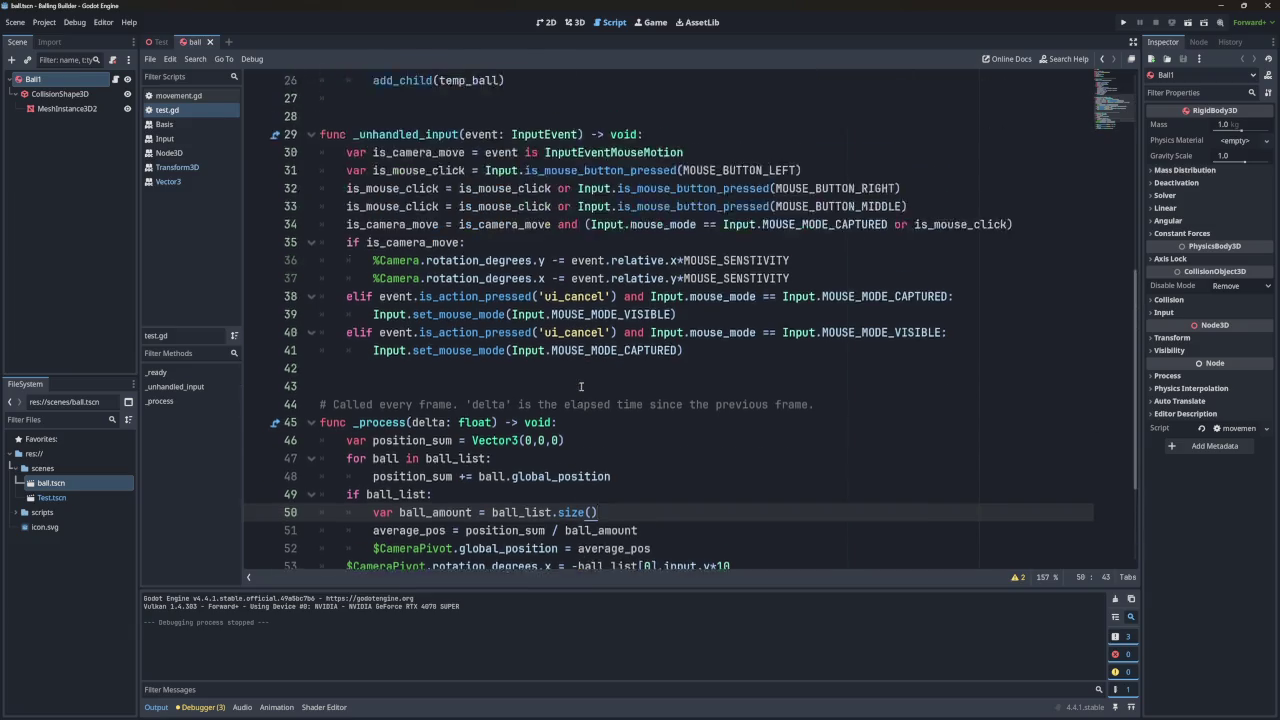
scroll(578, 386, "up", 6)
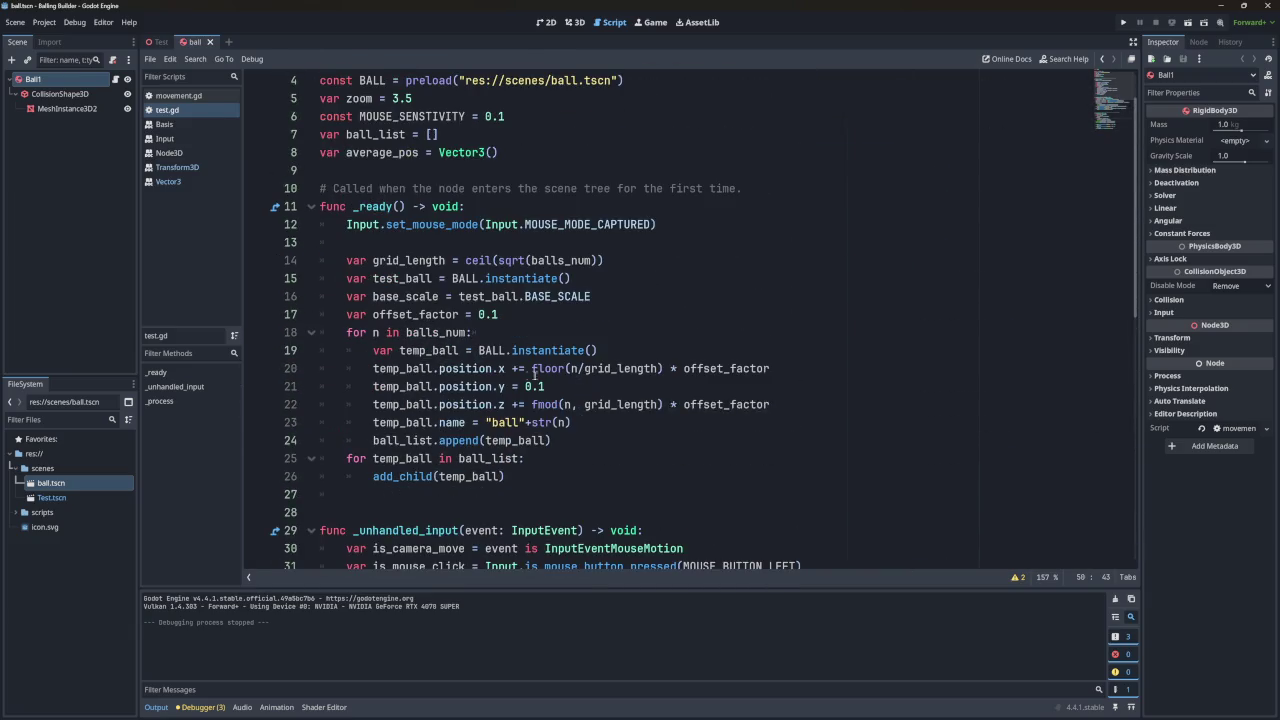
left_click(433, 368)
mouse_move(433, 368)
left_mouse_down()
mouse_move(770, 368)
mouse_move(375, 369)
left_mouse_up()
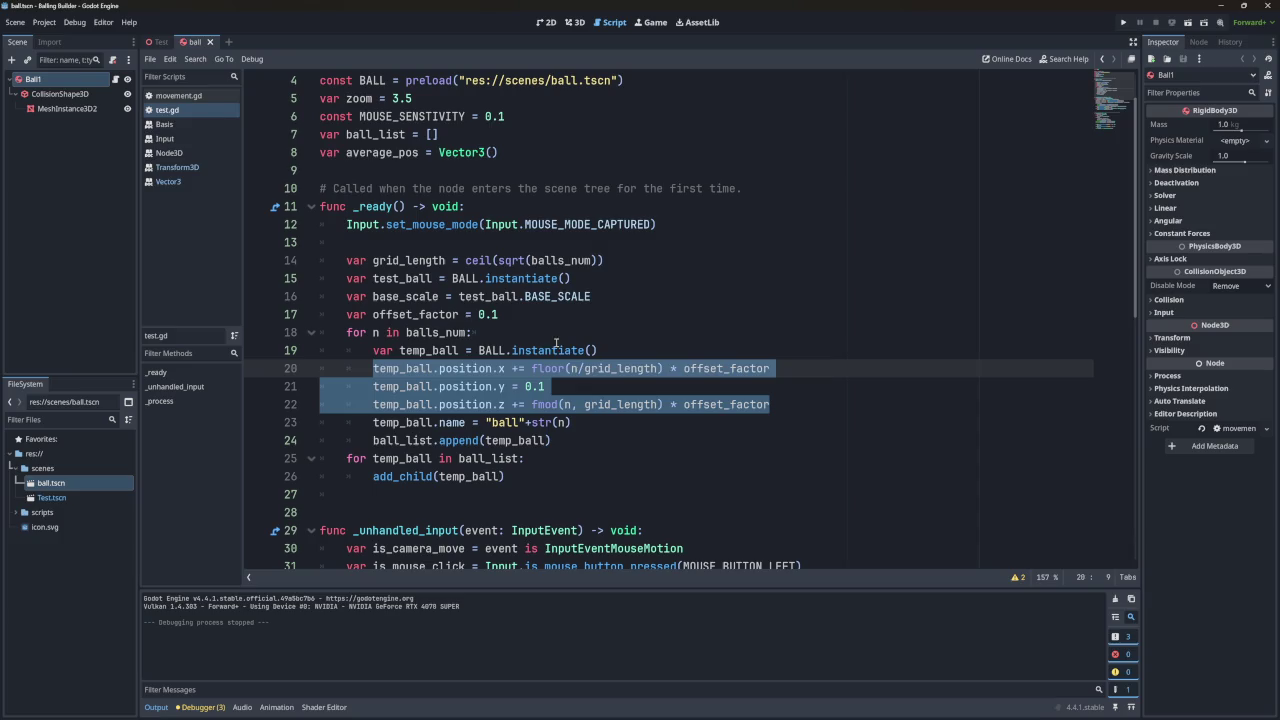
key("Right")
key("Right")
key("Right")
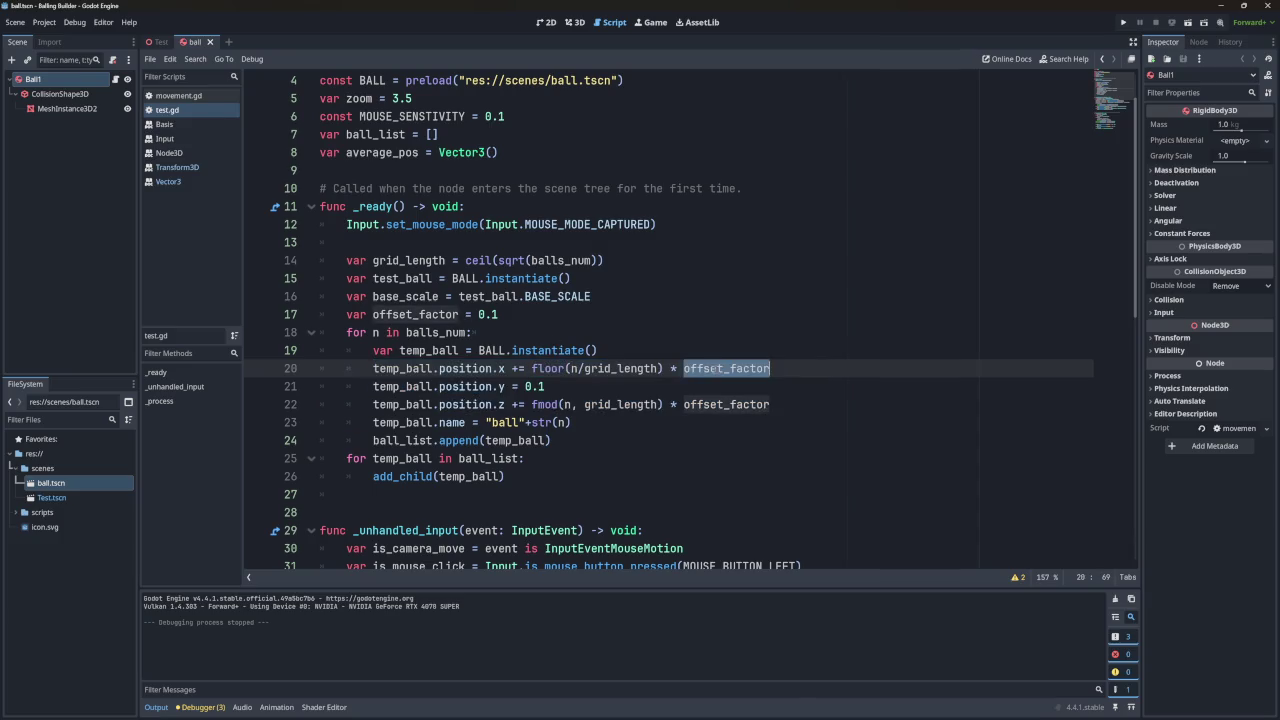
Examine the floor(...) * offset_factor expression in the line-20 x-position formula.
left_click(659, 368)
left_click(688, 368)
left_click(553, 368)
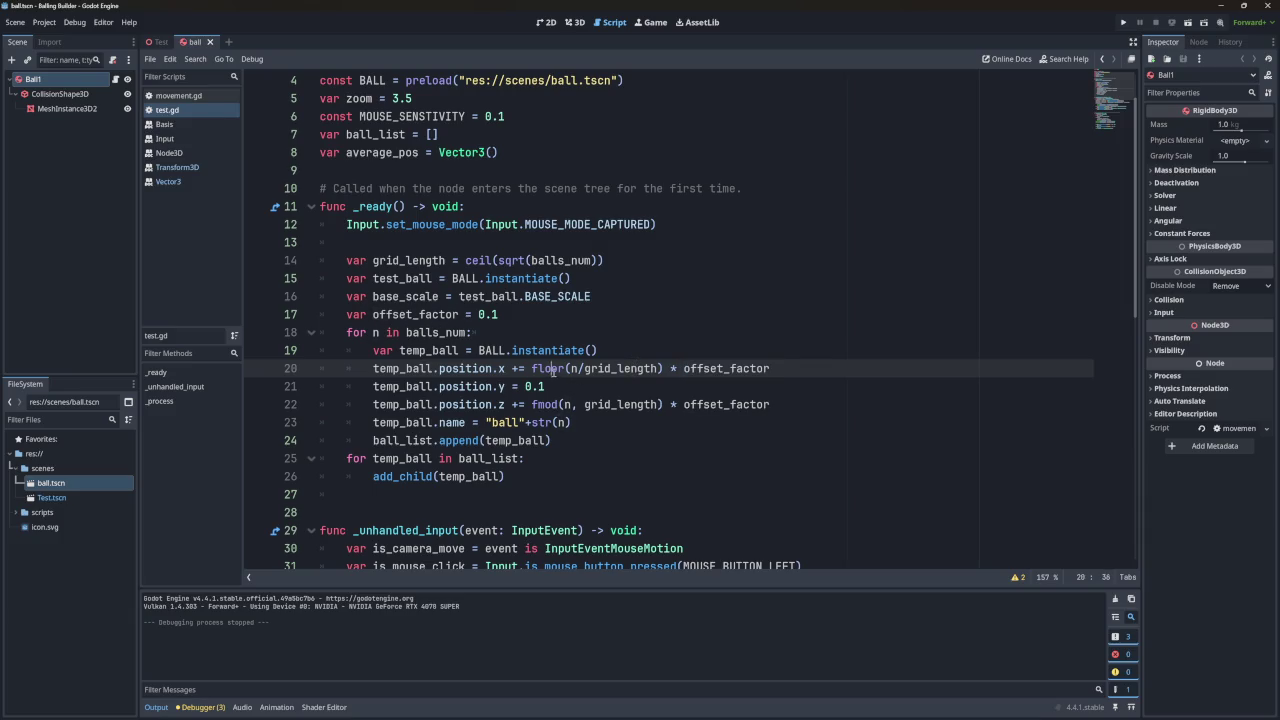
double_click(465, 368)
double_click(548, 368)
left_click(556, 368)
double_click(620, 368)
left_click(556, 368)
double_click(556, 368)
left_click(500, 368)
left_click(533, 368)
left_click_drag(534, 368, 789, 366)
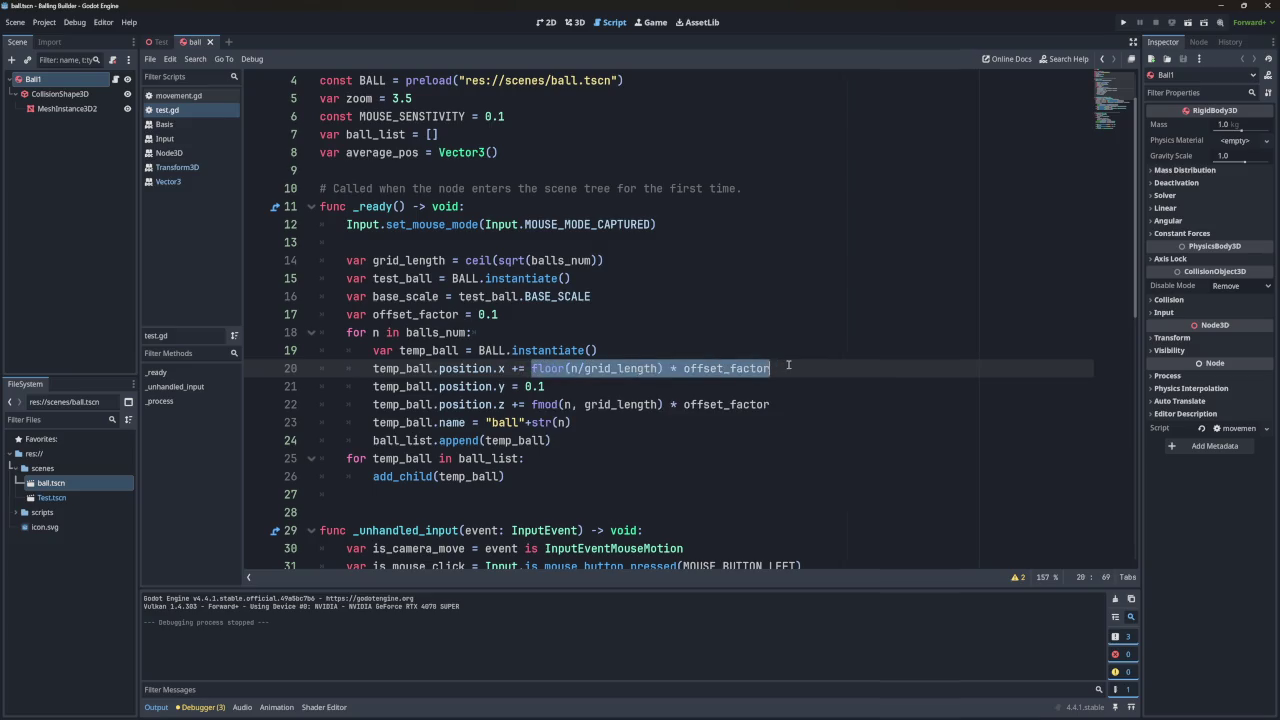
left_click(597, 368)
Change '+=' to '=' on the x and z position lines.
left_click(519, 368)
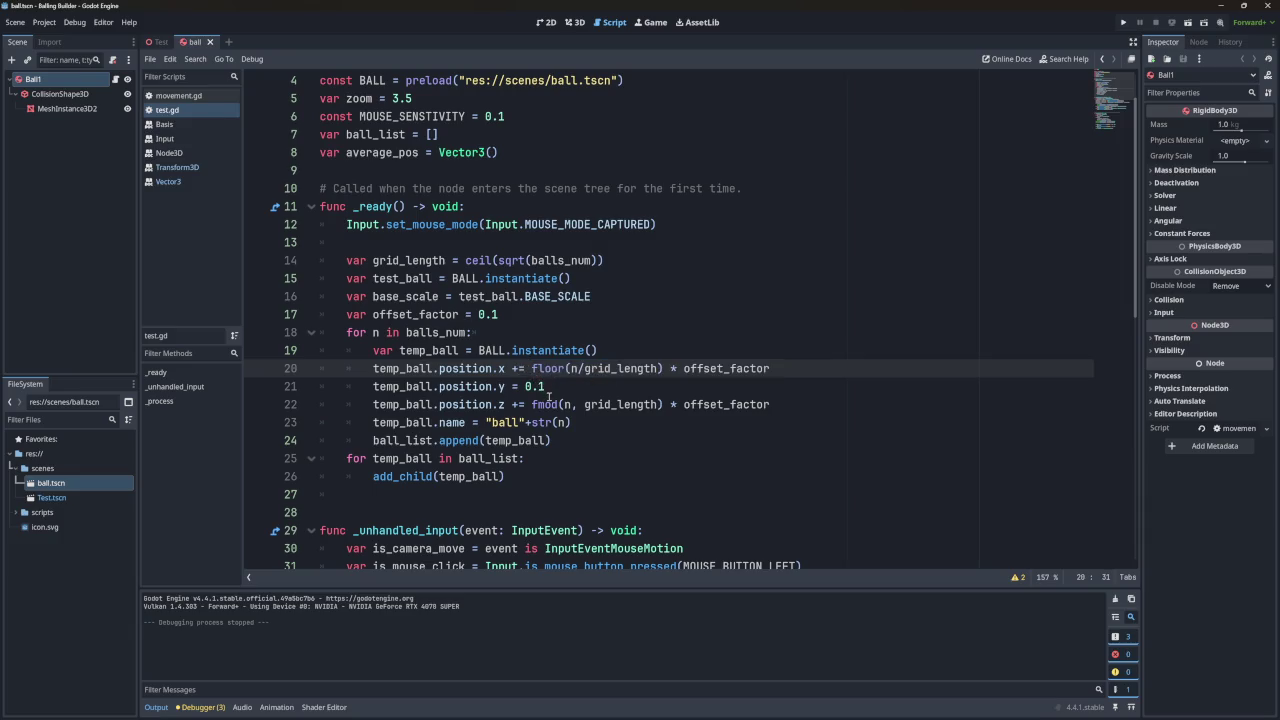
key("Return")
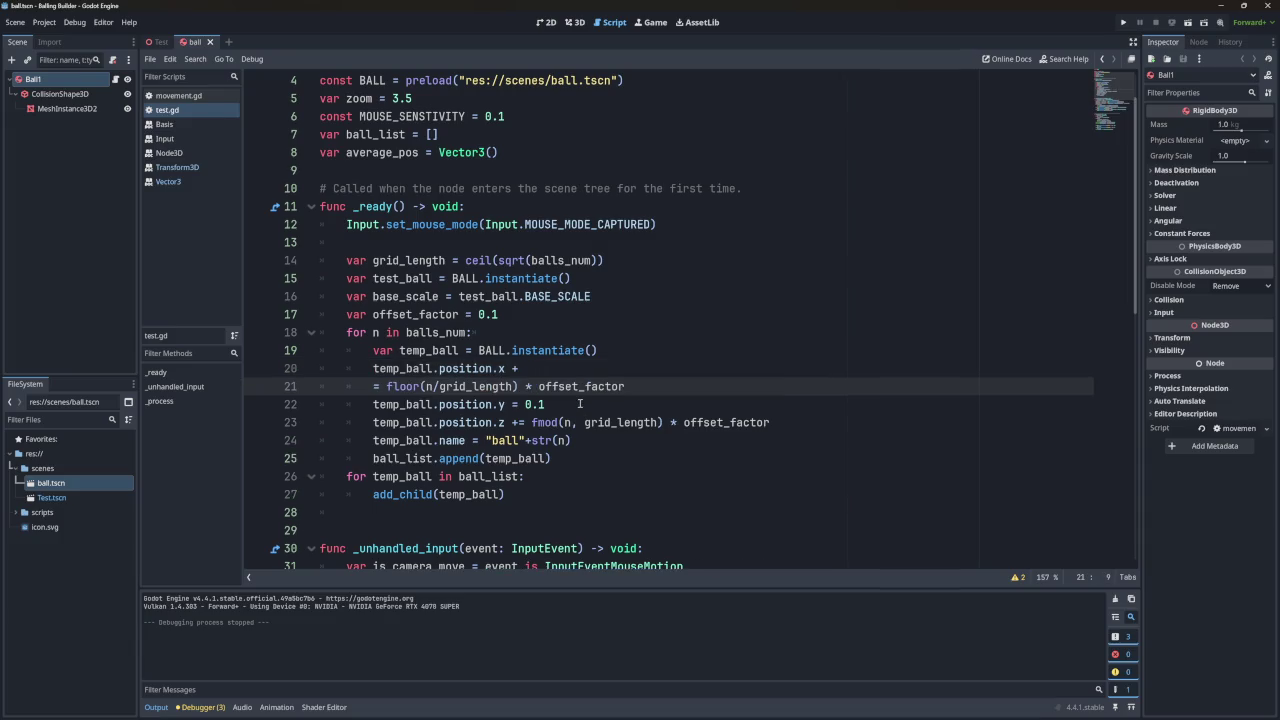
key("BackSpace")
key("BackSpace")
key("BackSpace")
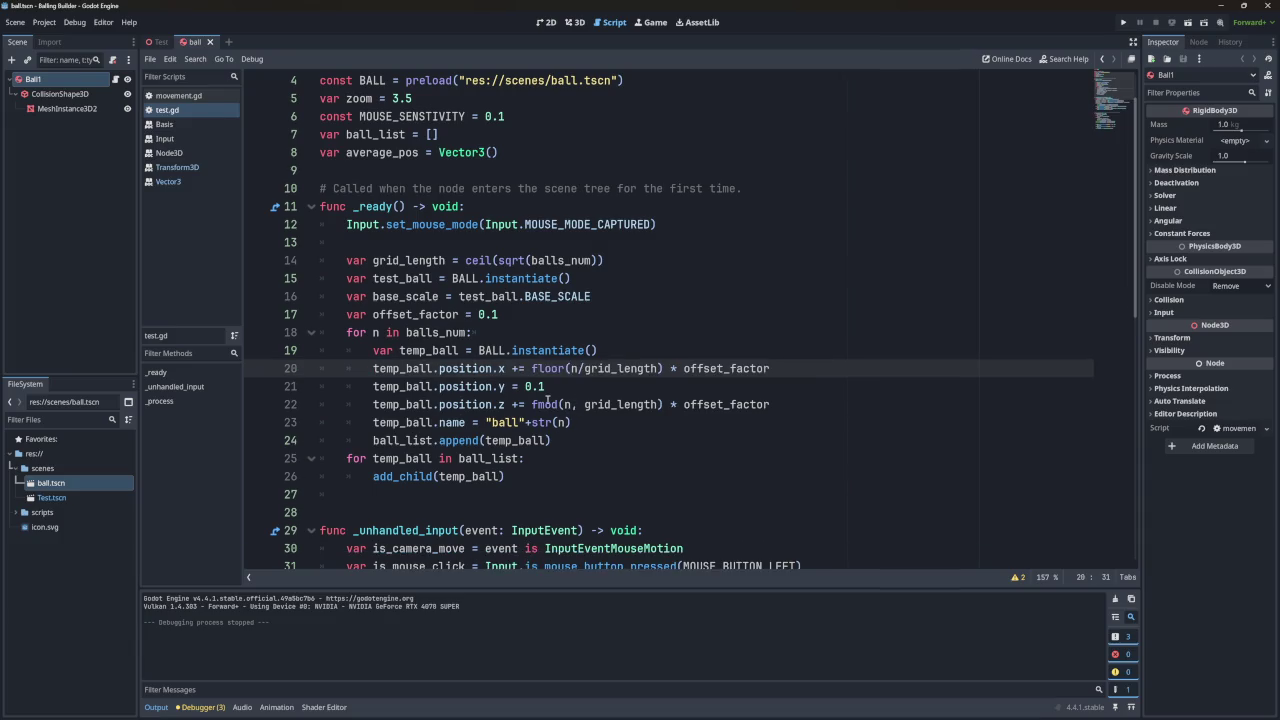
left_click(520, 404)
key("BackSpace")
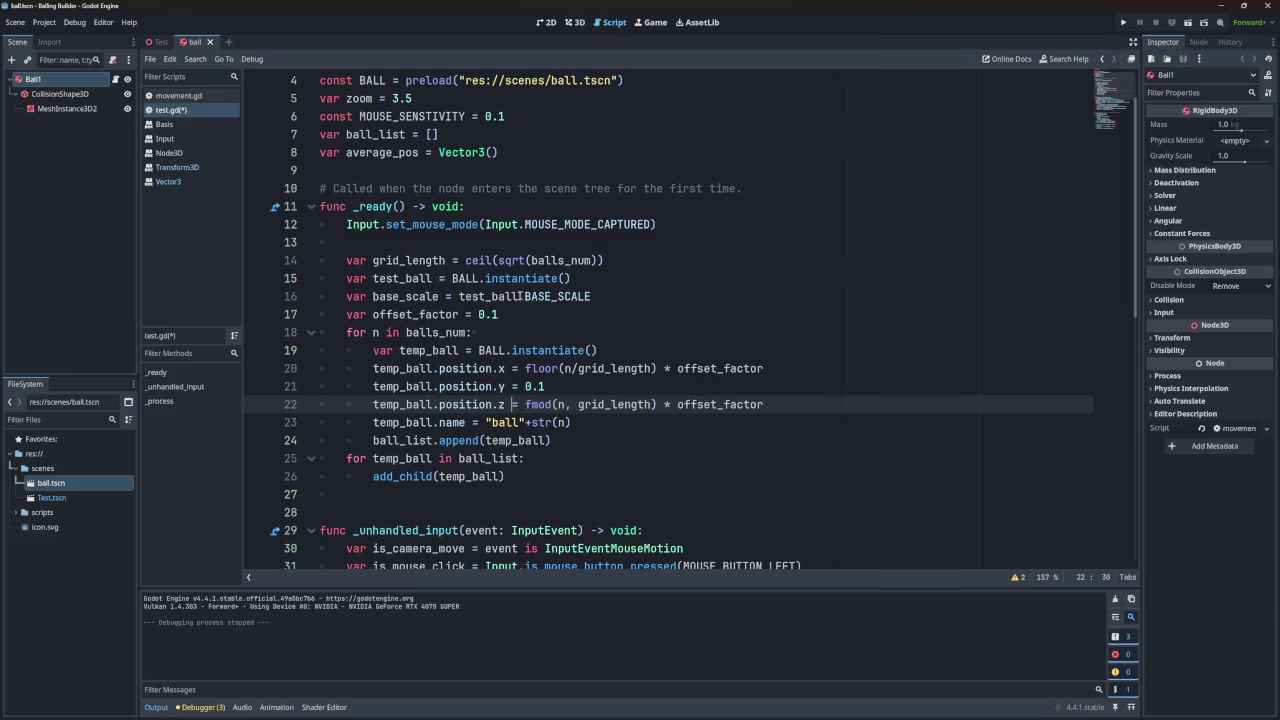
Delete the base_scale and test_ball lines in test.gd and the BASE_SCALE constant in movement.gd.
left_click_drag(631, 298, 637, 281)
key("BackSpace")
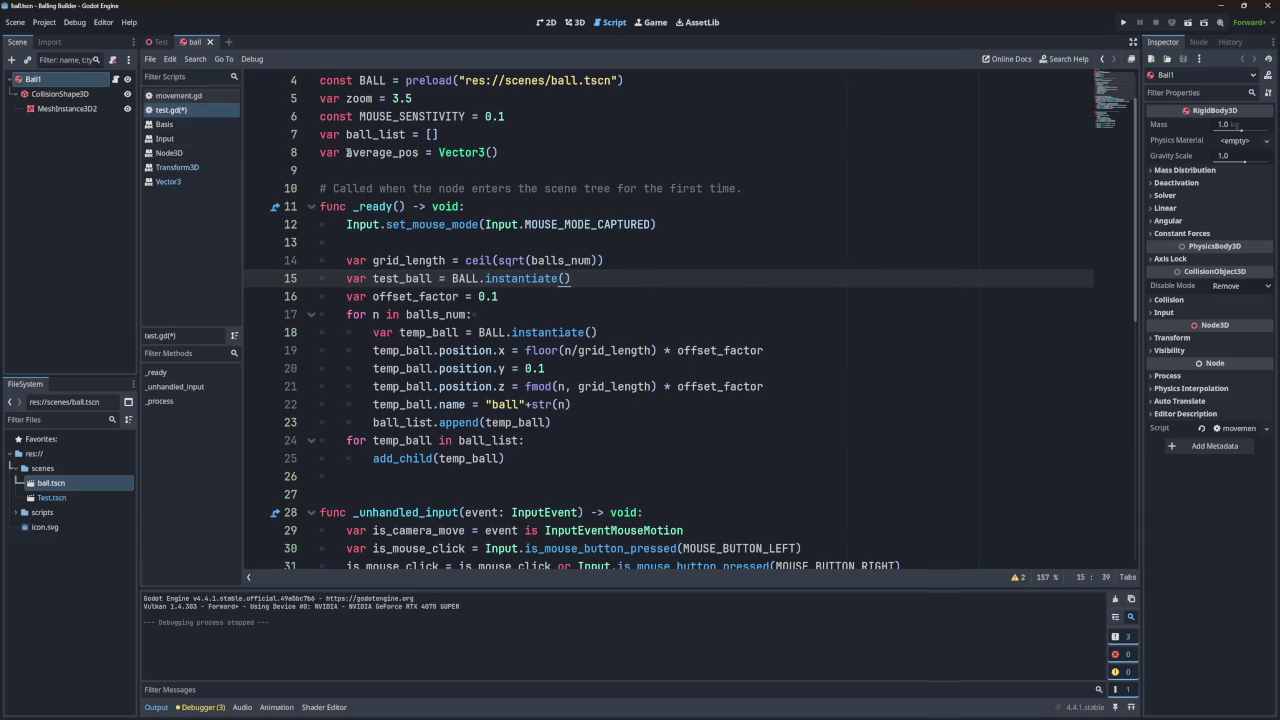
left_click(176, 95)
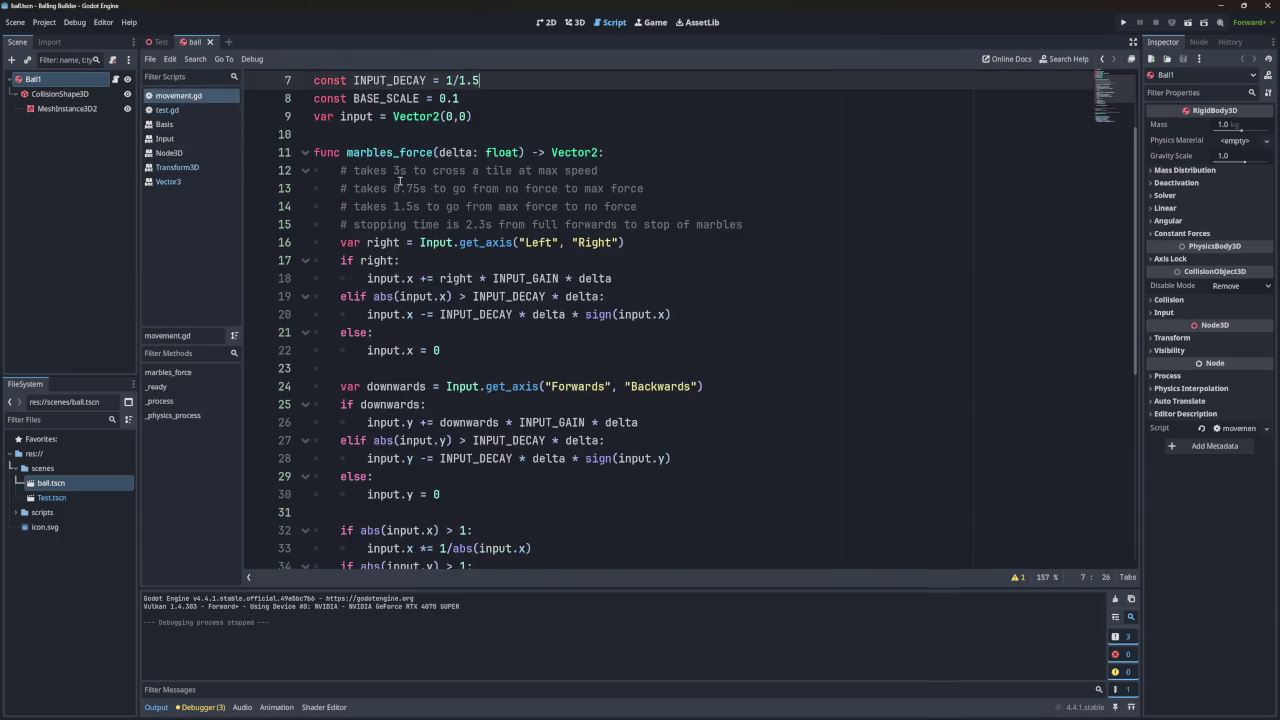
scroll(399, 181, "up", 3)
left_click_drag(488, 206, 490, 189)
key("BackSpace")
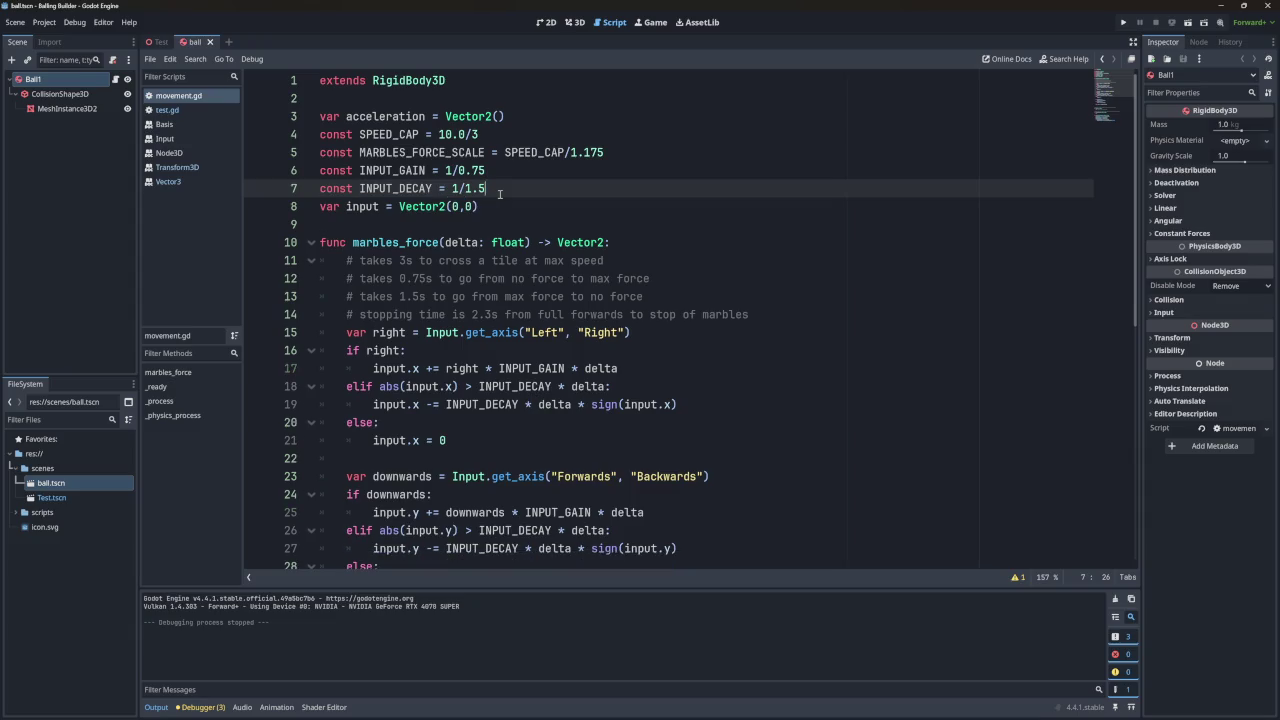
left_click(178, 110)
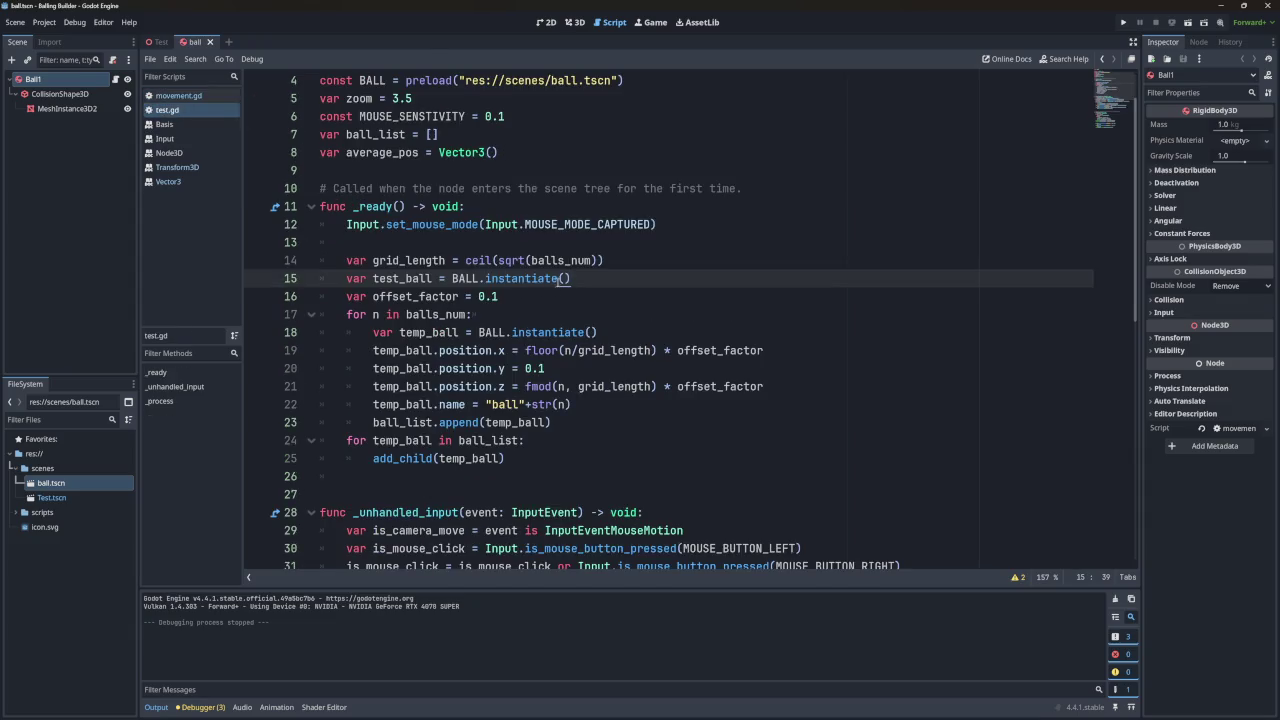
left_click_drag(558, 279, 631, 267)
key("BackSpace")
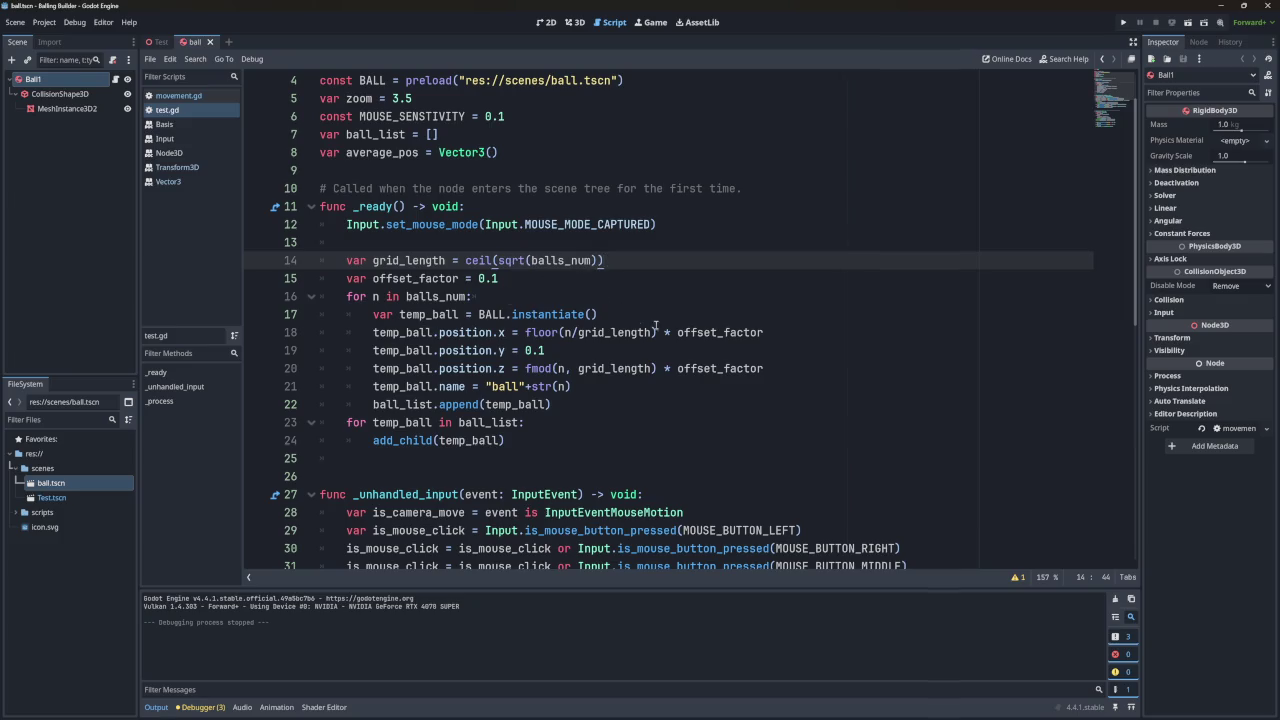
Select grid_length in the floor(n/grid_length) term on line 18.
left_click(531, 332)
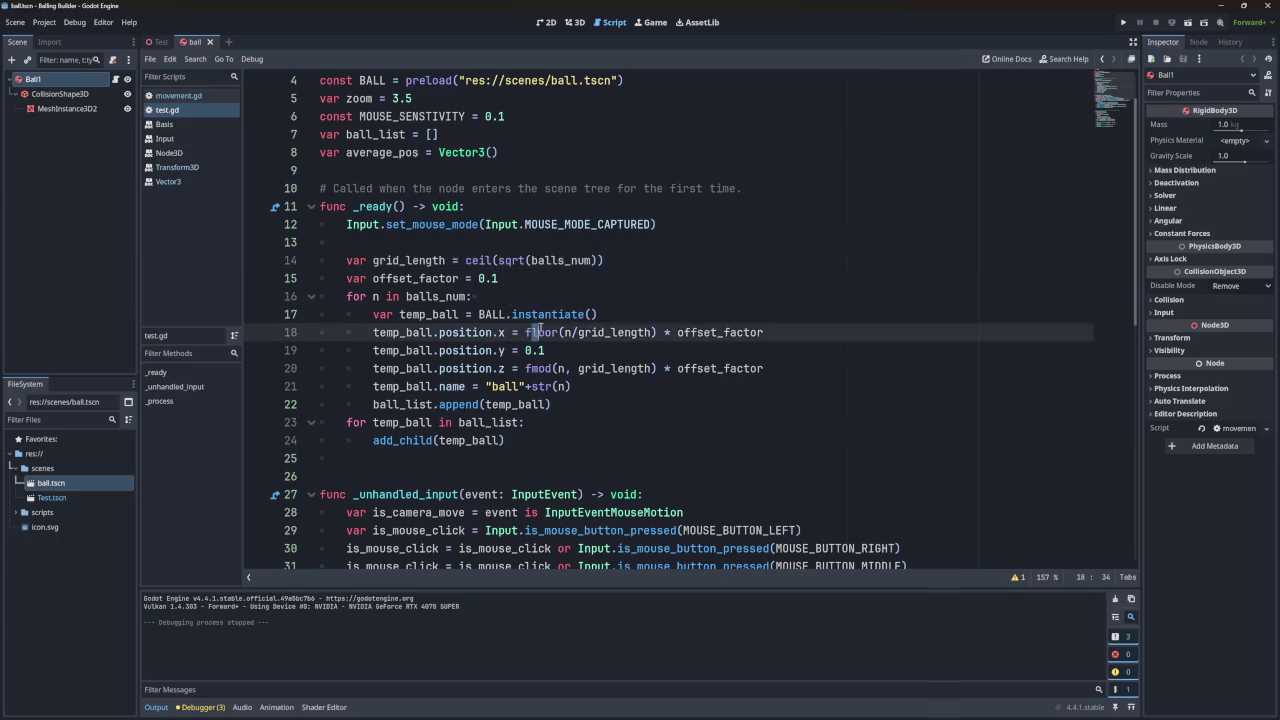
left_click_drag(525, 332, 659, 335)
double_click(615, 332)
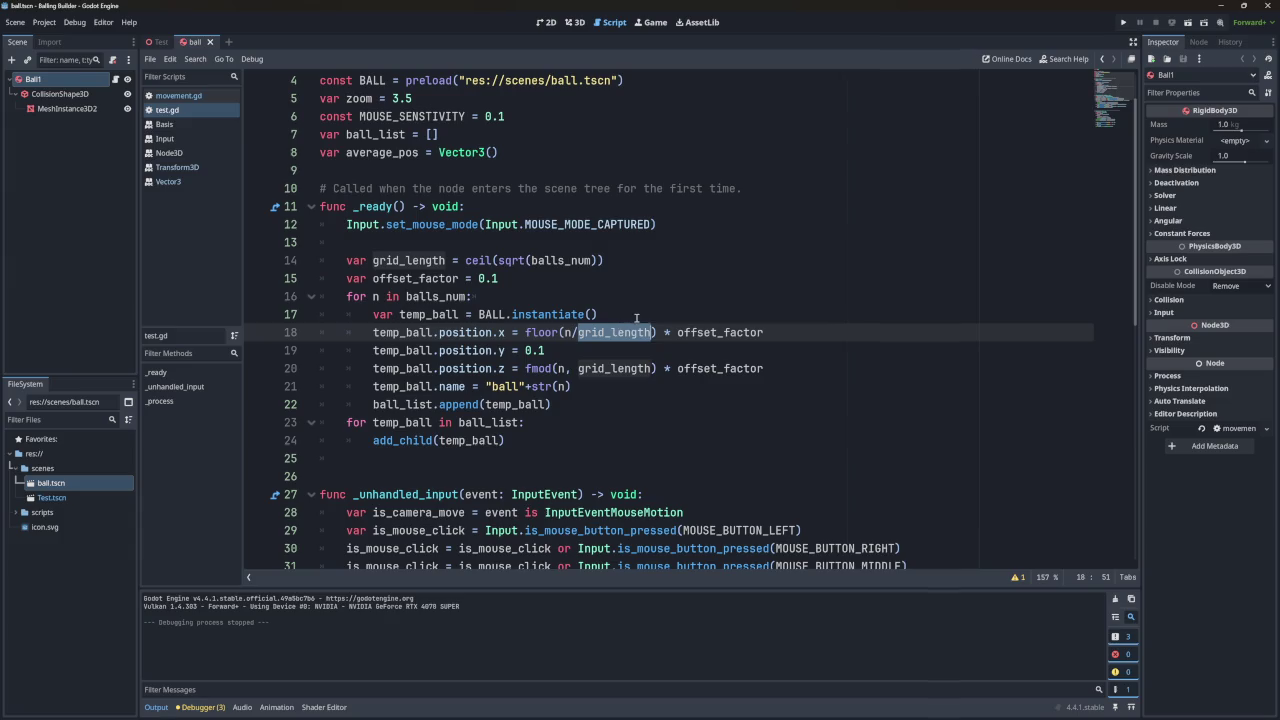
left_click(548, 279)
key("Return")
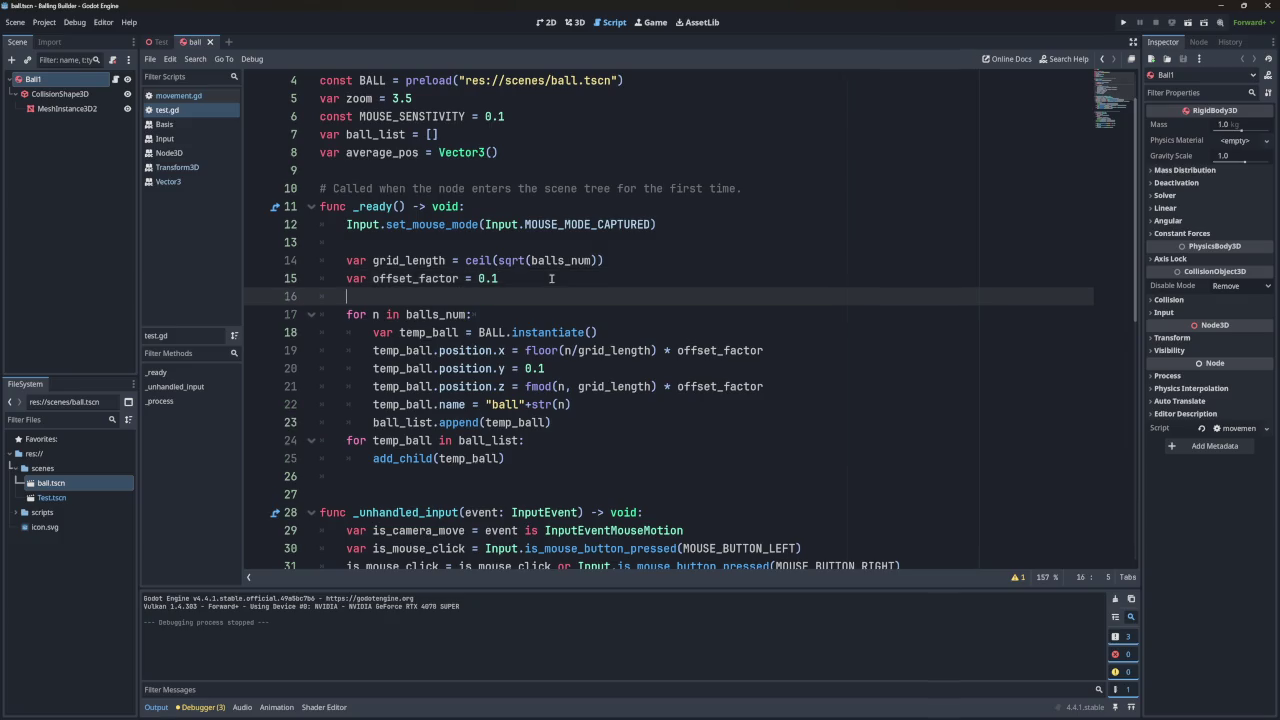
type("var ")
type("group")
key("BackSpace")
key("Escape")
type("offset -")
key("BackSpace")
type("=")
left_click(542, 284)
left_click(544, 296)
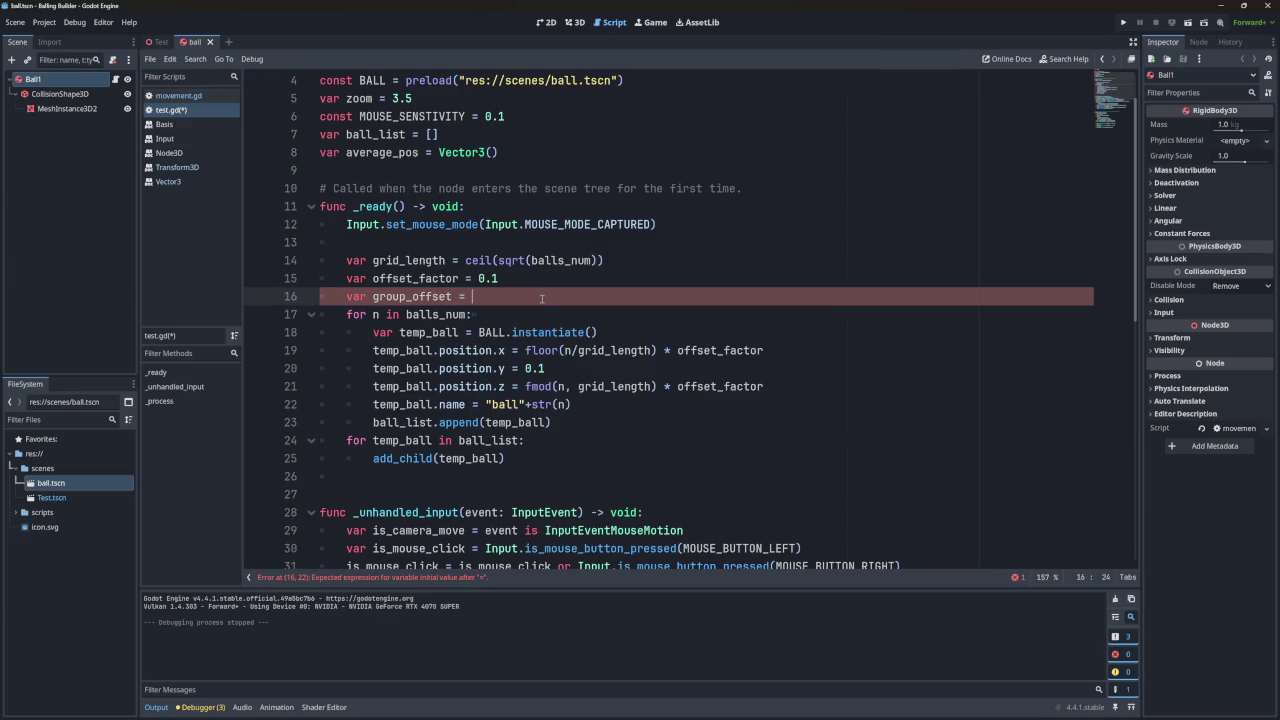
triple_click(541, 296)
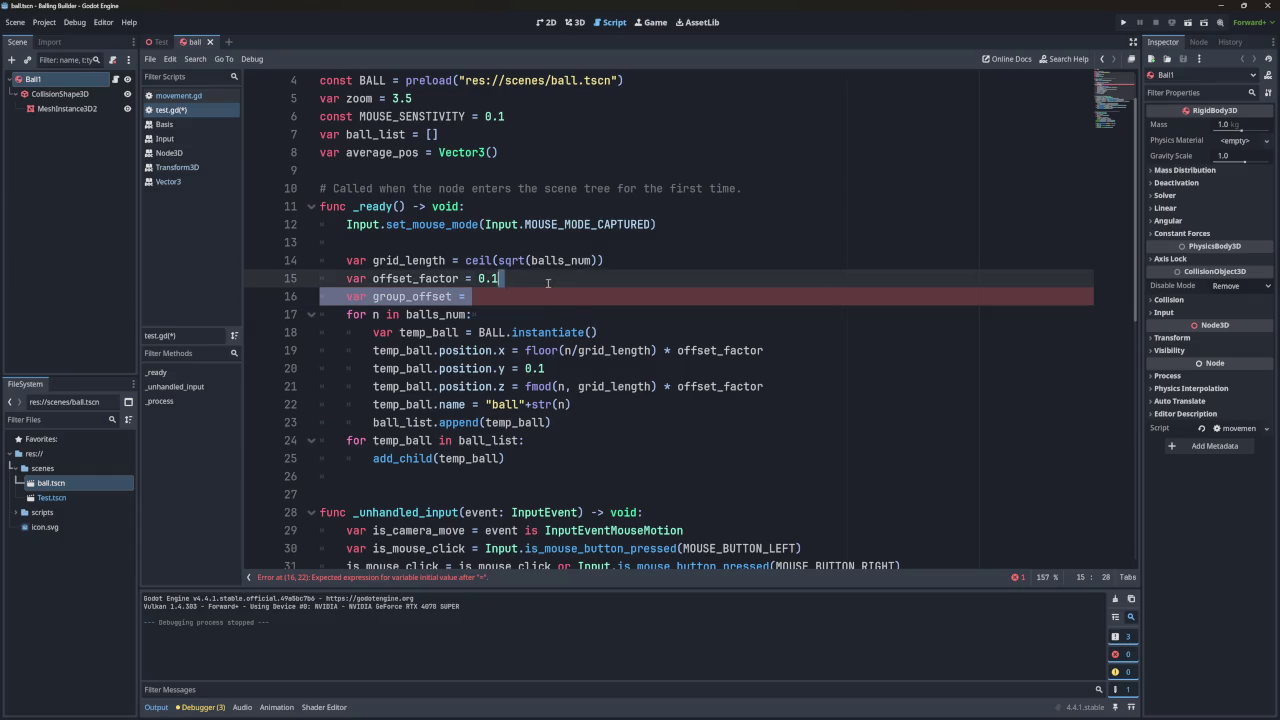
key("BackSpace")
key("BackSpace")
left_click(656, 332)
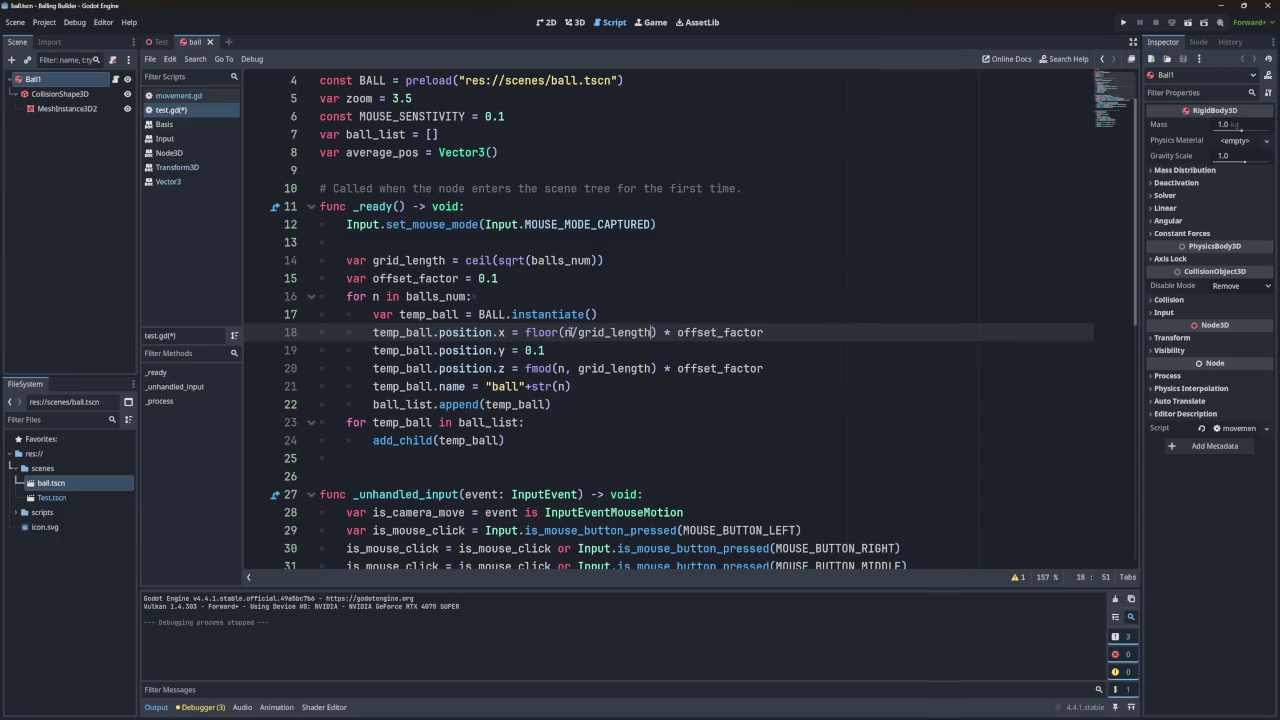
Add -grid_length/2 after floor(n/grid_length) on line 18 and select it for copying.
left_click(572, 332)
left_click(655, 332)
type("-")
key("Left")
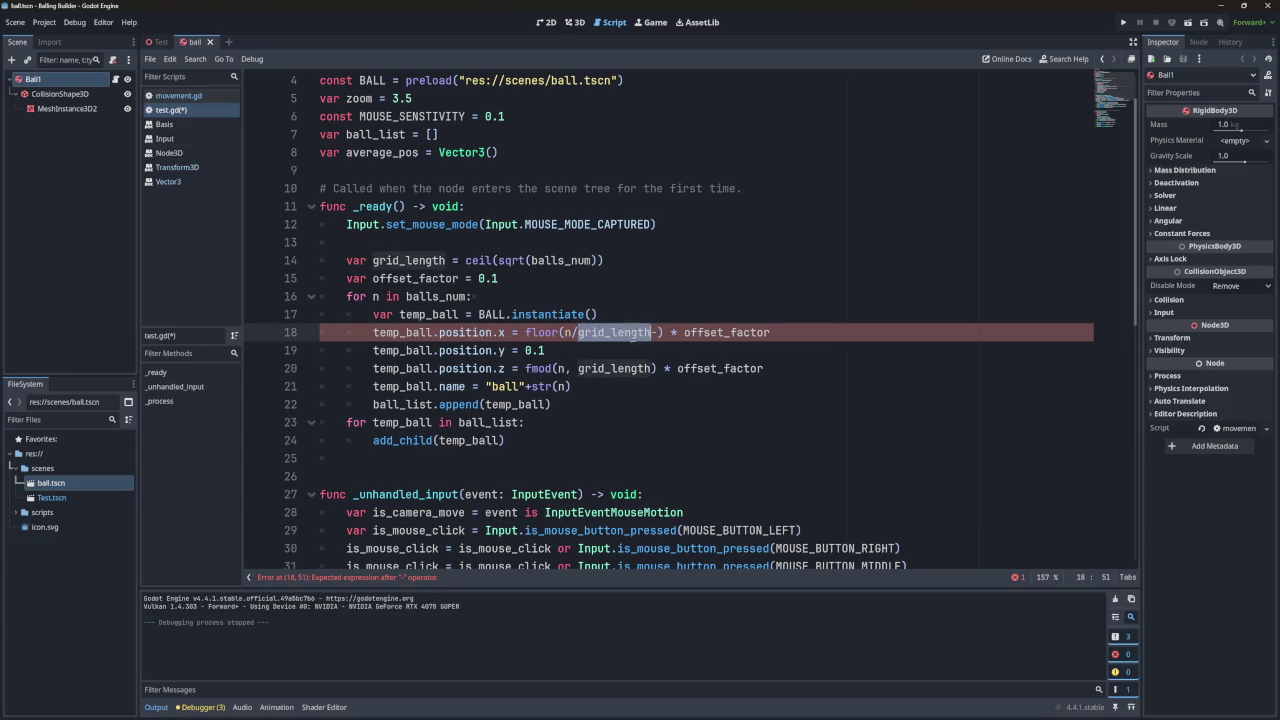
key("Right")
type("grid_length/2")
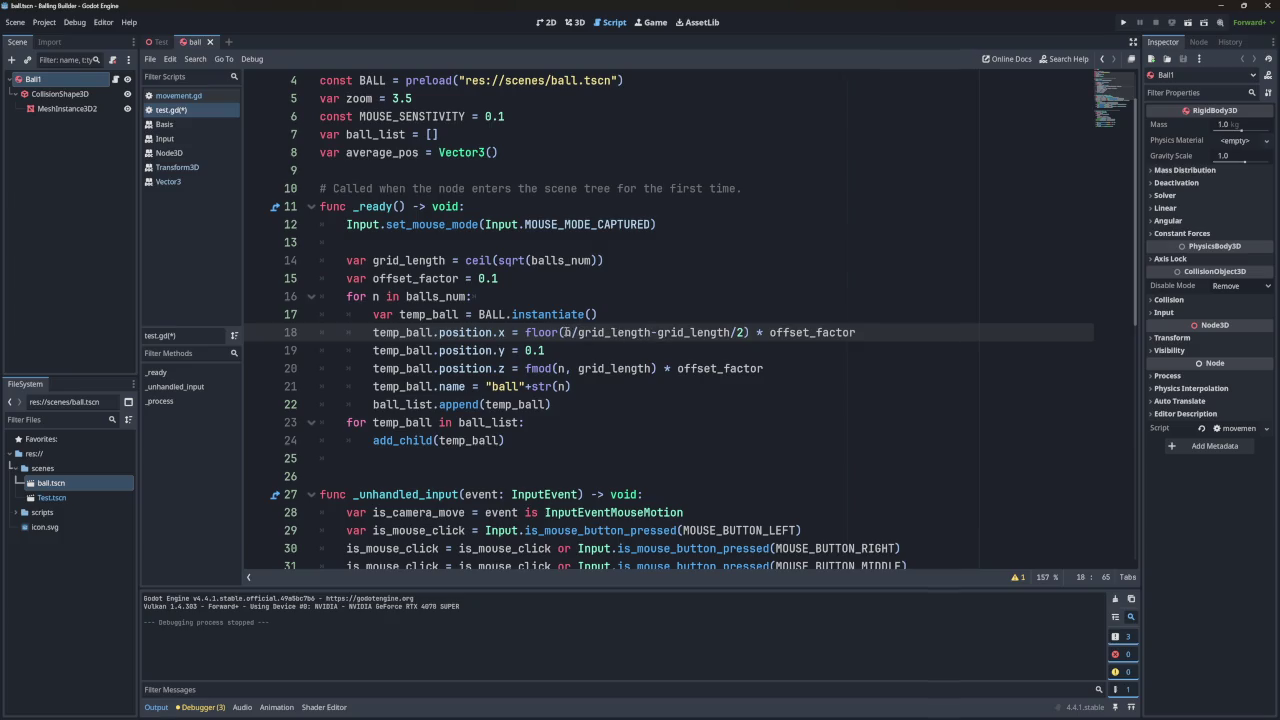
mouse_move(661, 336)
left_click_drag(746, 332, 651, 332)
key("ctrl+c")
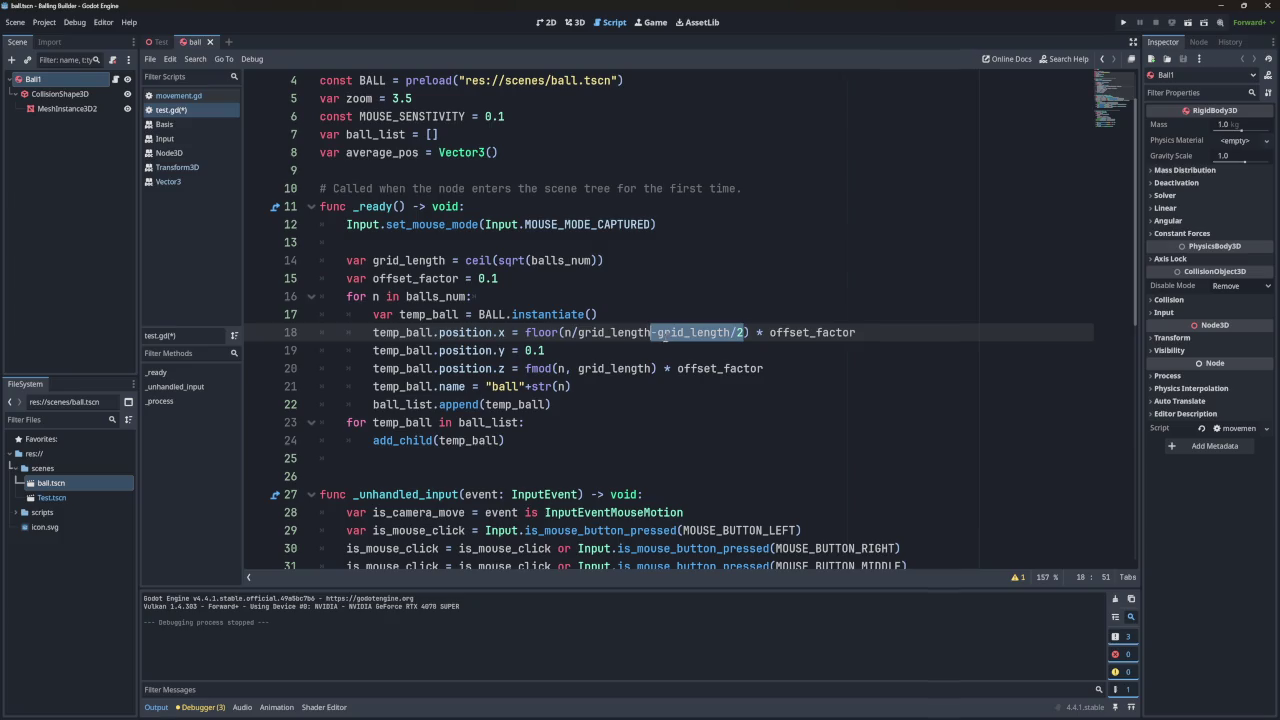
Try pasting the half-grid offset inside fmod and at the line ends, undoing each attempt.
left_click(654, 368)
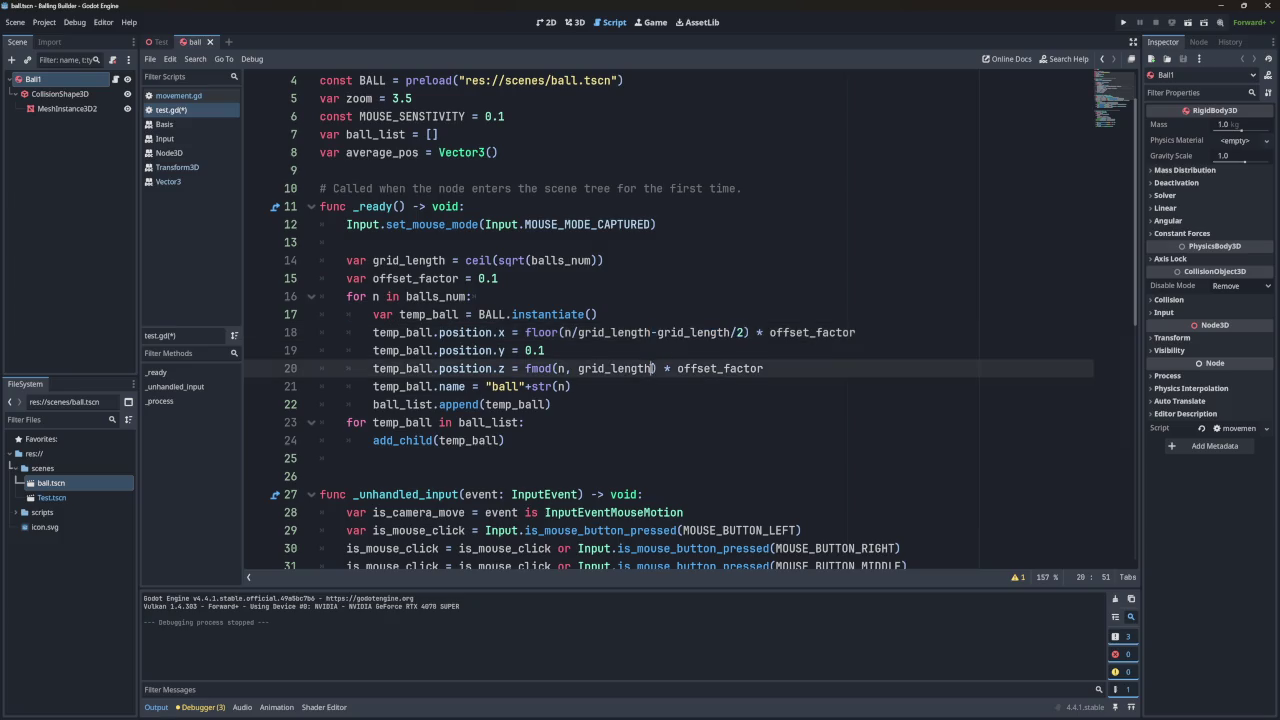
left_click(572, 368)
key("ctrl+v")
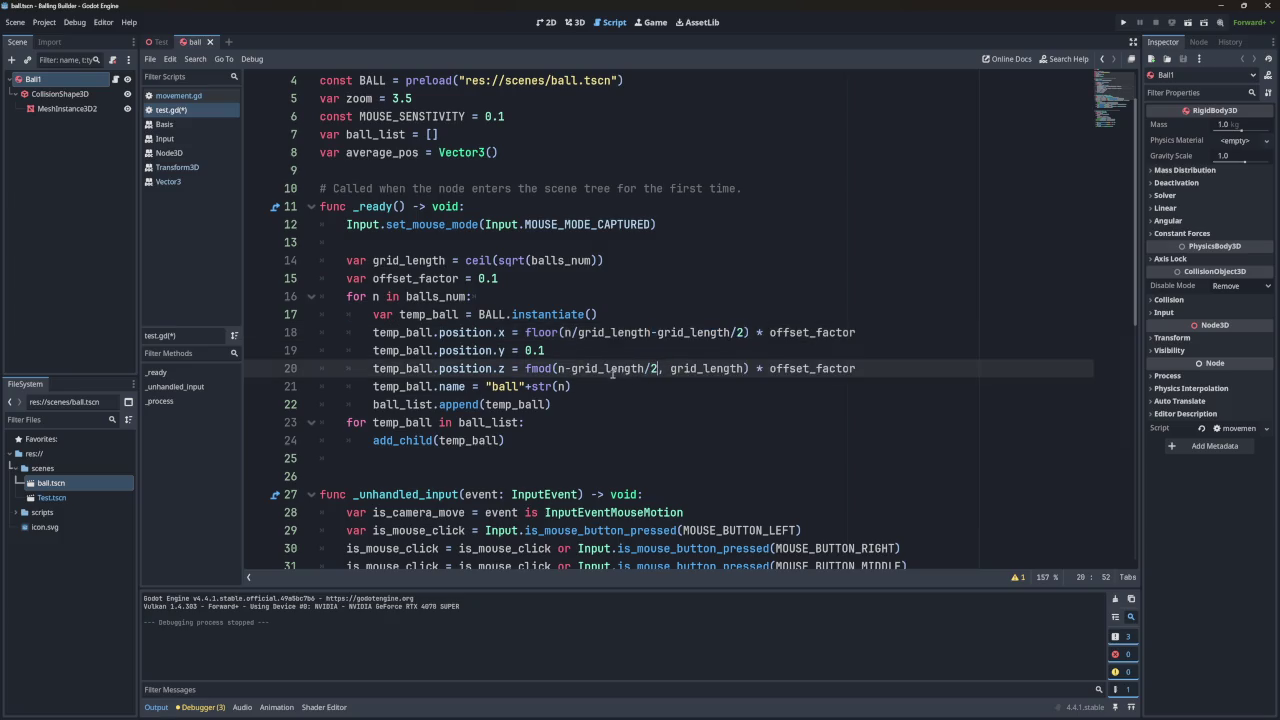
key("ctrl+z")
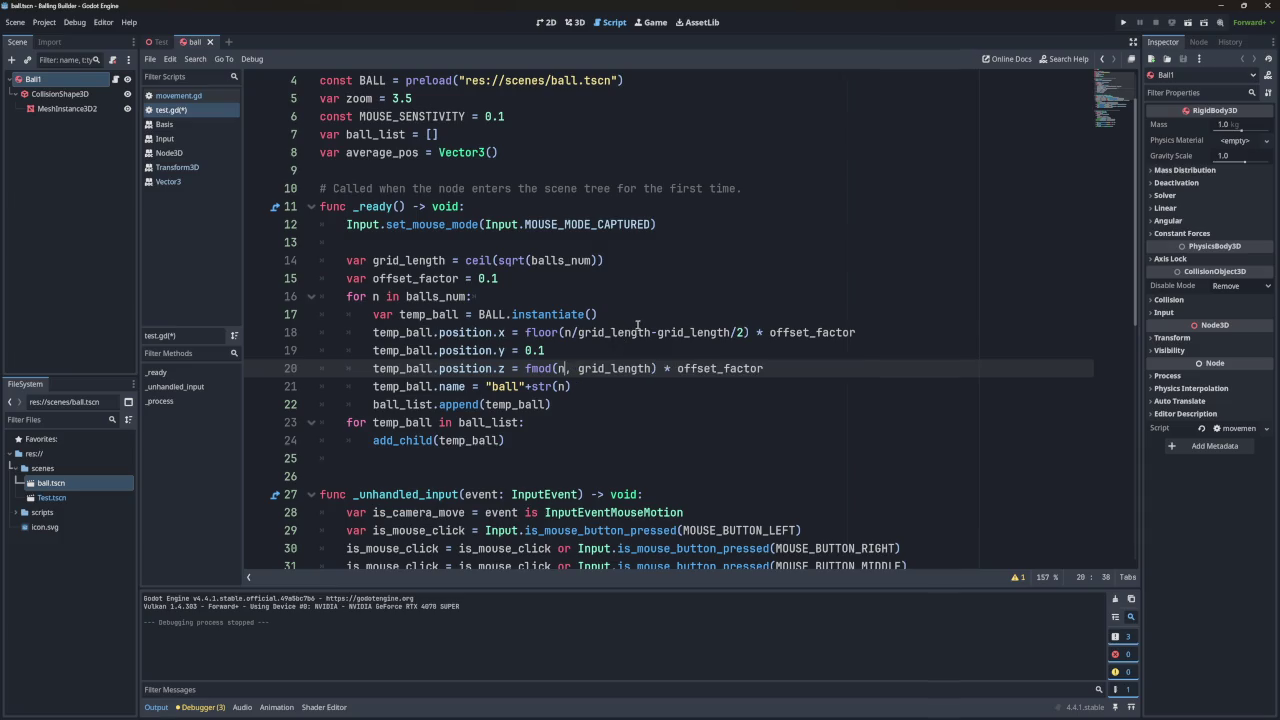
key("ctrl+z")
key("ctrl+z")
key("ctrl+z")
key("ctrl+z")
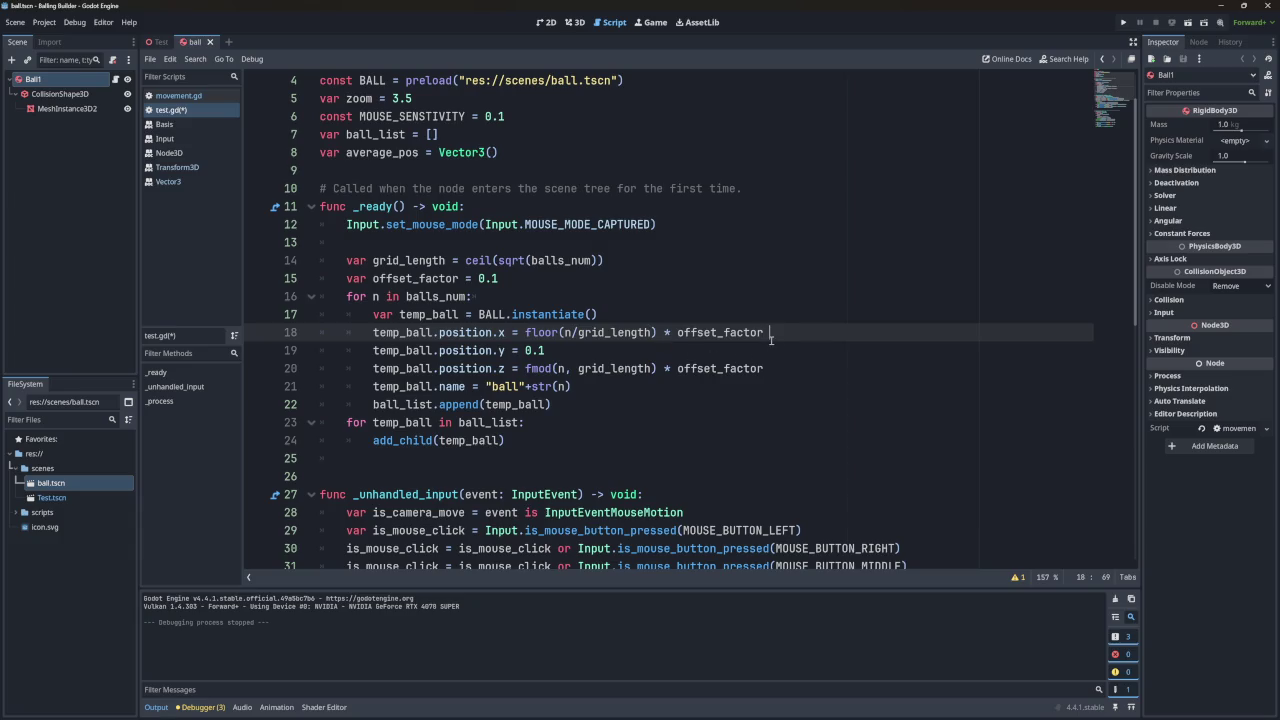
key("ctrl+v")
left_click(784, 368)
key("ctrl+v")
left_click(772, 368)
key("BackSpace")
type("-")
key("ctrl+z")
key("ctrl+z")
key("ctrl+z")
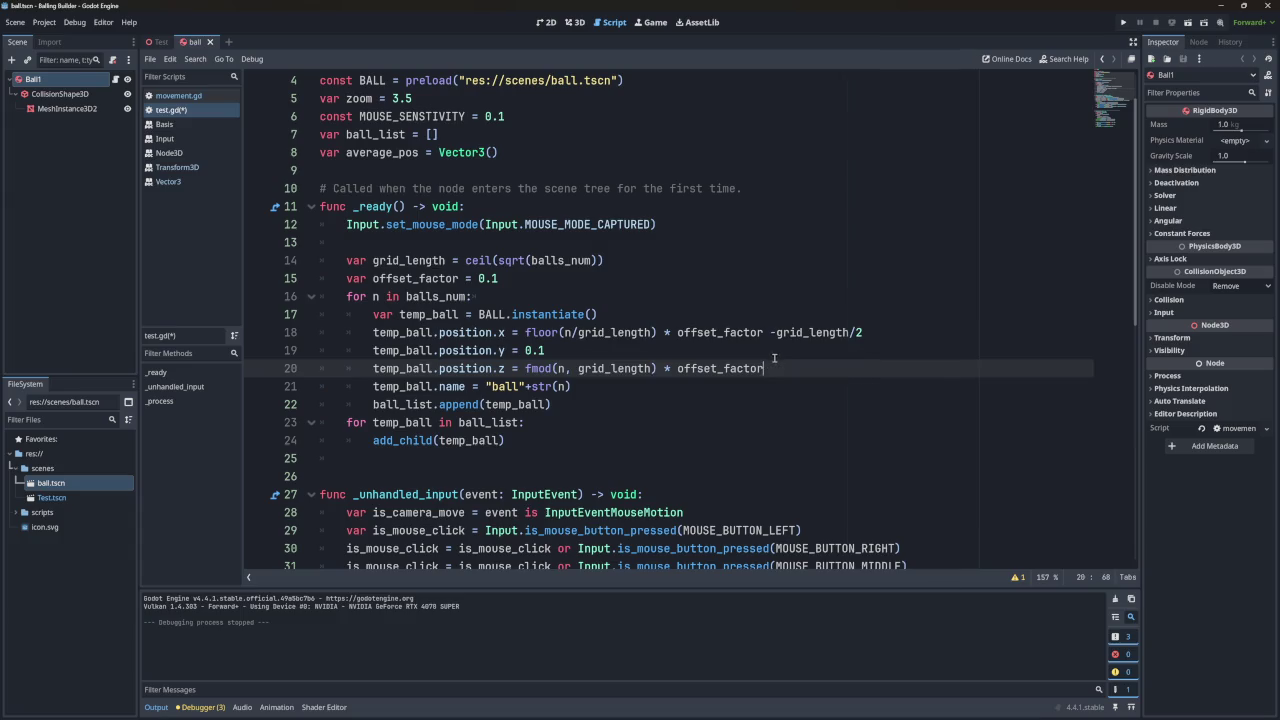
Paste -grid_length/2 after the floor and fmod terms, wrap each in parentheses, and save test.gd.
left_click(655, 332)
key("ctrl+v")
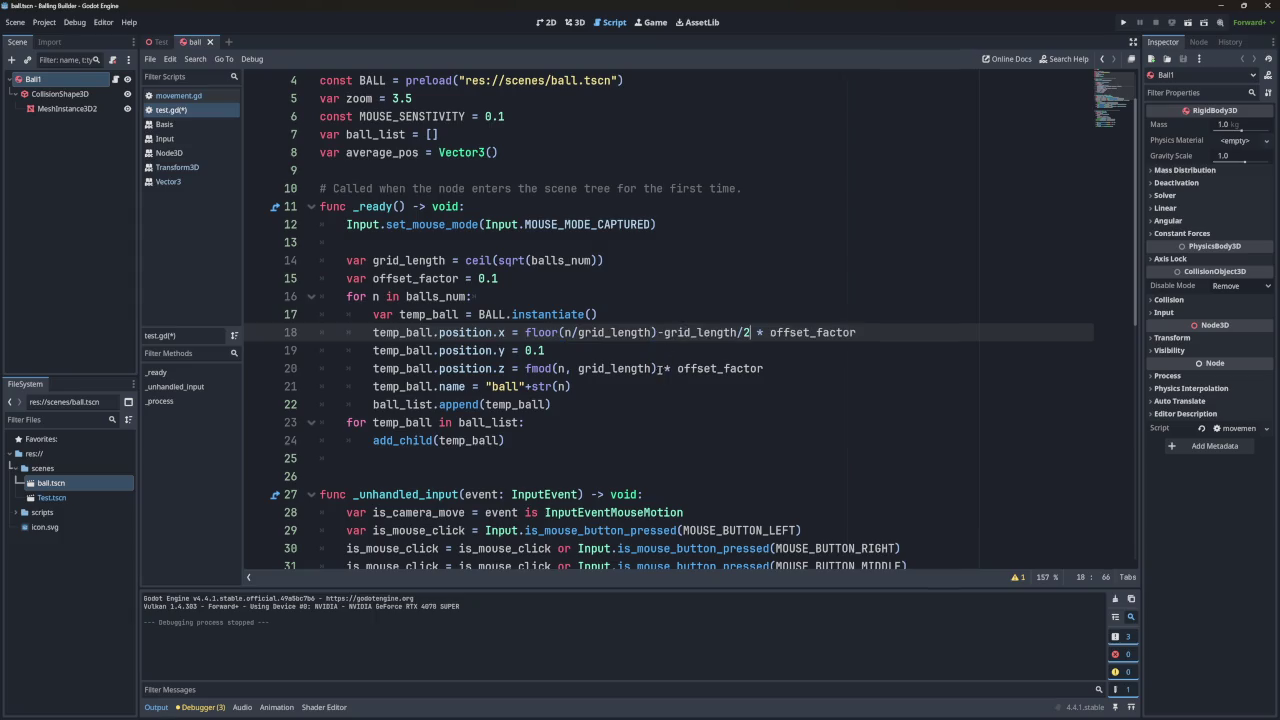
left_click(657, 368)
key("ctrl+v")
type(")")
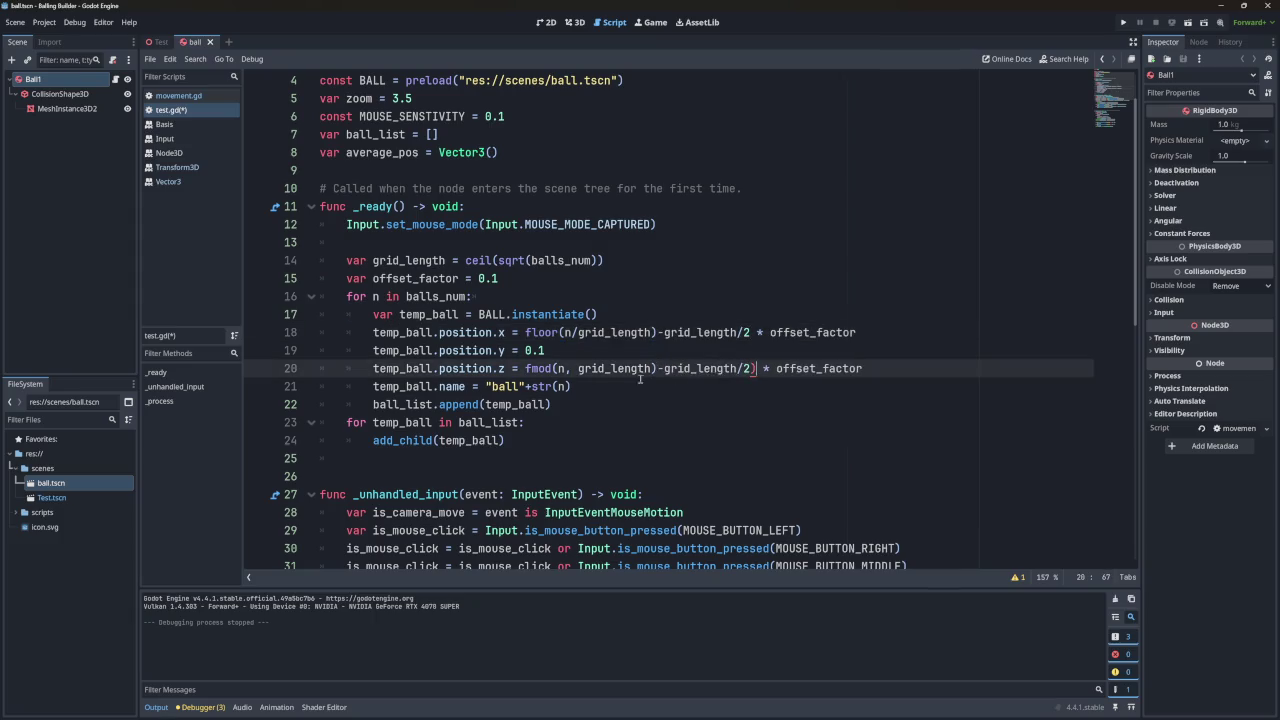
left_click(526, 368)
type("(")
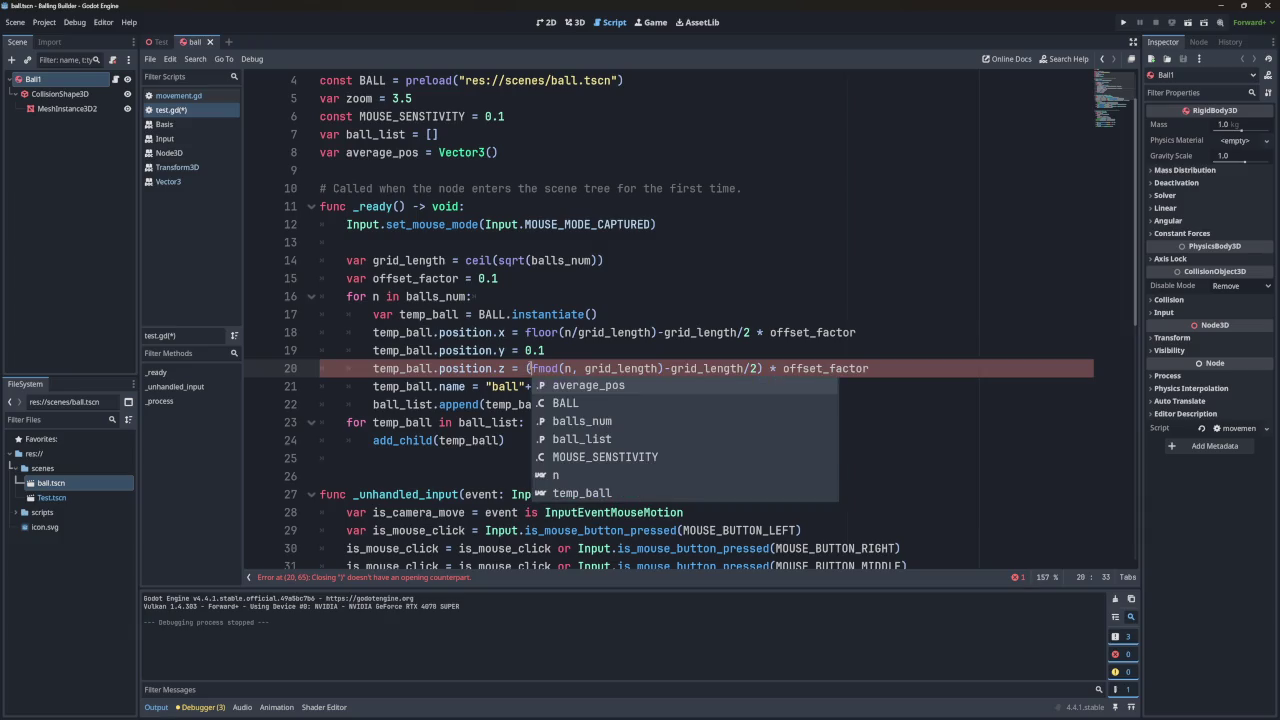
left_click(527, 332)
type("(")
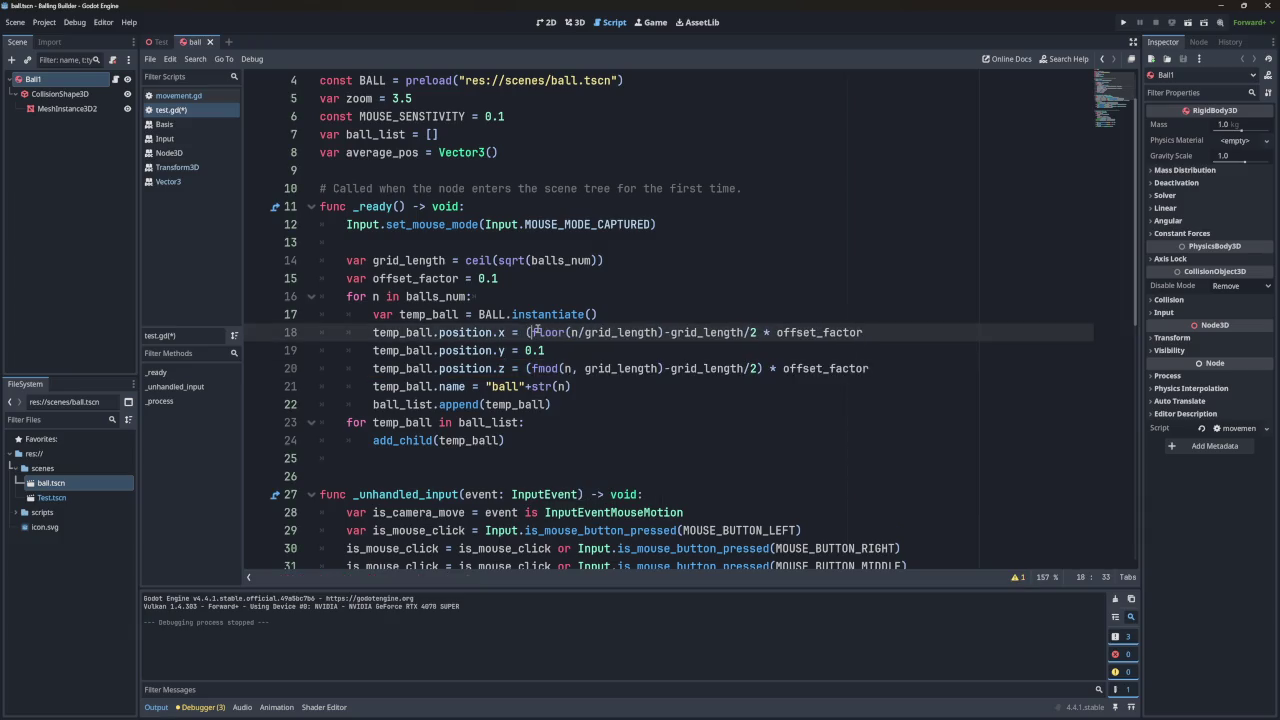
left_click(757, 332)
type(")")
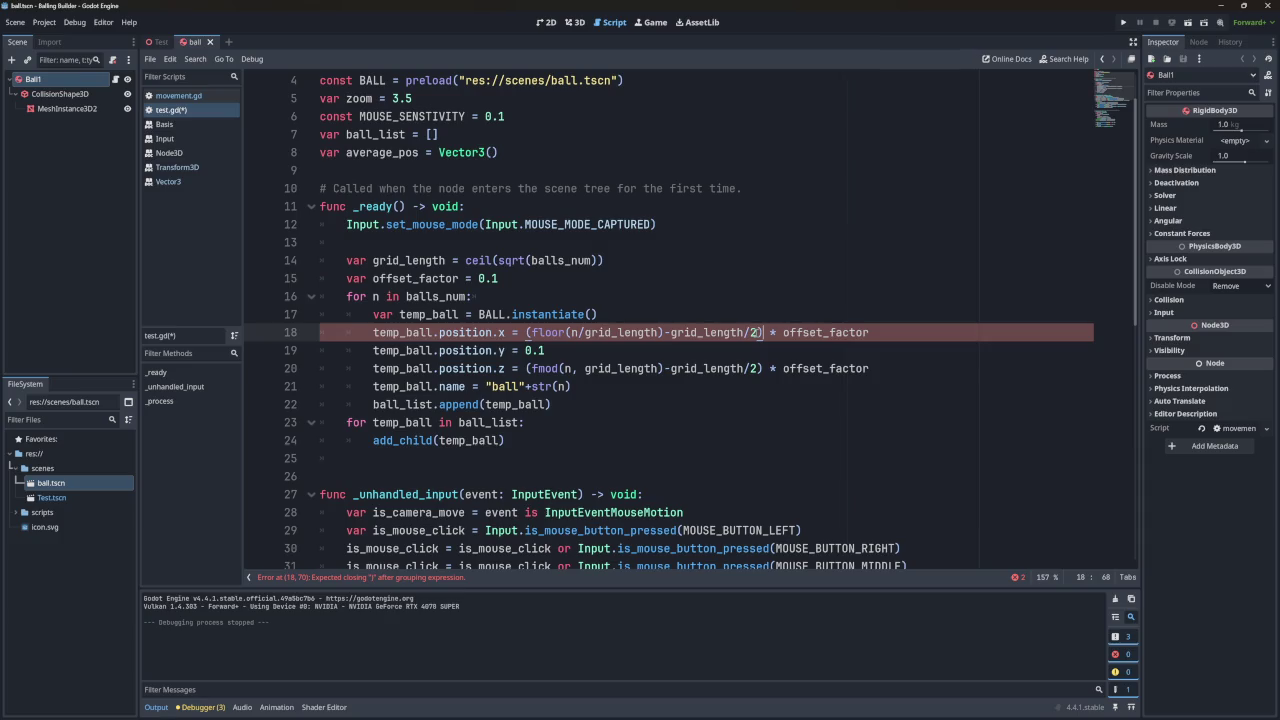
left_click(755, 314)
key("ctrl+s")
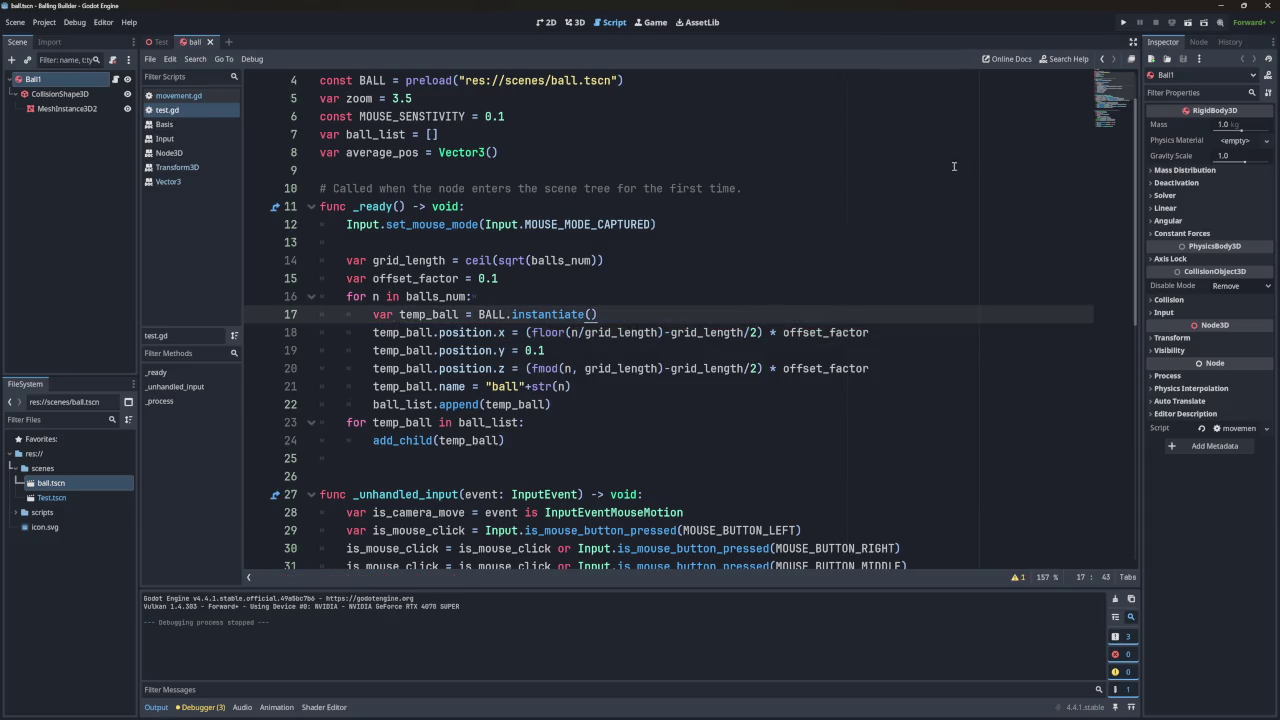
key("F5")
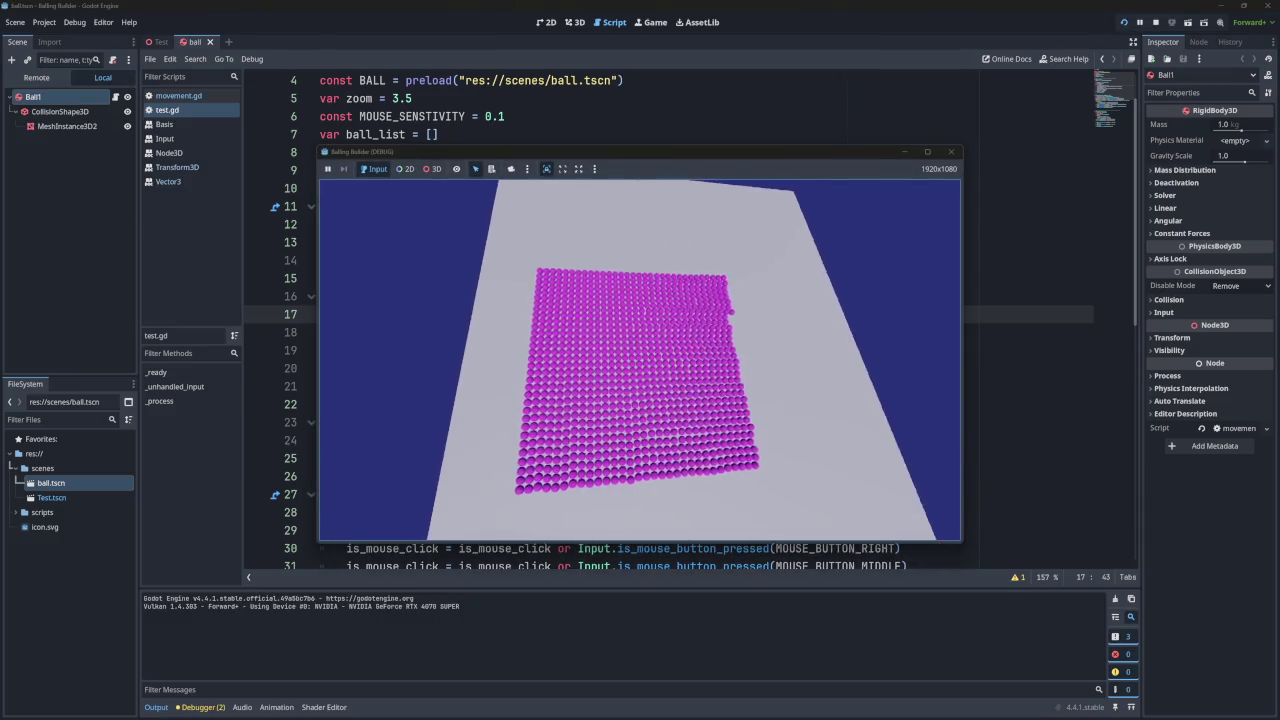
left_click(950, 151)
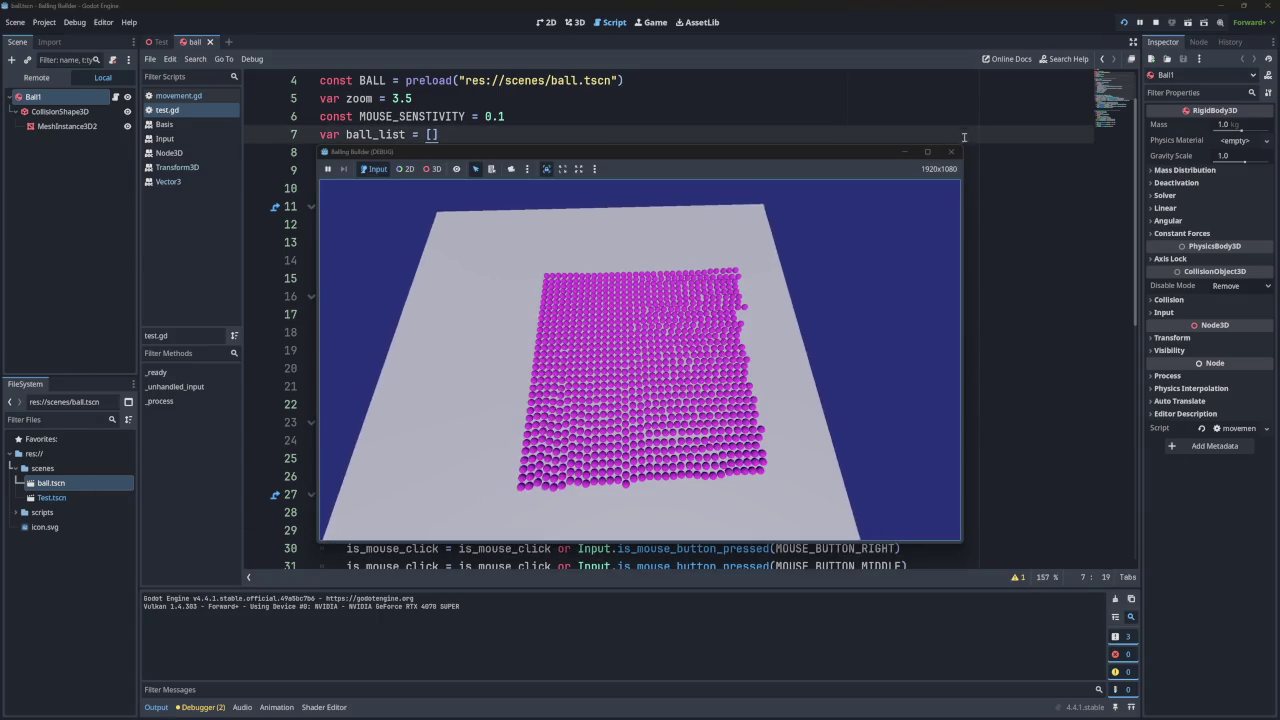
key("F8")
left_click(1122, 22)
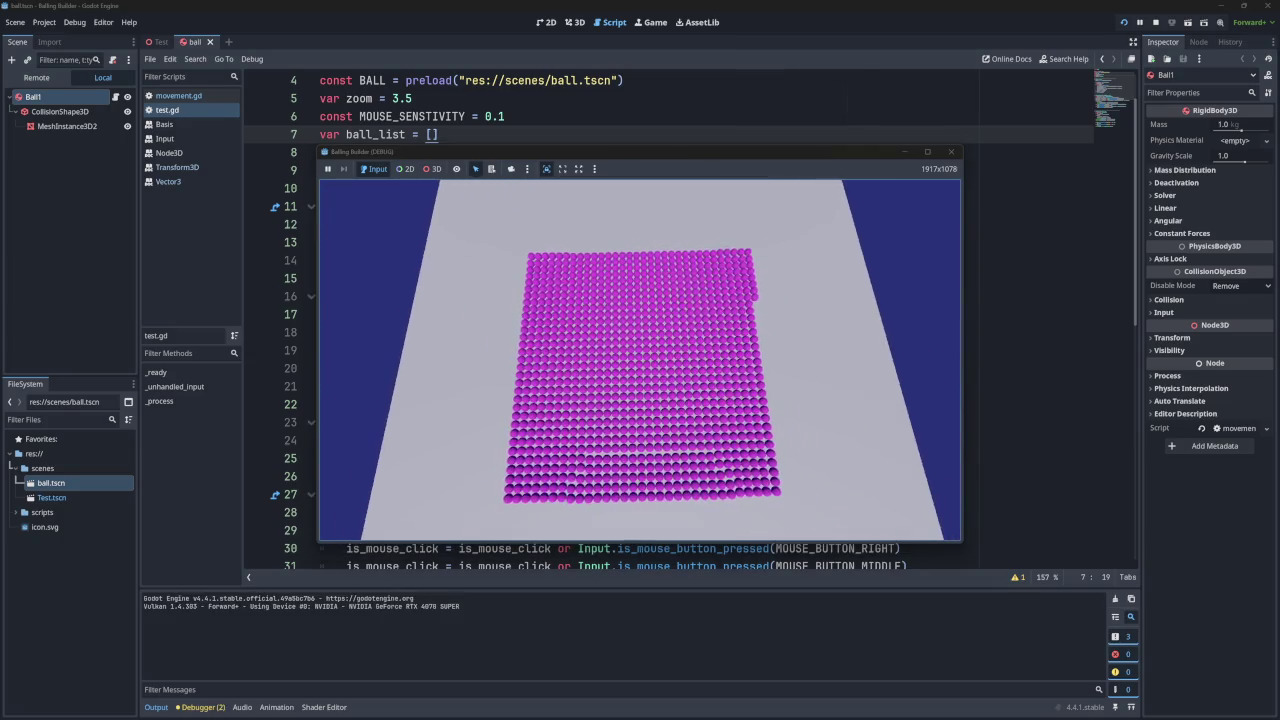
scroll(640, 360, "down", 3)
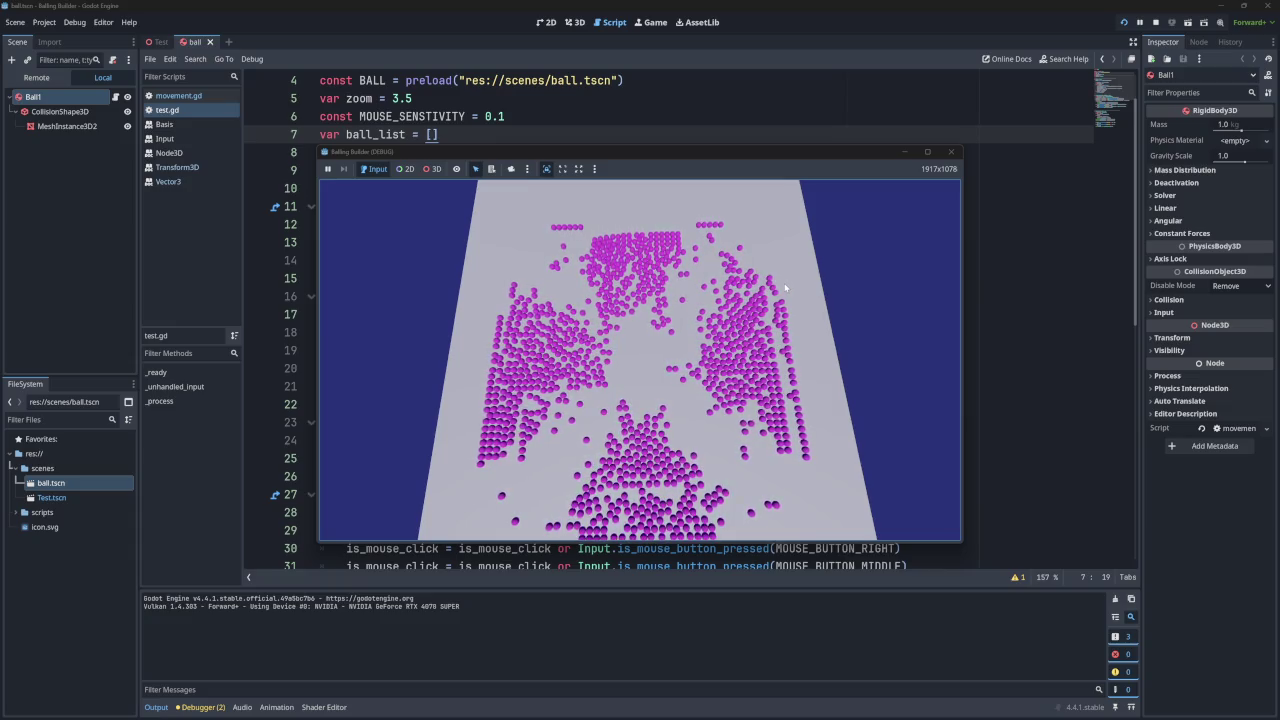
left_click(953, 155)
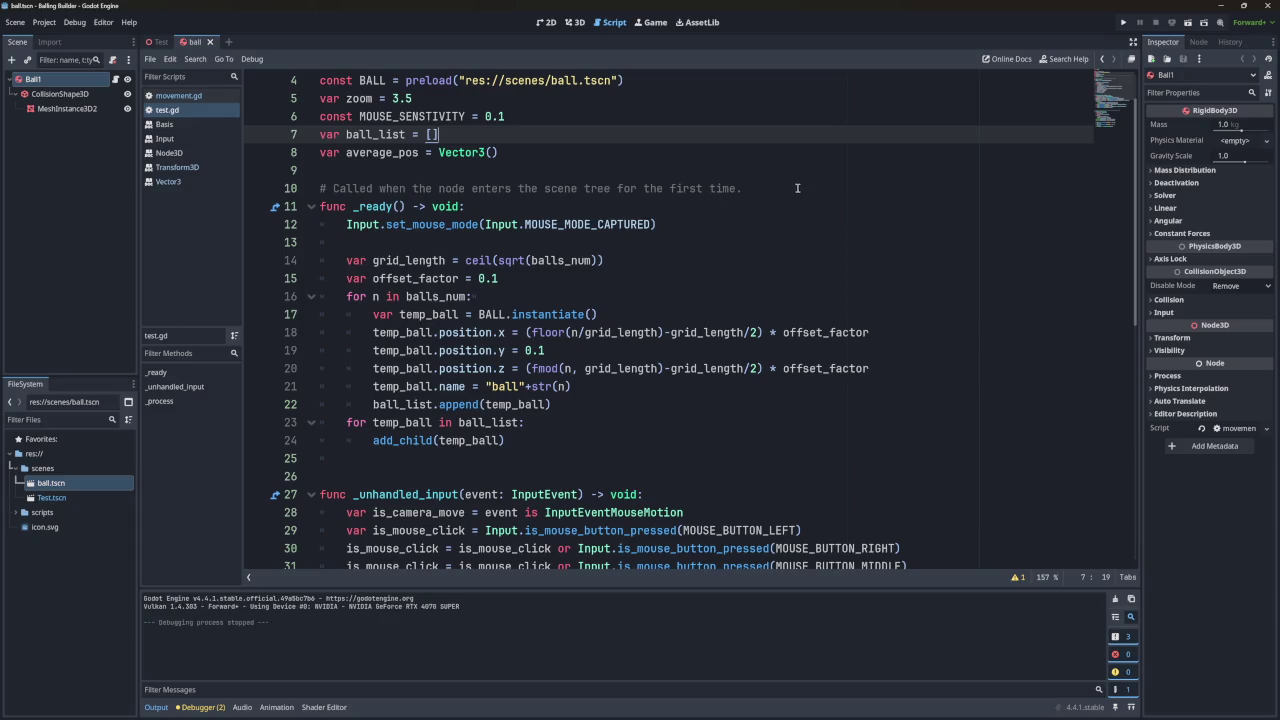
left_click(44, 22)
left_click(70, 38)
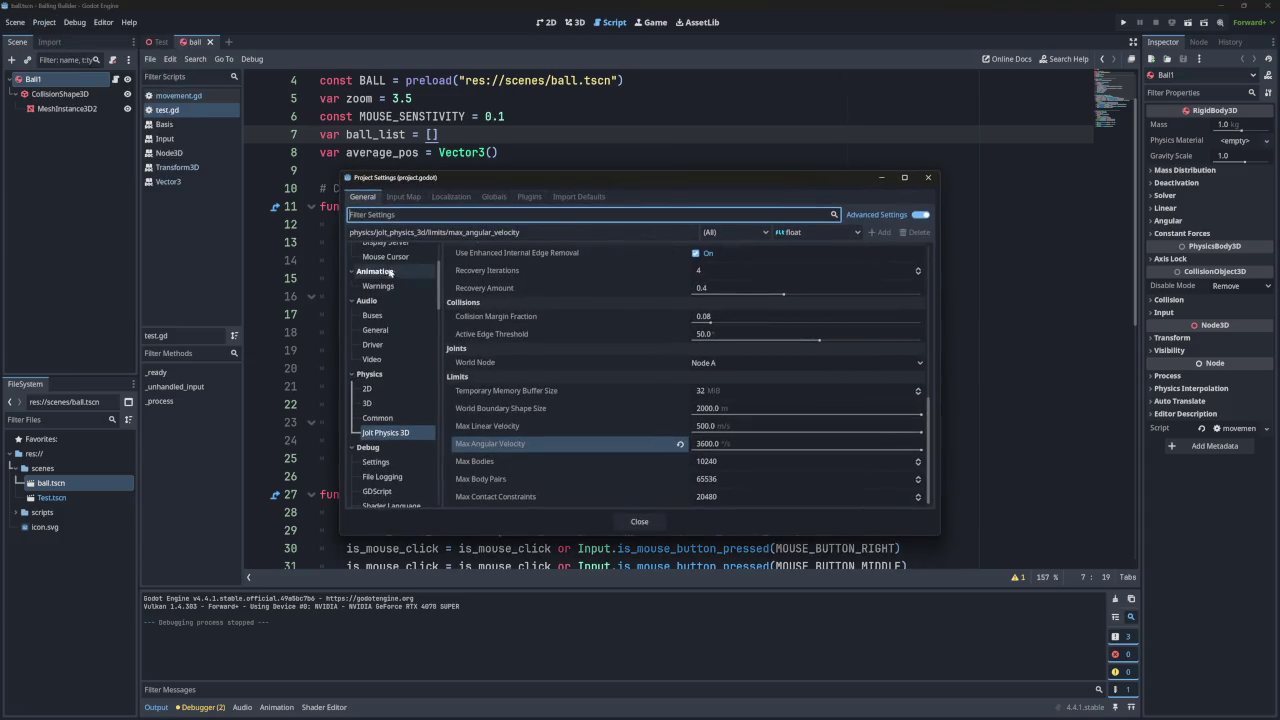
scroll(390, 290, "up", 3)
left_click(390, 328)
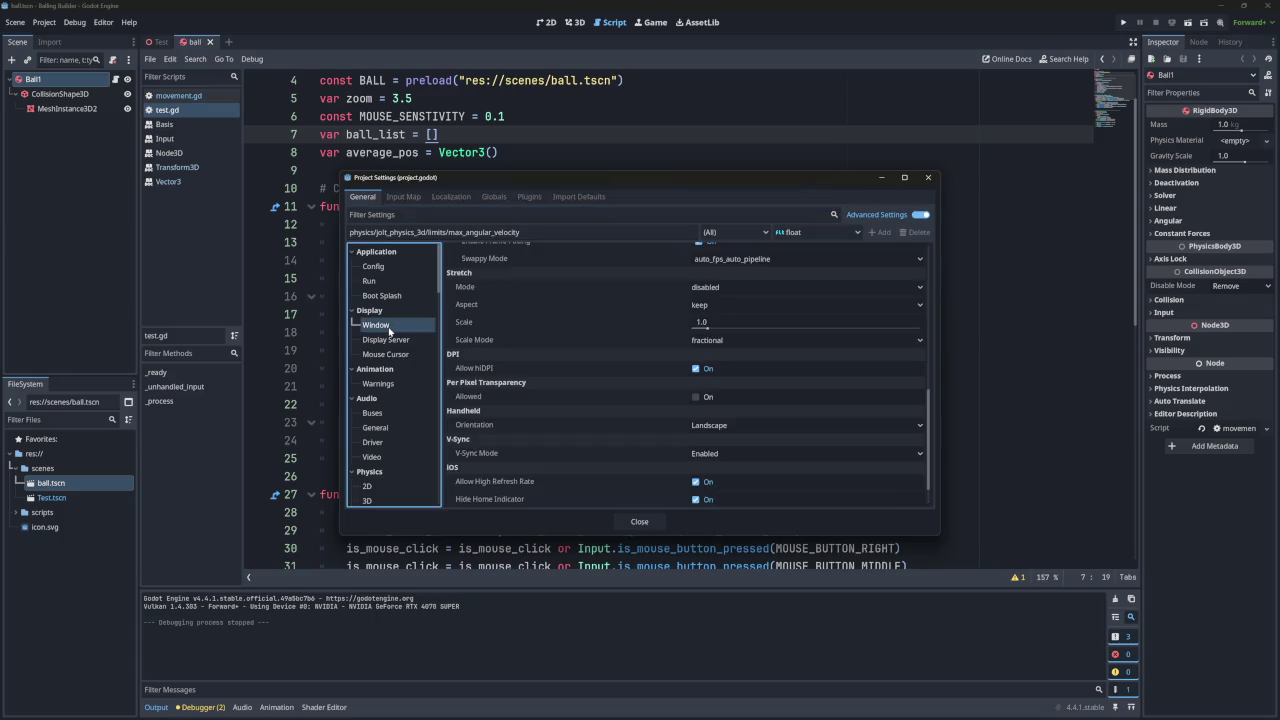
left_click(378, 346)
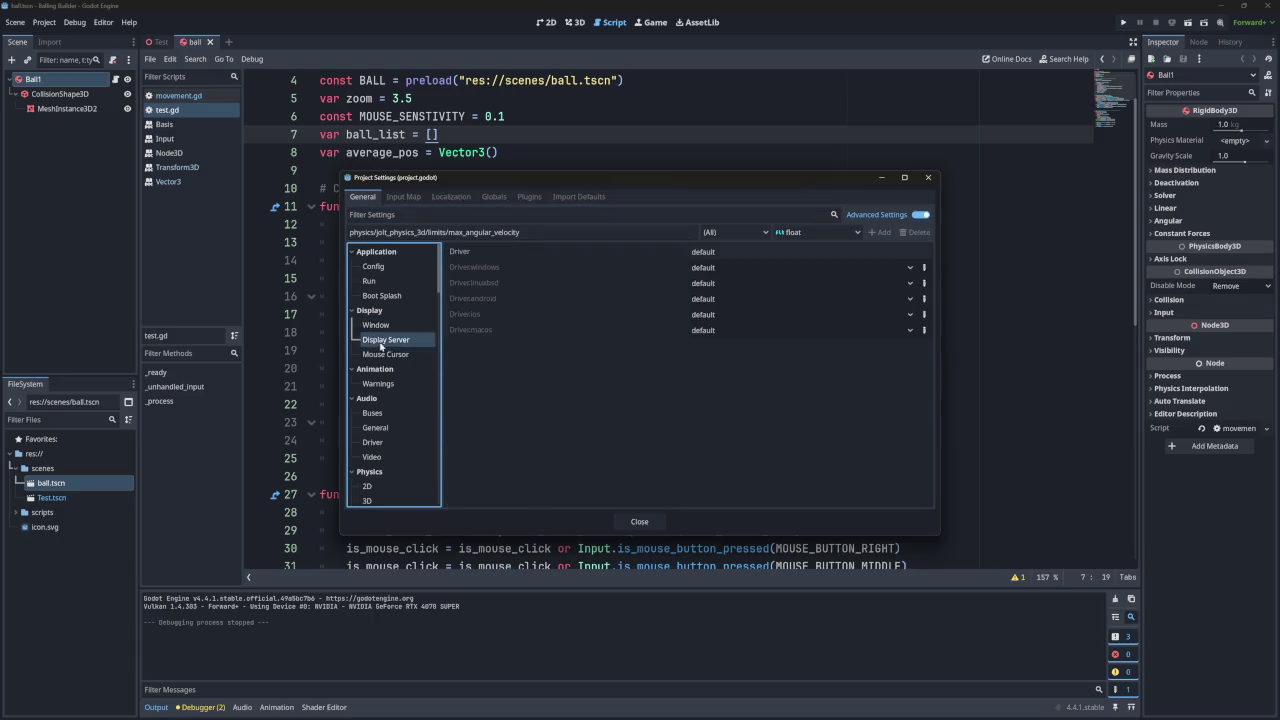
left_click(385, 354)
left_click(394, 328)
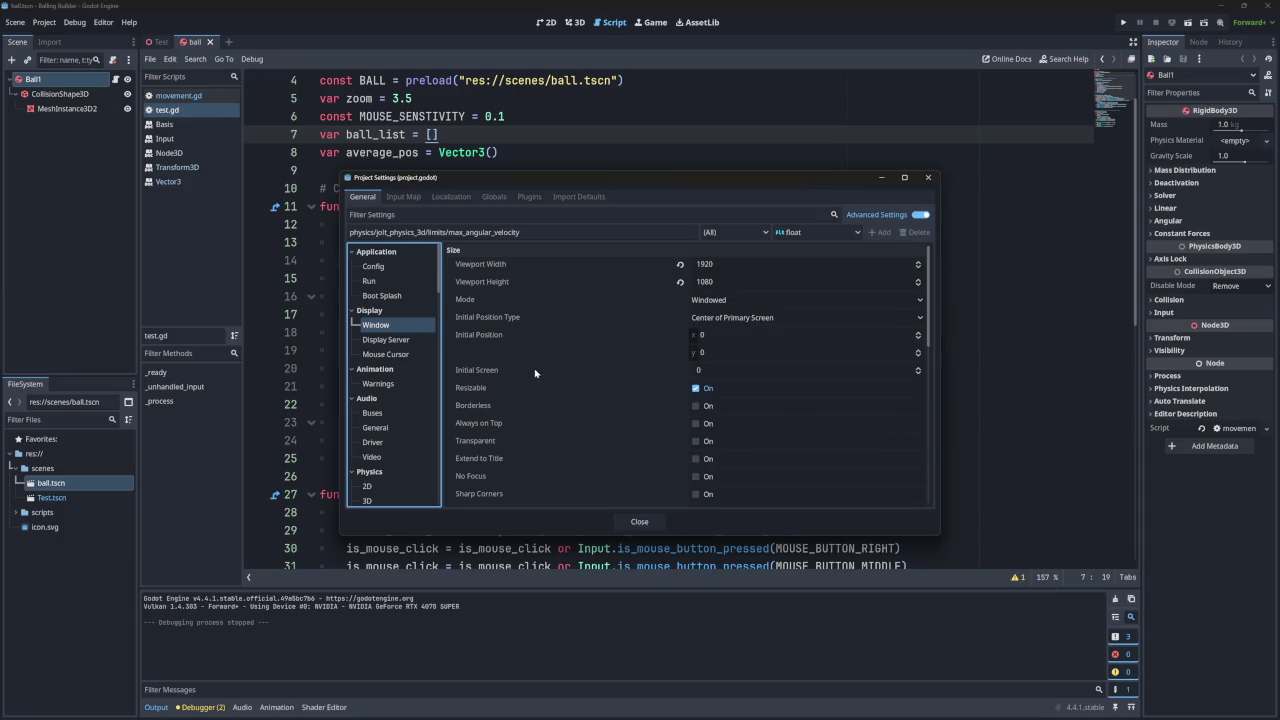
scroll(538, 374, "down", 5)
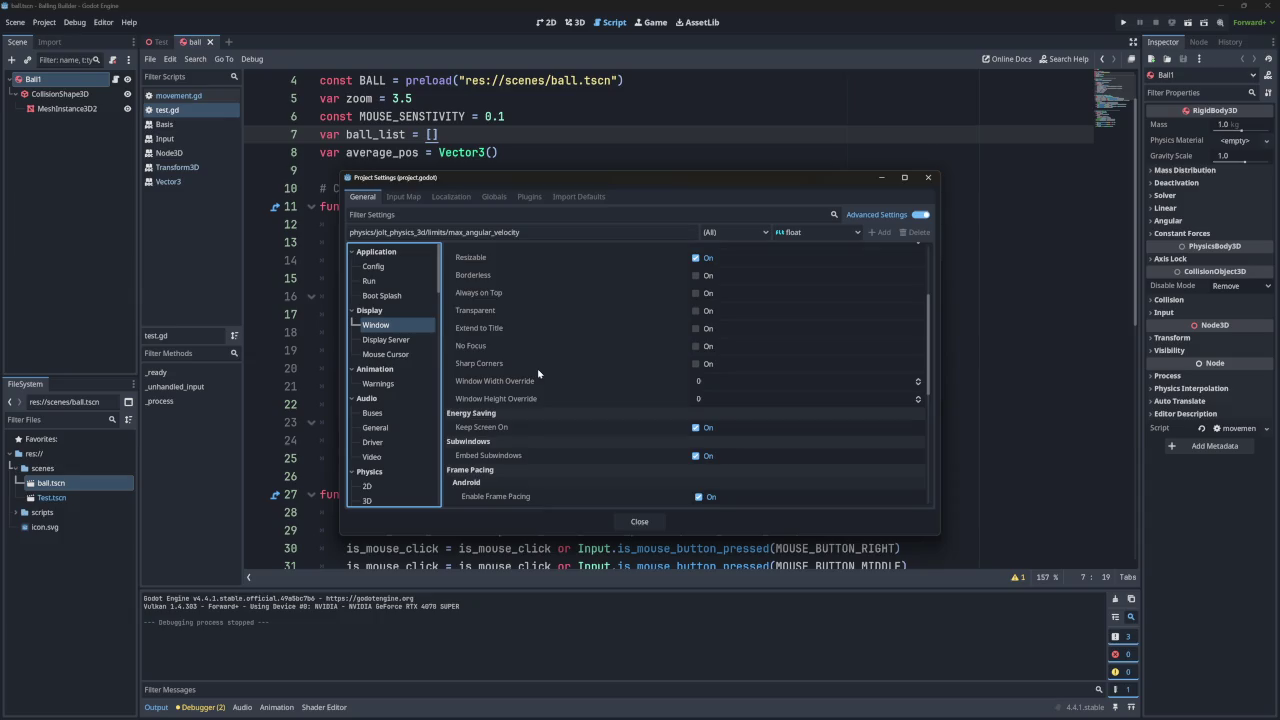
scroll(538, 374, "up", 5)
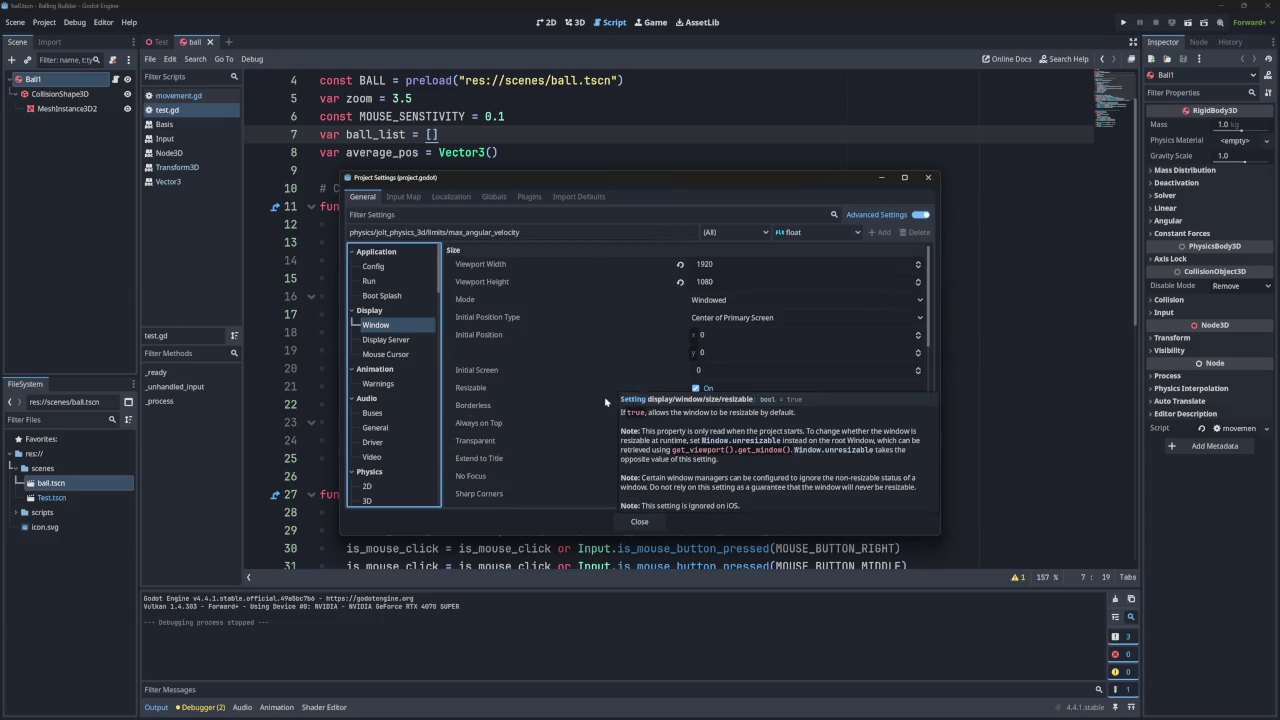
scroll(582, 416, "down", 2)
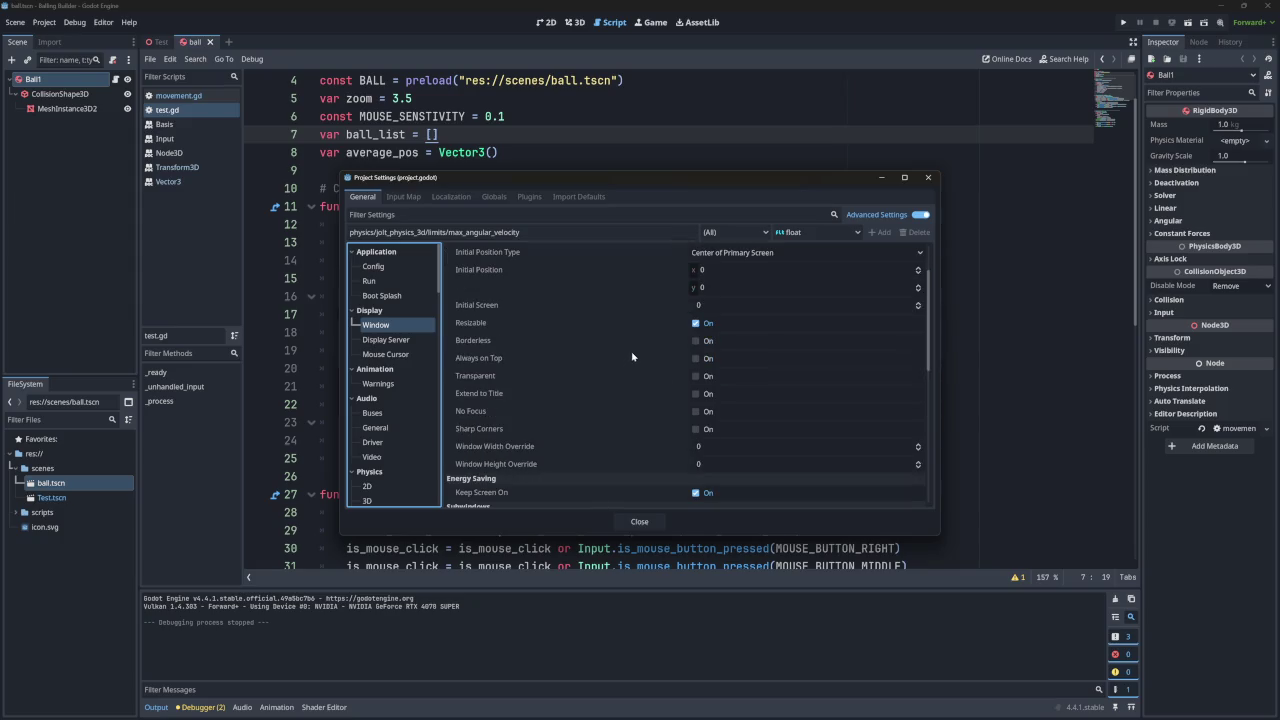
left_click(928, 177)
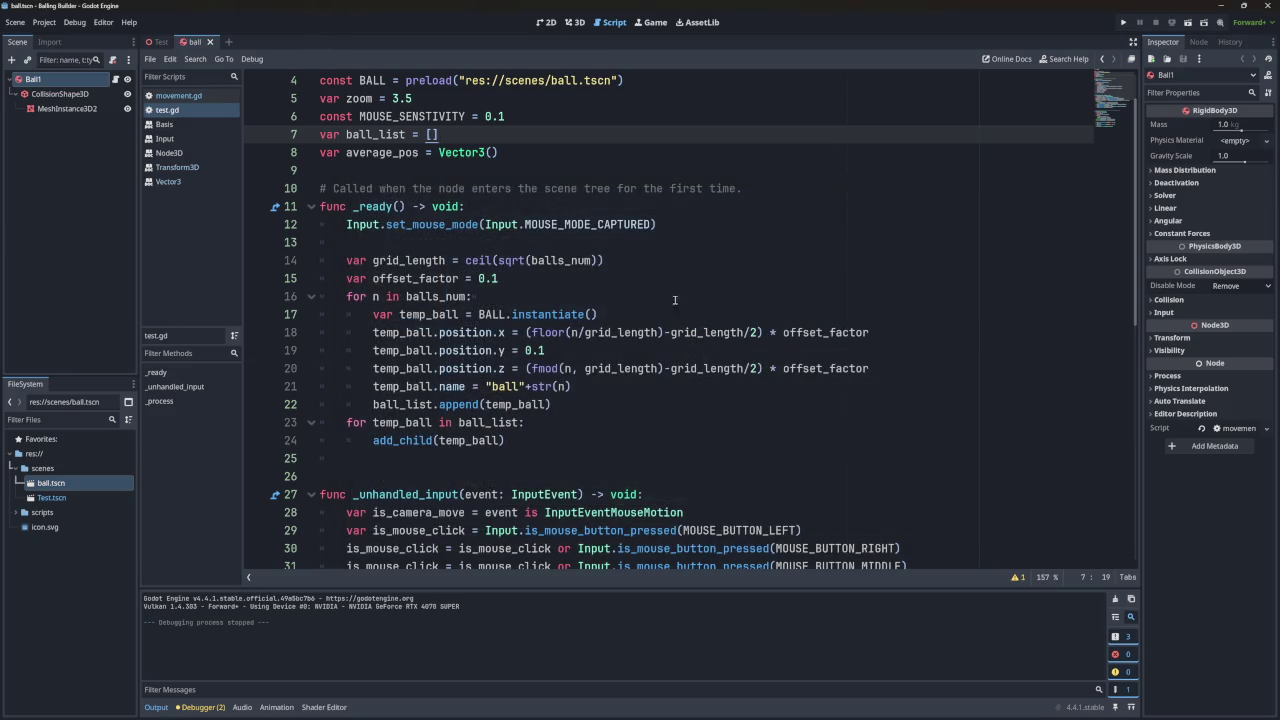
scroll(675, 300, "down", 3)
scroll(694, 291, "up", 5)
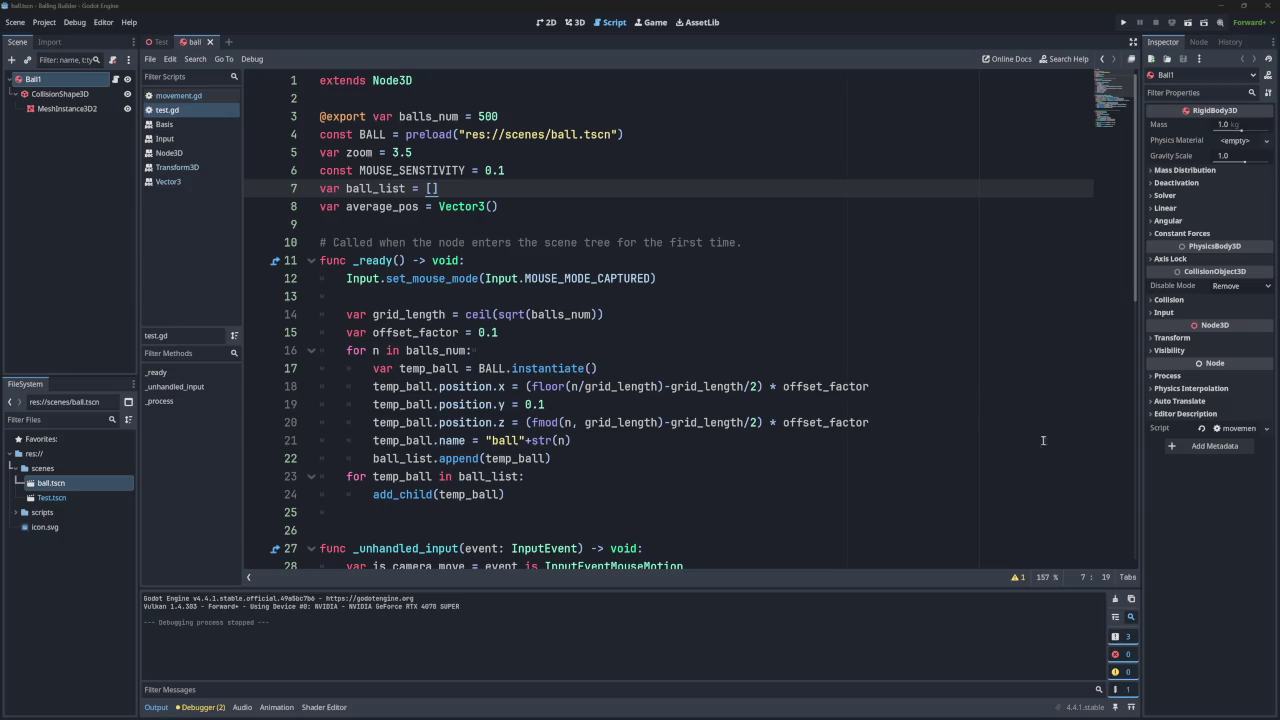
scroll(860, 359, "down", 10)
scroll(827, 343, "up", 5)
scroll(827, 343, "up", 2)
scroll(827, 343, "down", 1)
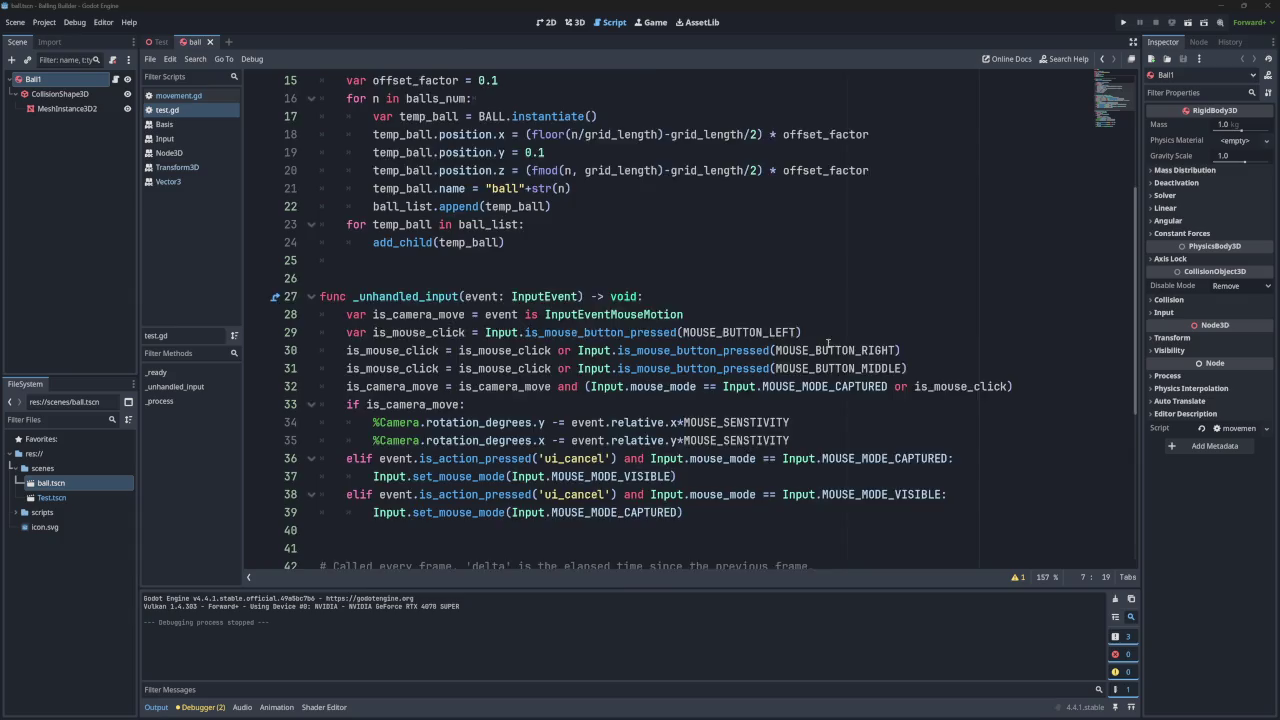
scroll(827, 343, "up", 5)
scroll(827, 343, "down", 9)
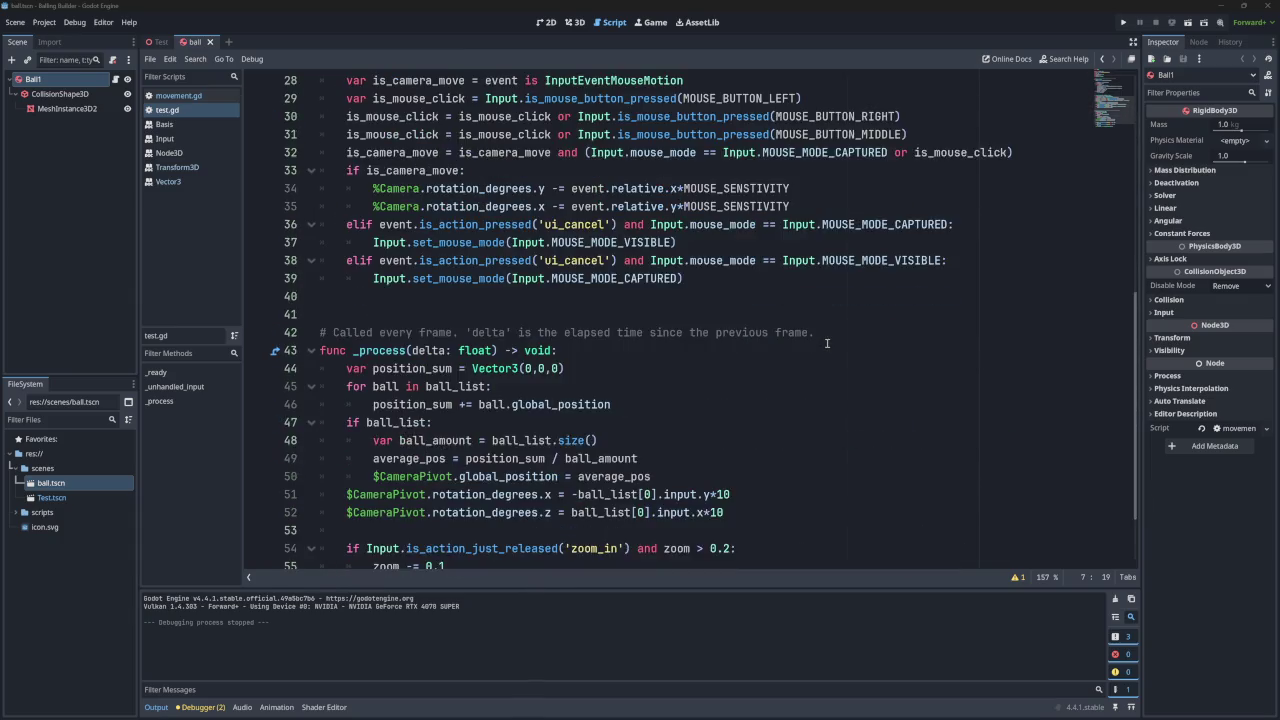
scroll(827, 343, "down", 2)
scroll(827, 343, "up", 3)
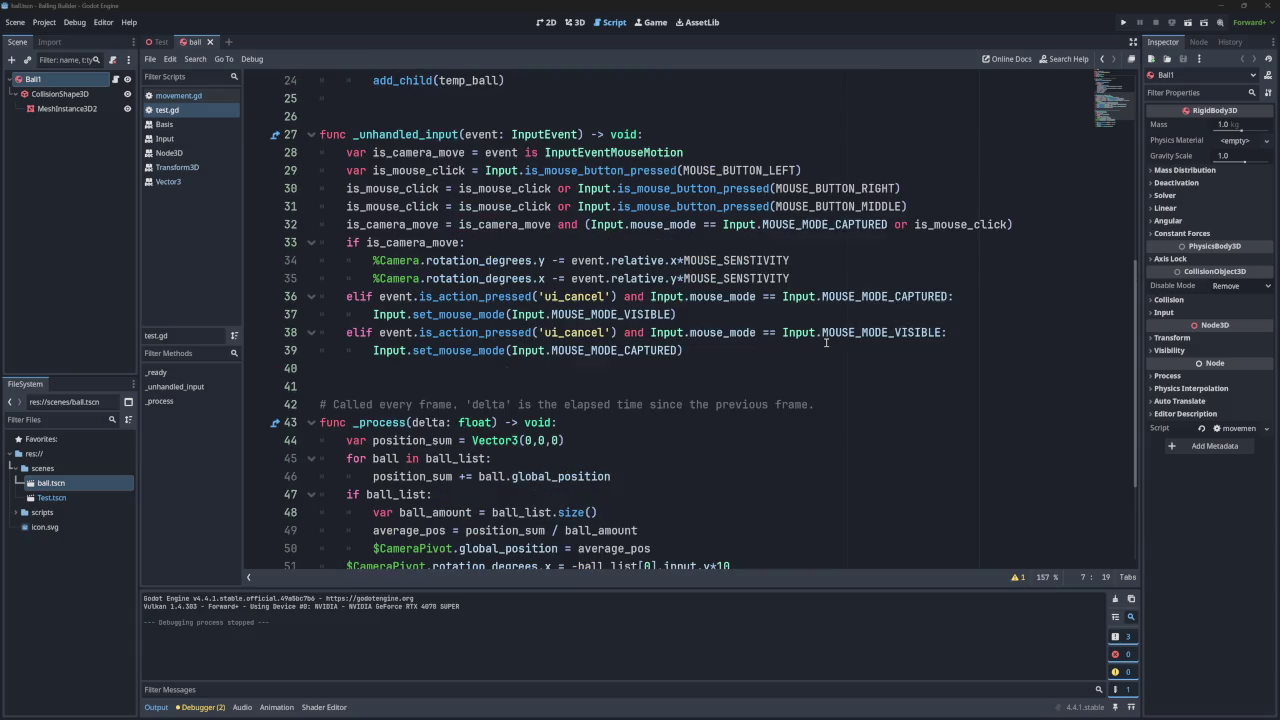
scroll(827, 343, "down", 2)
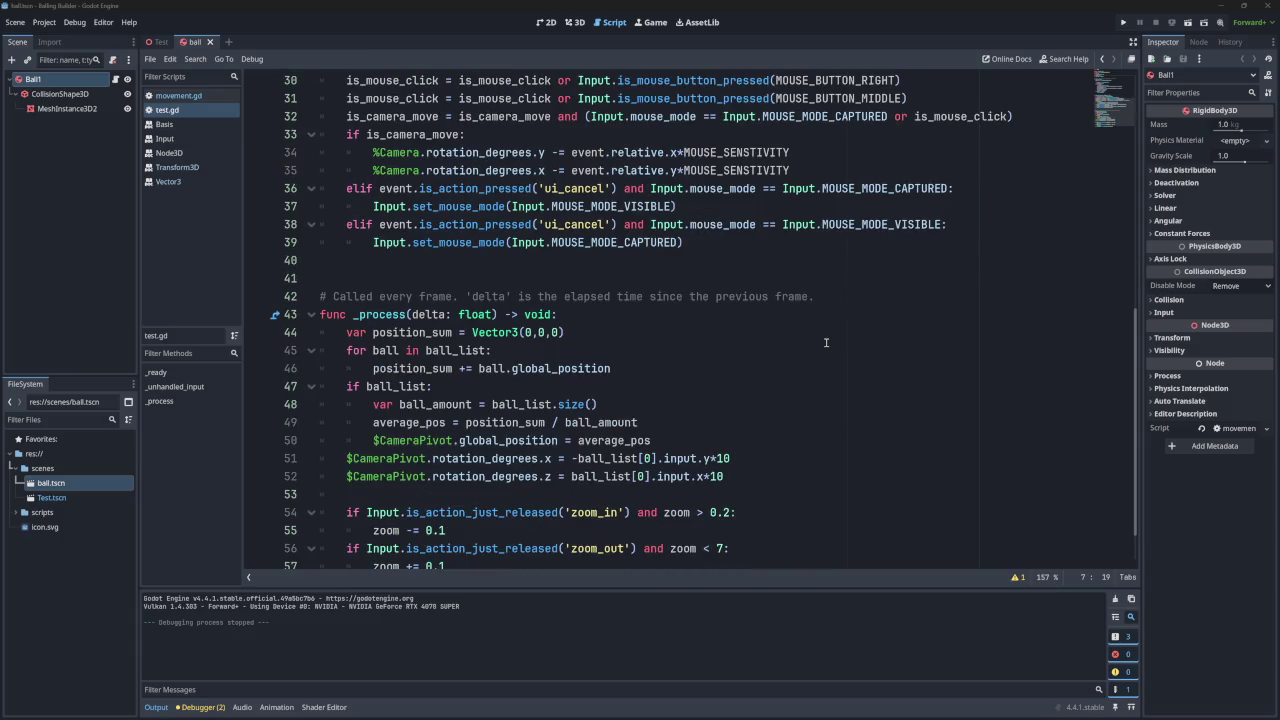
scroll(826, 343, "up", 2)
scroll(826, 343, "up", 6)
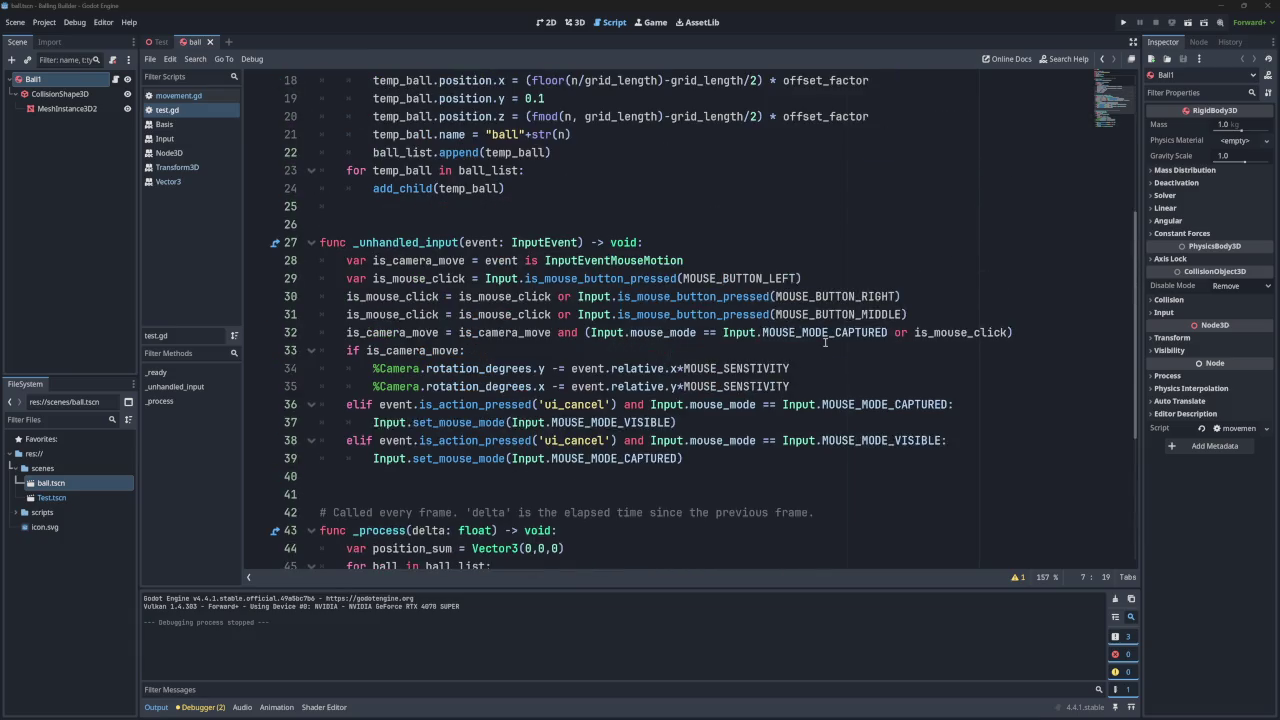
scroll(826, 343, "up", 2)
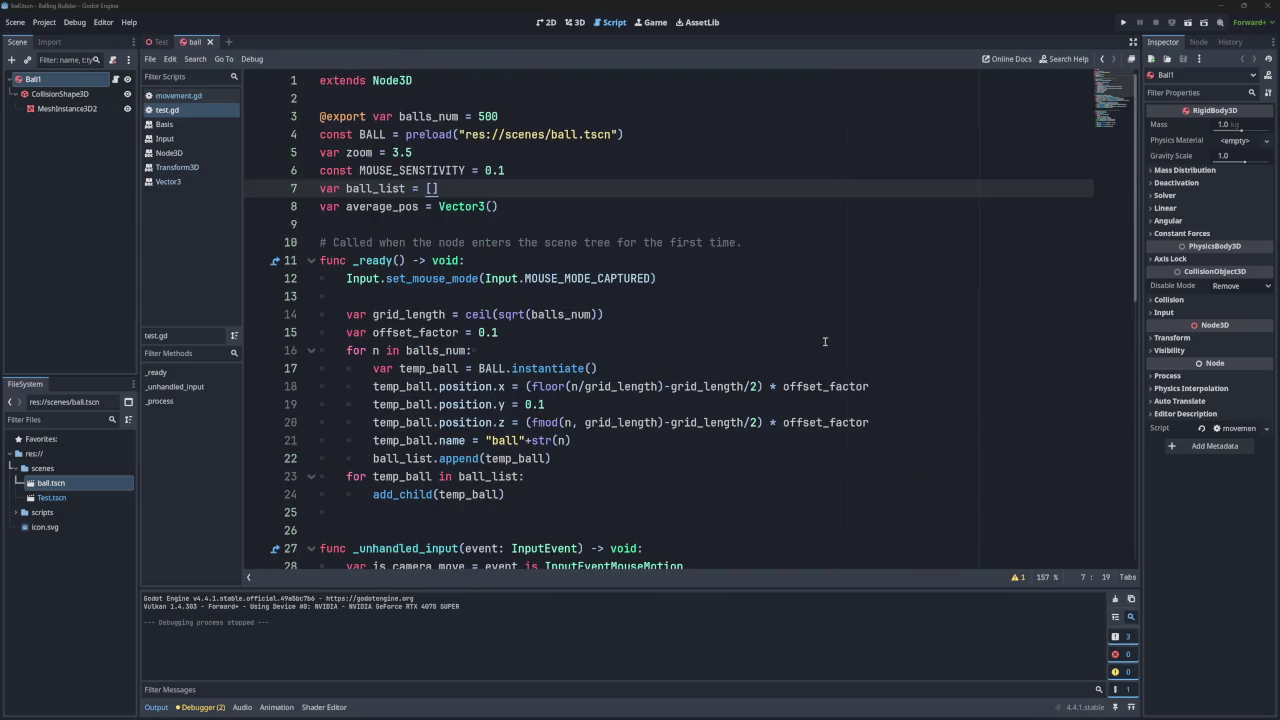
scroll(825, 342, "down", 1)
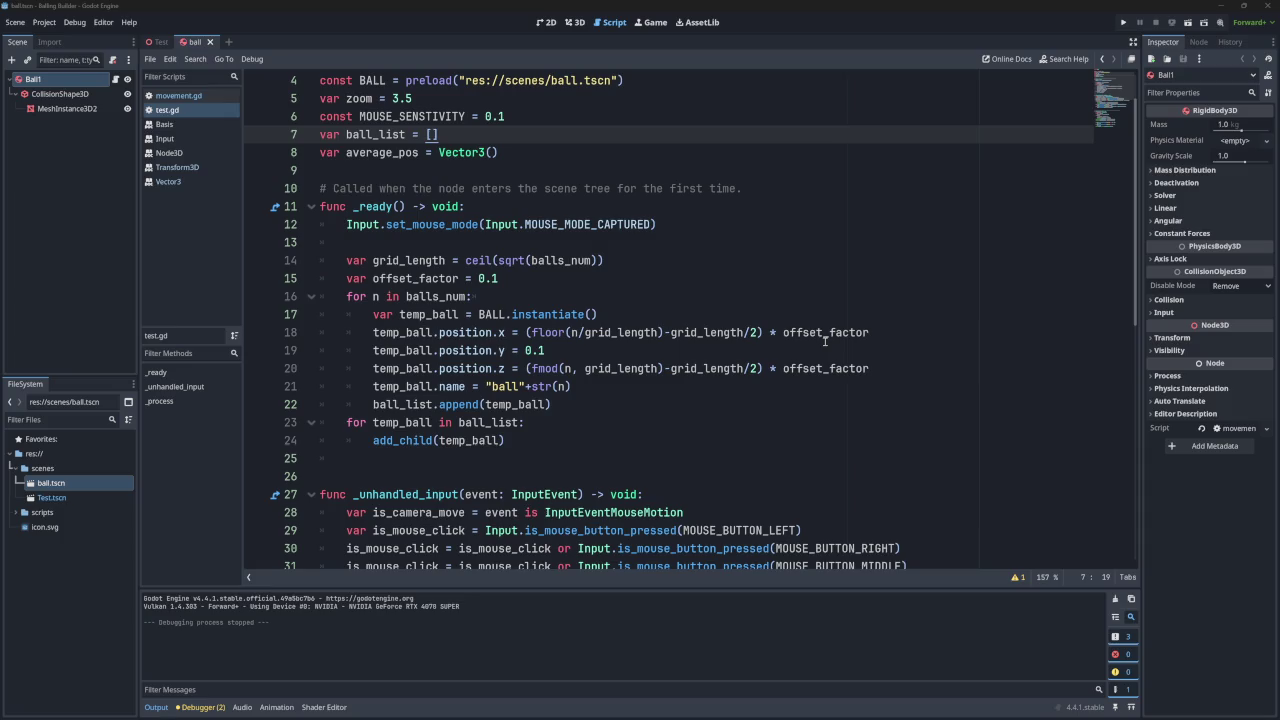
left_click(1123, 22)
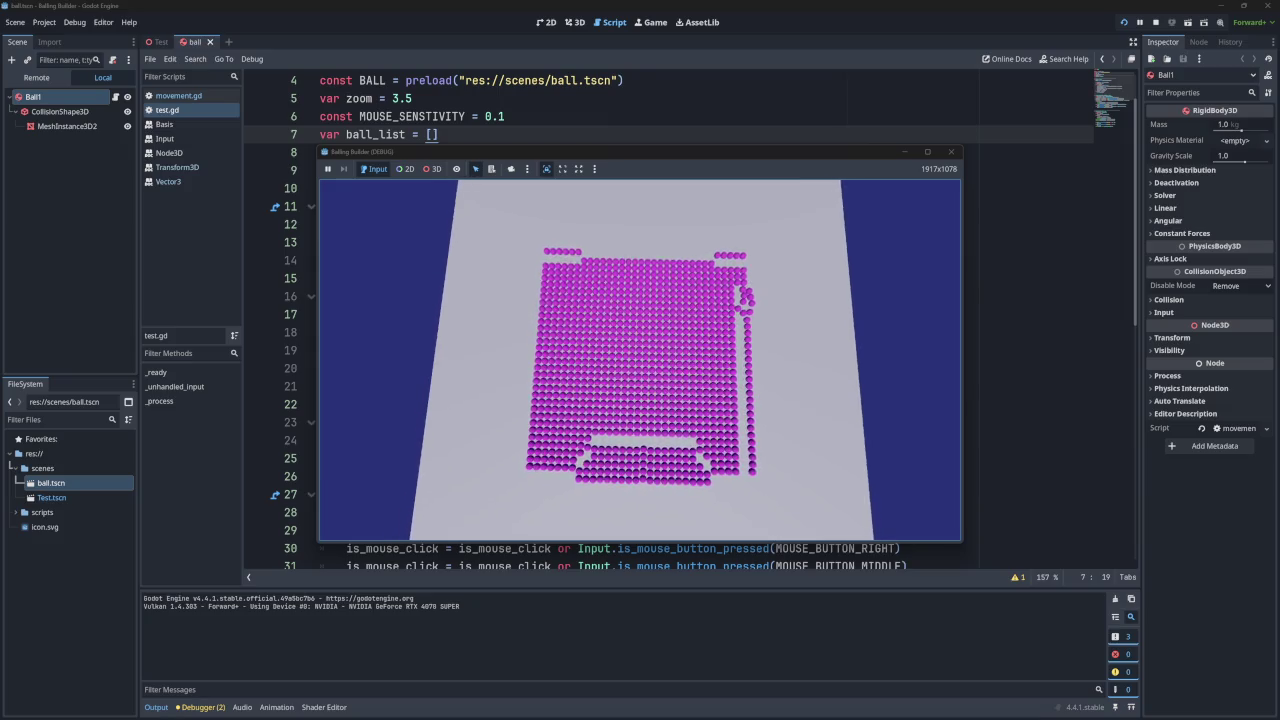
key("F8")
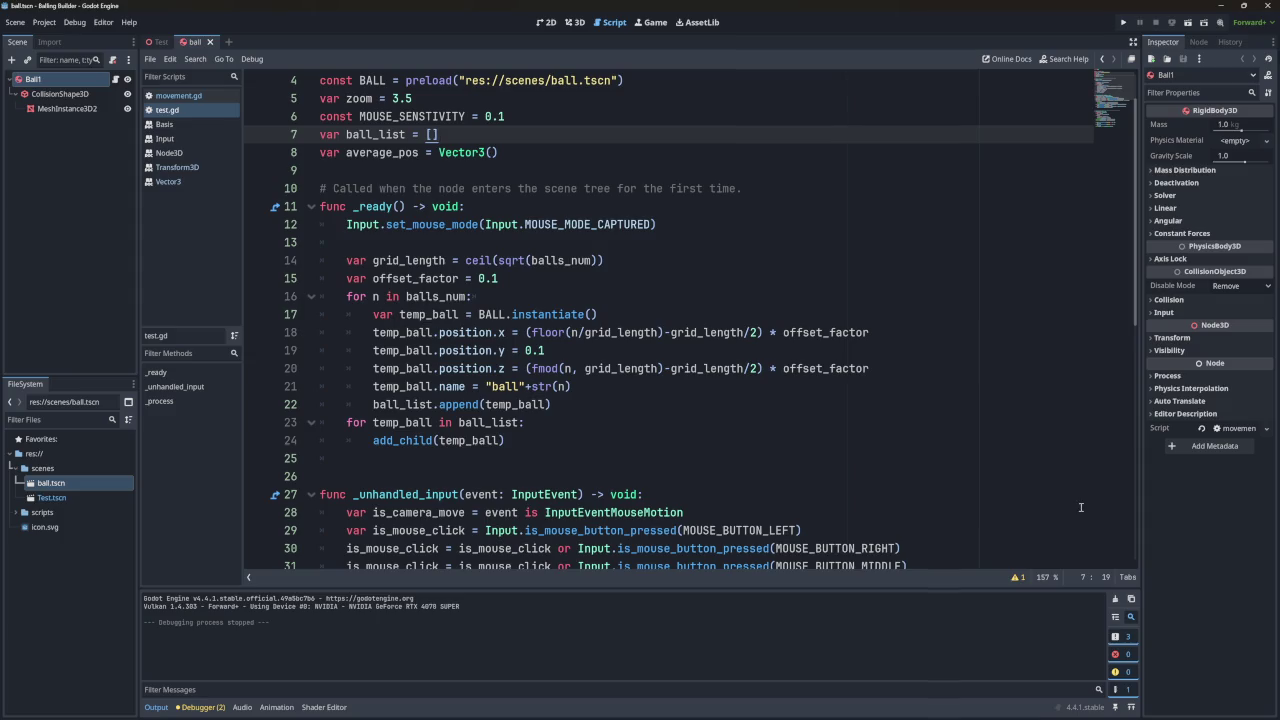
scroll(835, 430, "down", 1)
scroll(835, 430, "up", 2)
scroll(830, 420, "down", 4)
left_click(1123, 22)
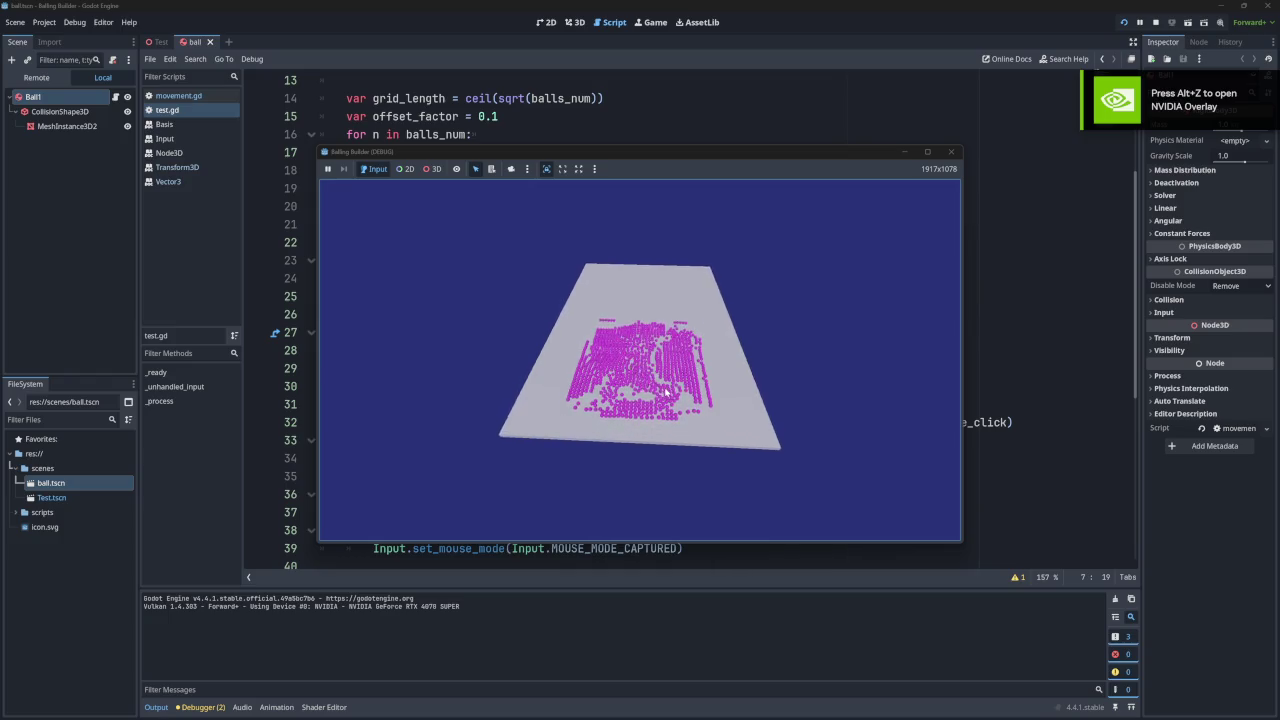
left_click(950, 151)
key("F5")
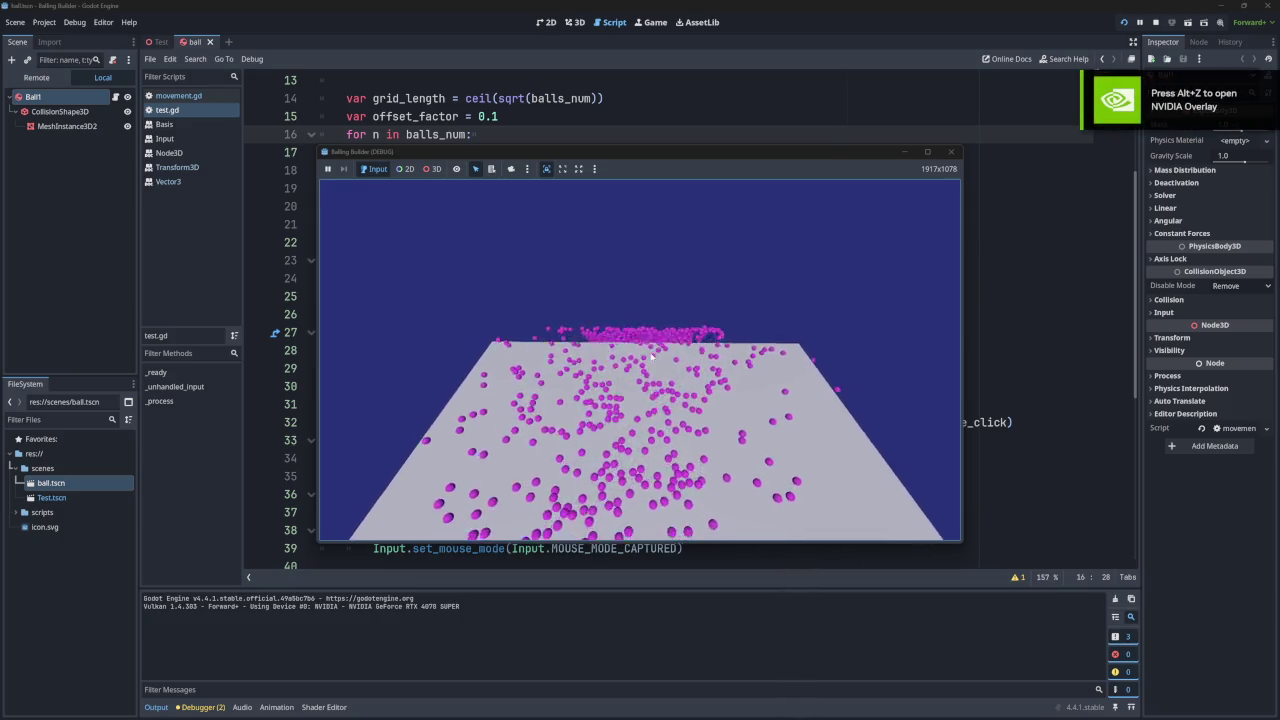
left_click(950, 151)
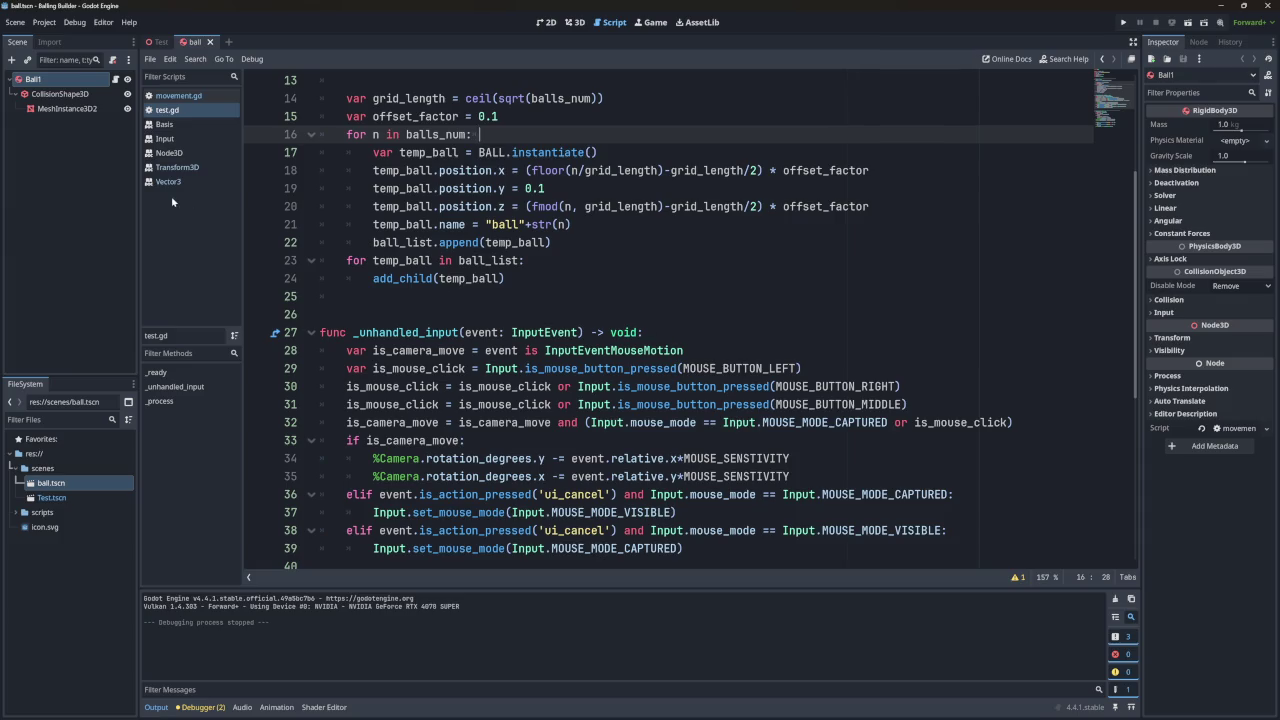
left_click(157, 42)
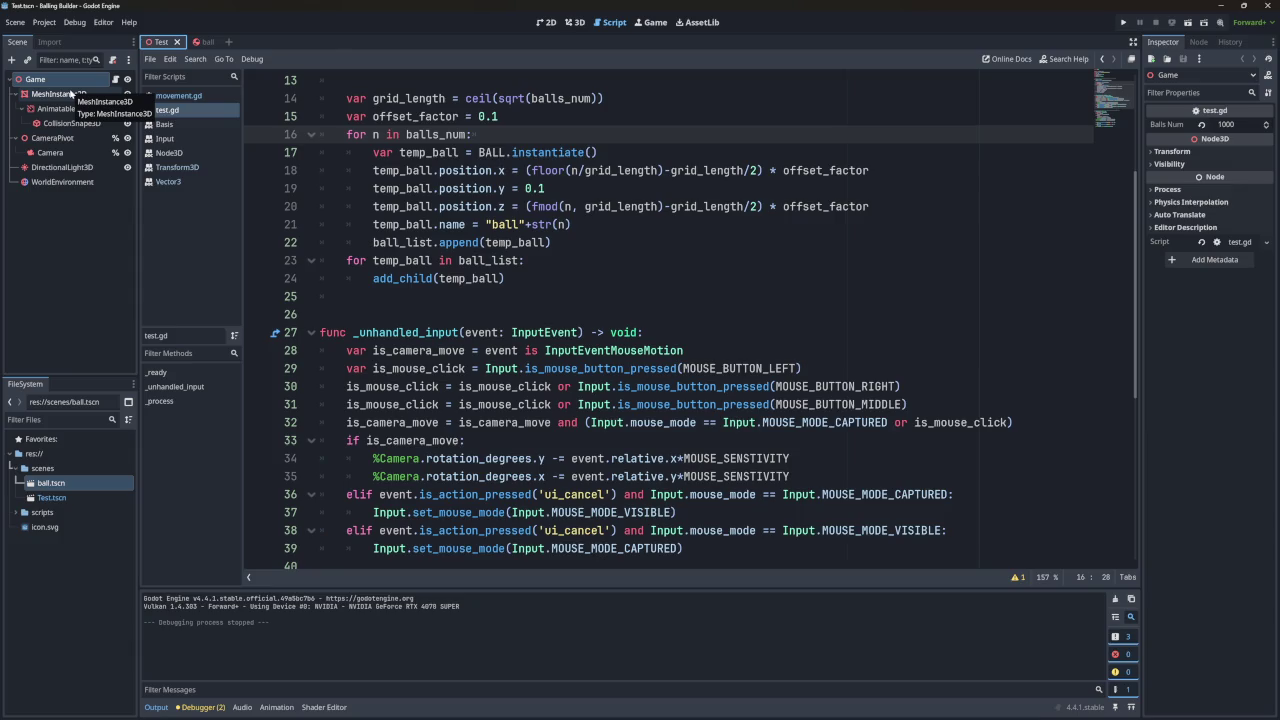
Set the Game node's Balls Num to 100 and test-run the grid.
left_click(70, 93)
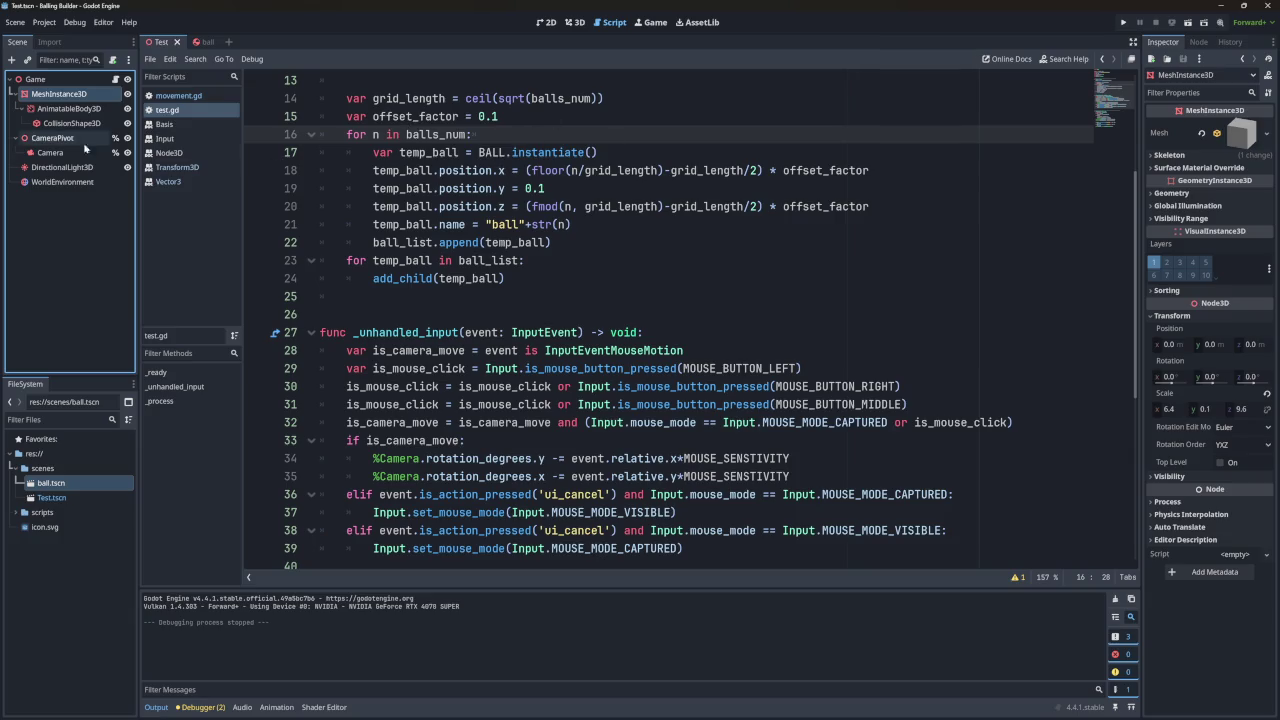
left_click(40, 80)
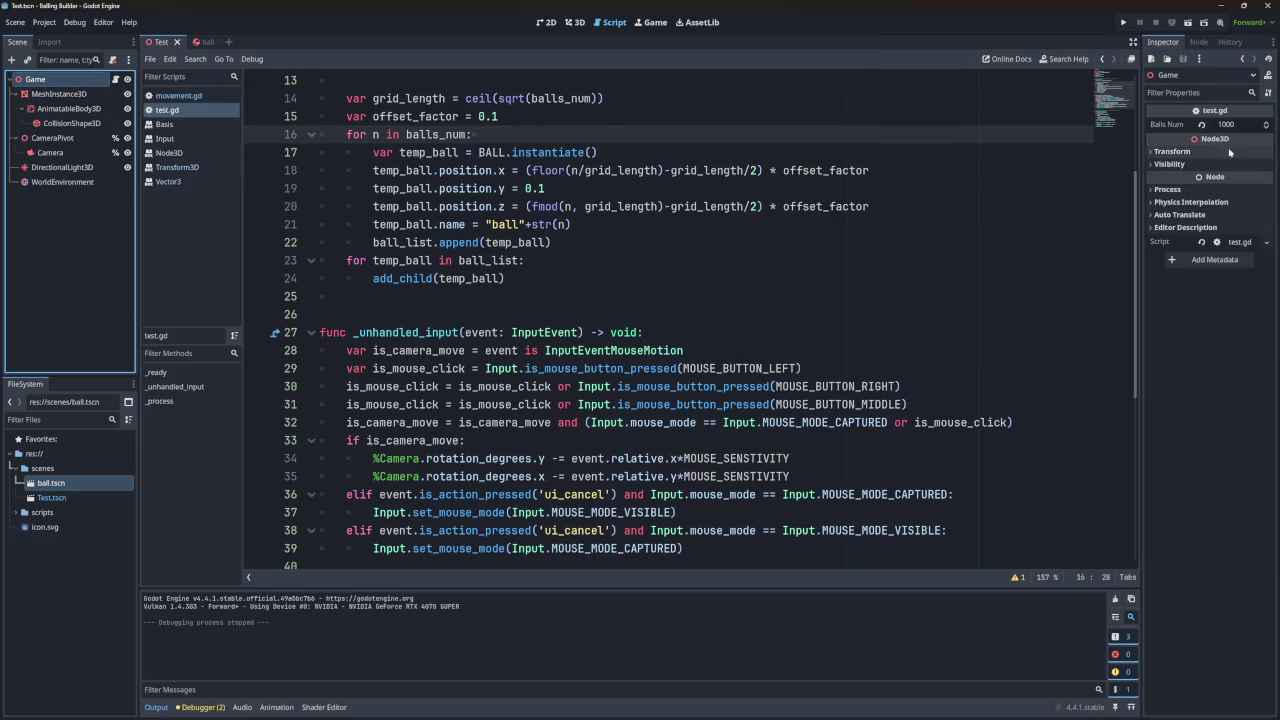
left_click(1240, 124)
type("100")
key("Return")
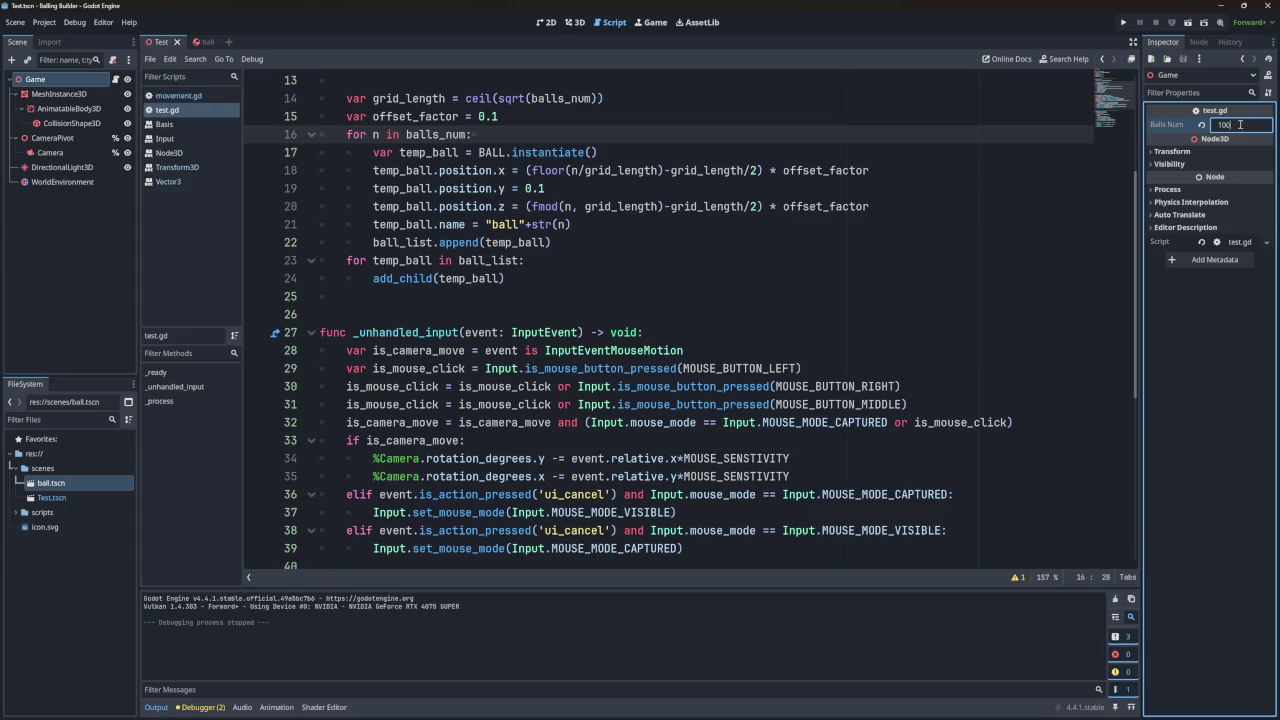
left_click(1123, 22)
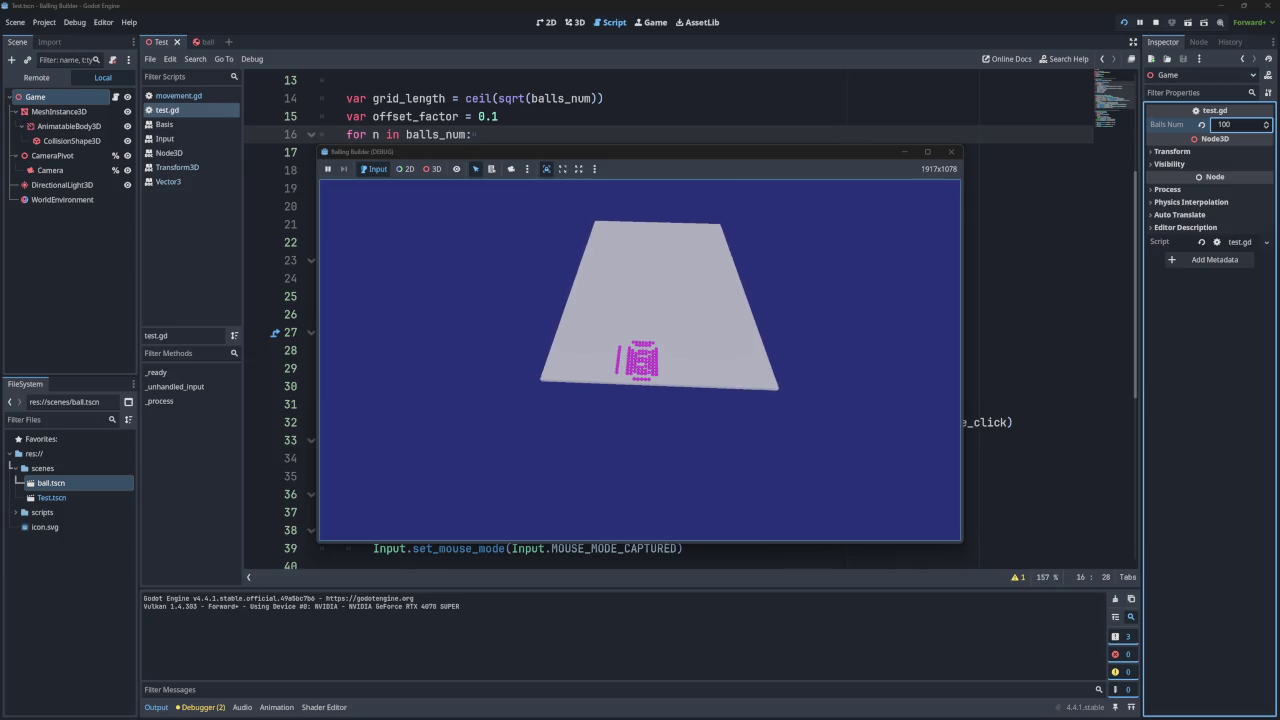
left_click(951, 153)
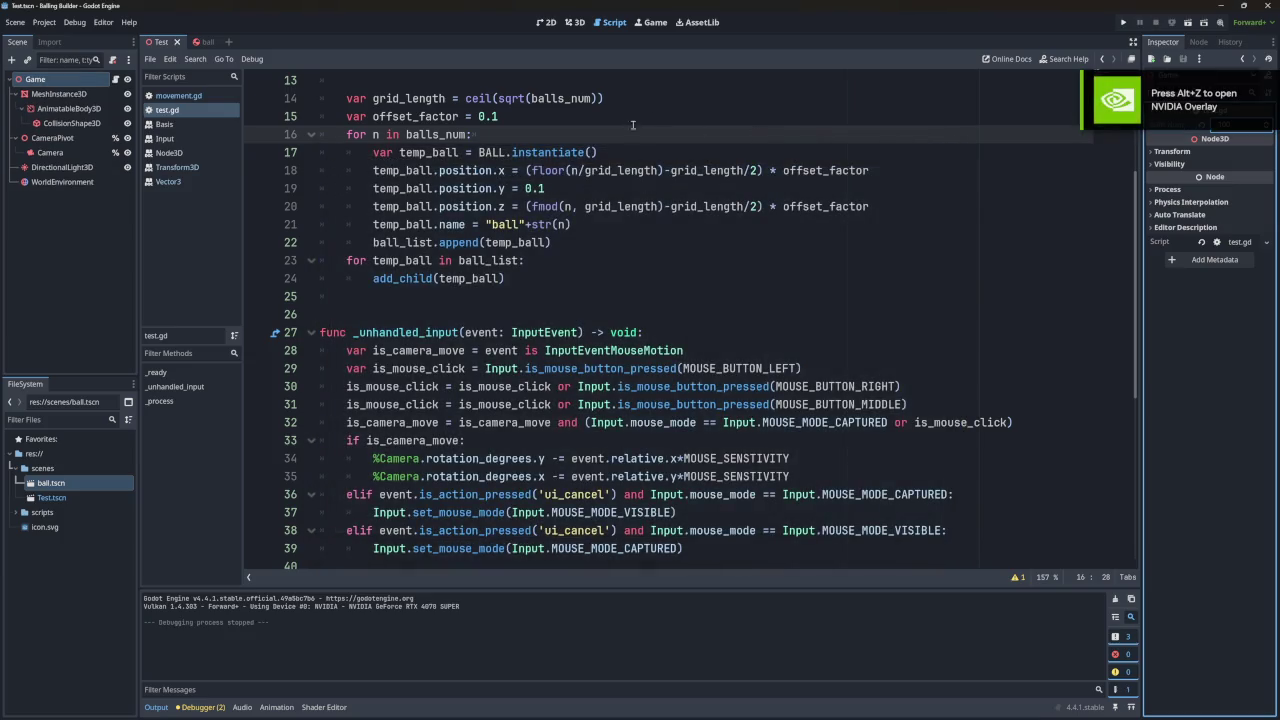
Run the 100-ball game twice more, briefly letting it take camera control.
left_click(1122, 21)
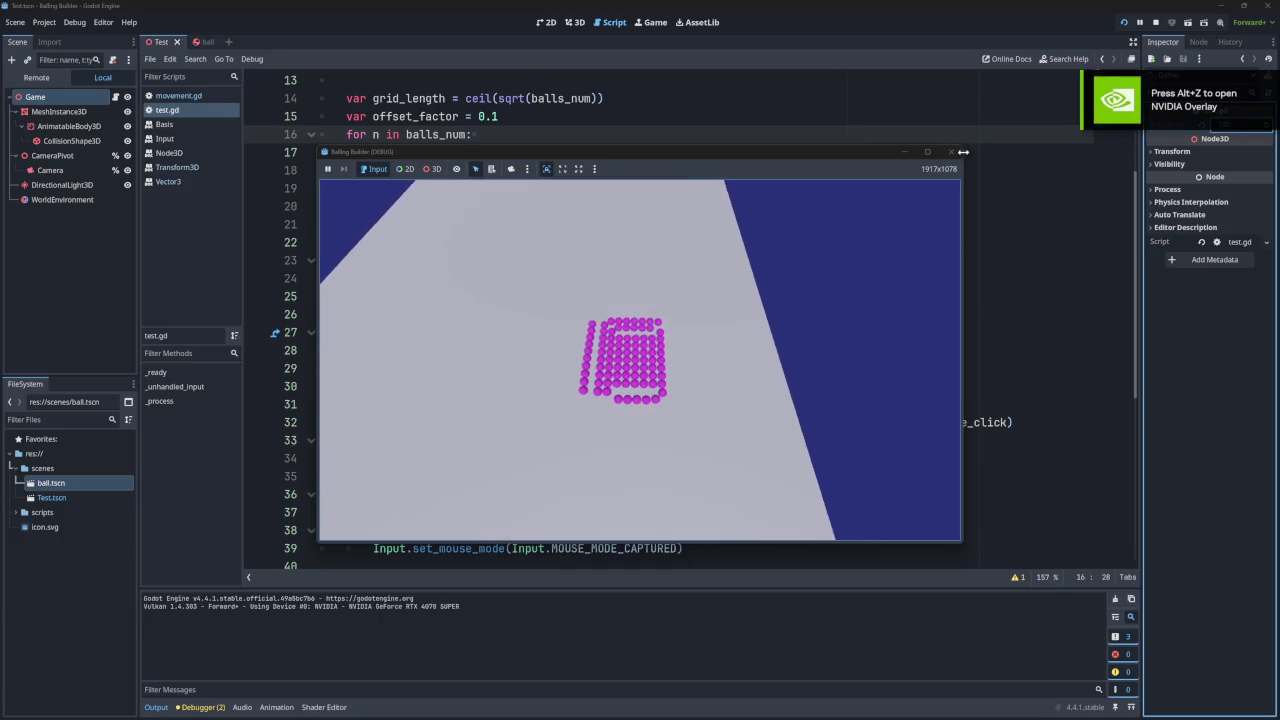
left_click(951, 151)
left_click(1126, 22)
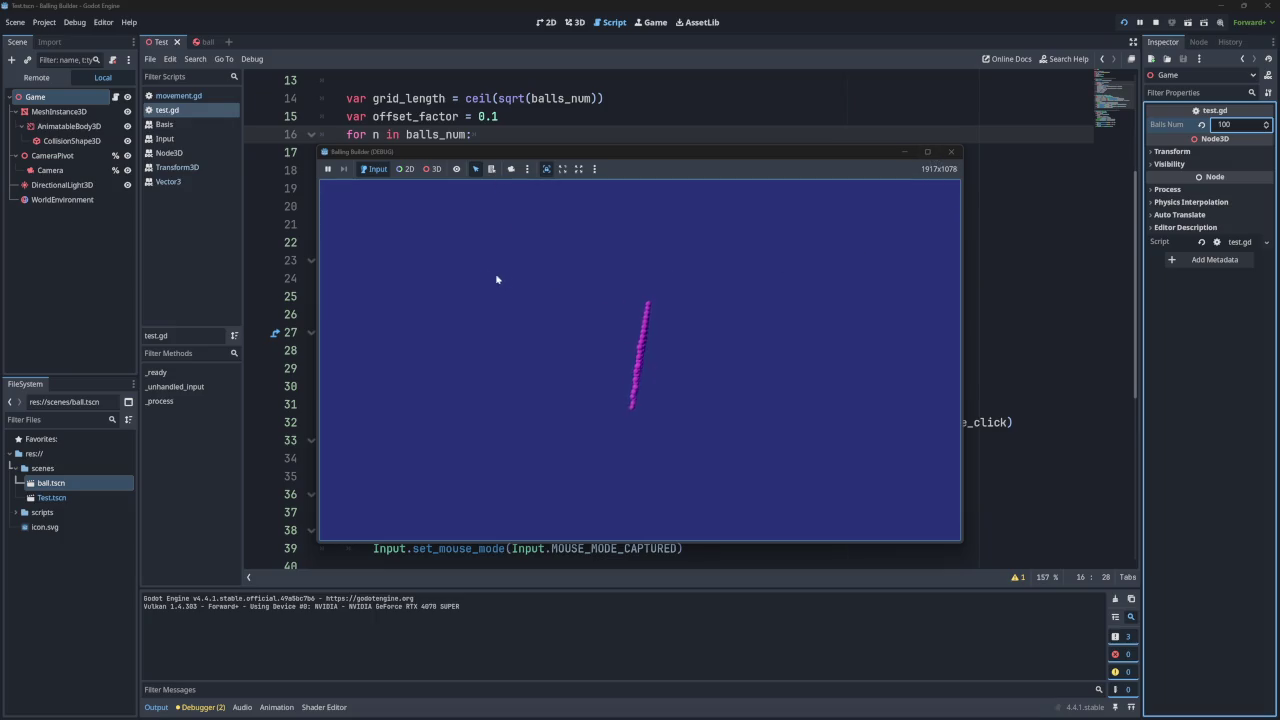
left_click(687, 211)
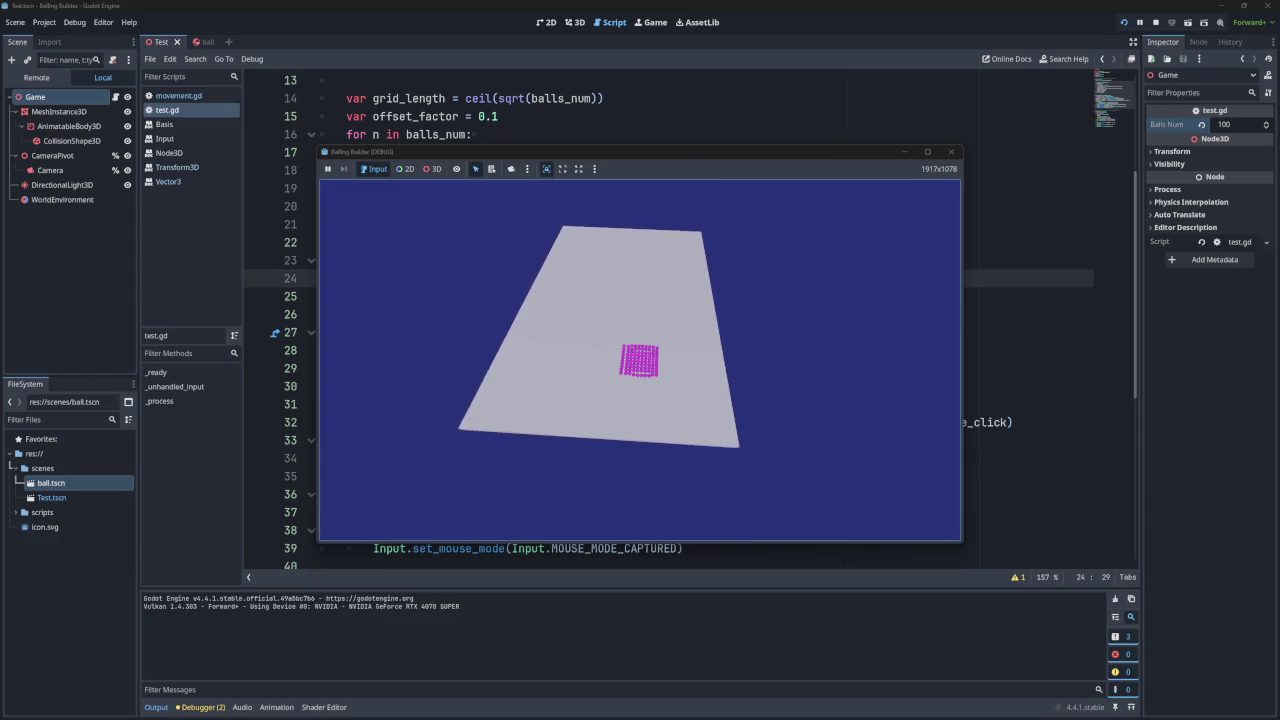
key("Escape")
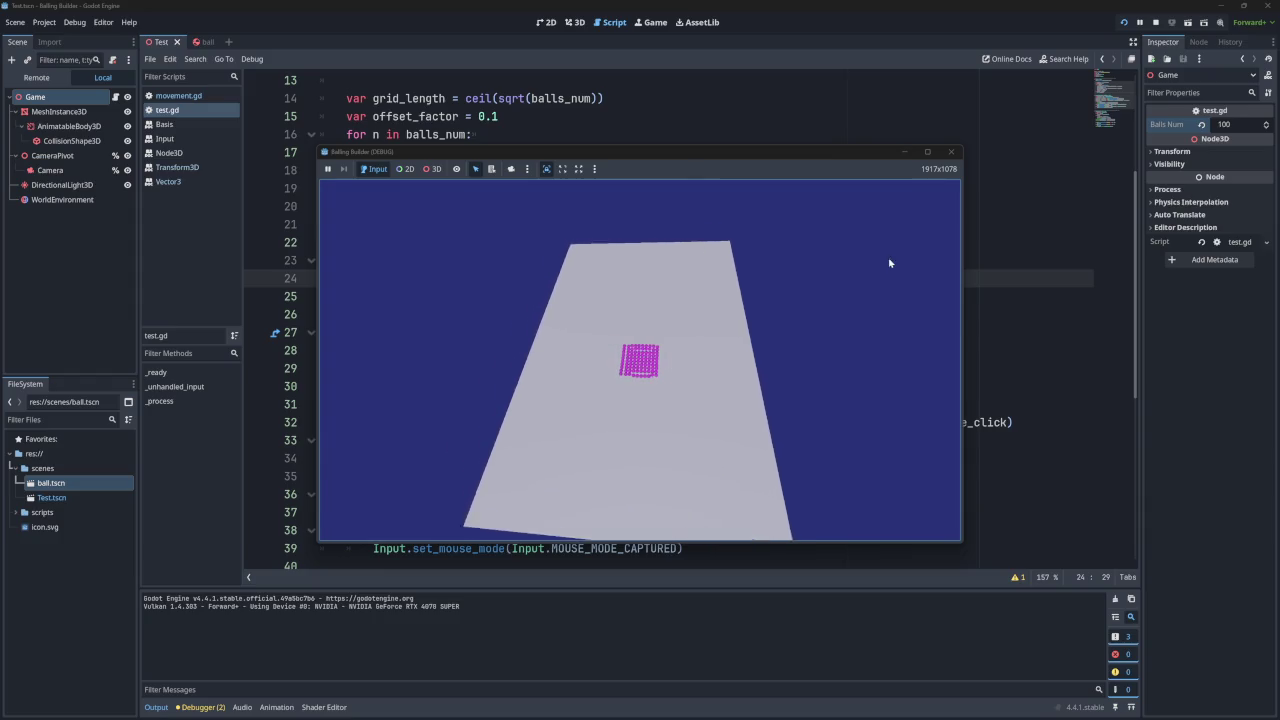
left_click(950, 151)
Change Balls Num back to 1000 and run the ball grid again.
left_click(1244, 125)
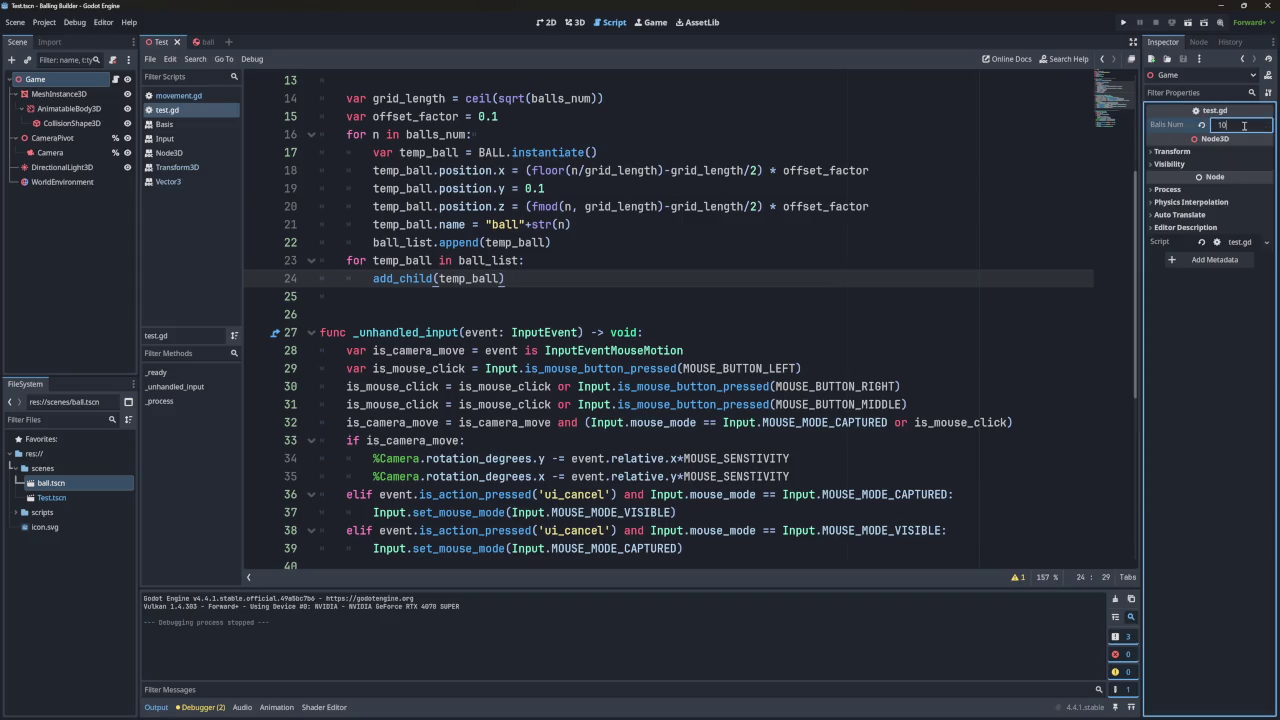
type("00")
left_click(1123, 22)
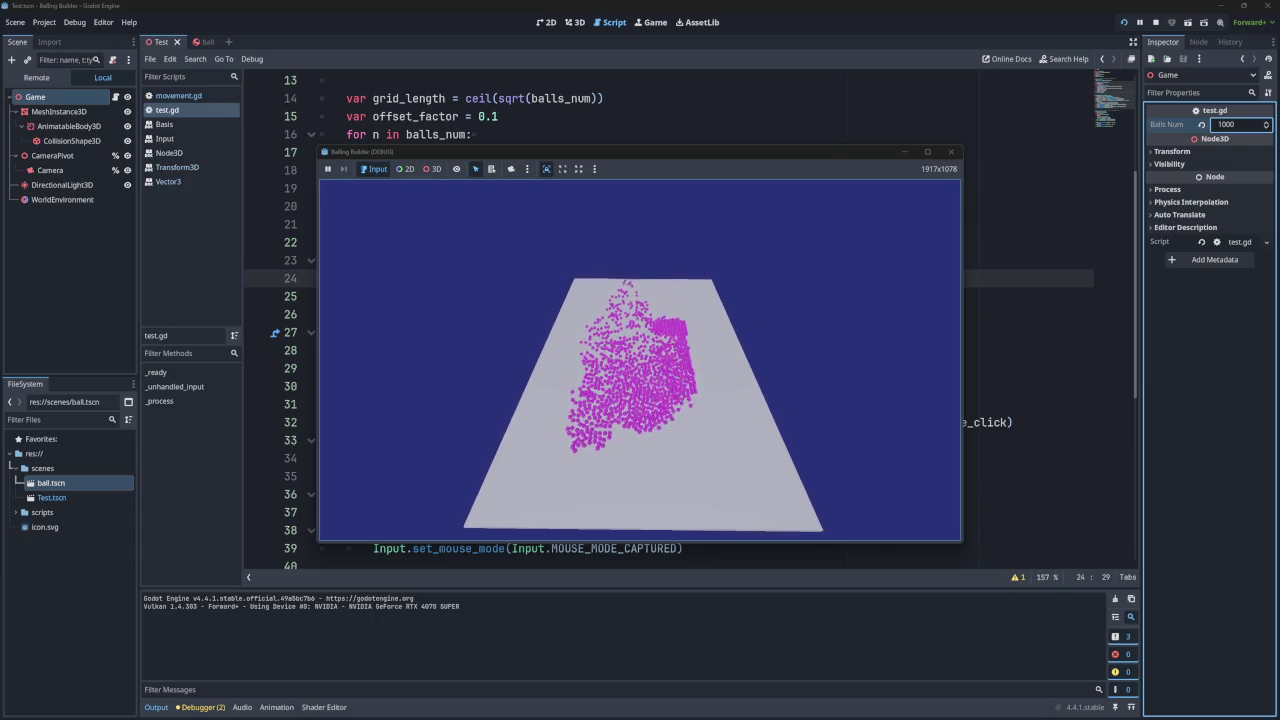
left_click(951, 153)
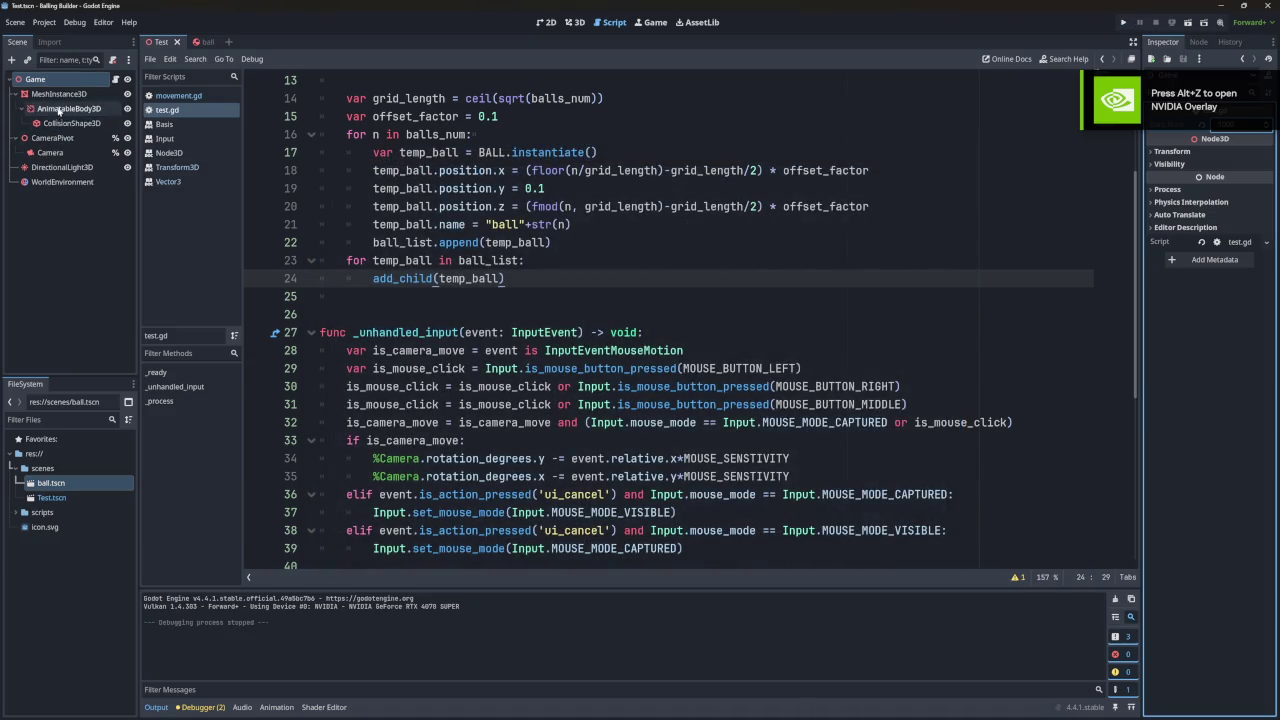
Give Ball1 a new PhysicsMaterial with Friction 0, then run the game to test it.
left_click(197, 42)
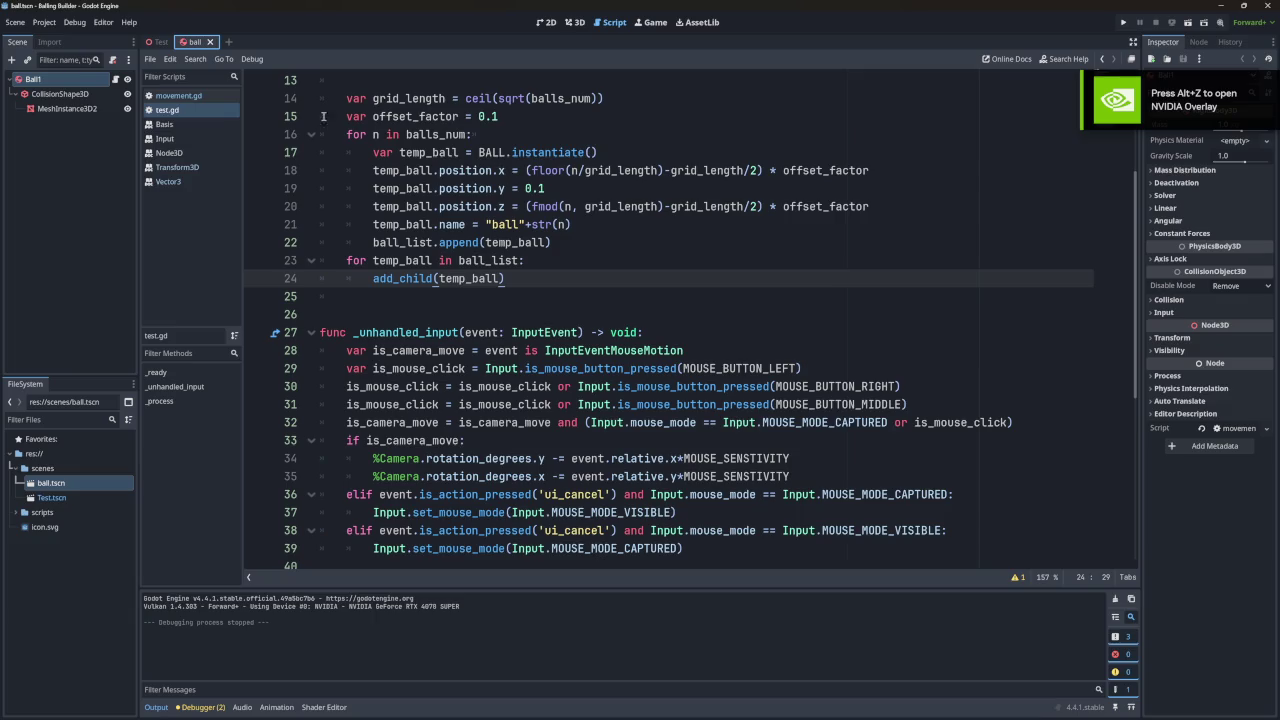
left_click(64, 95)
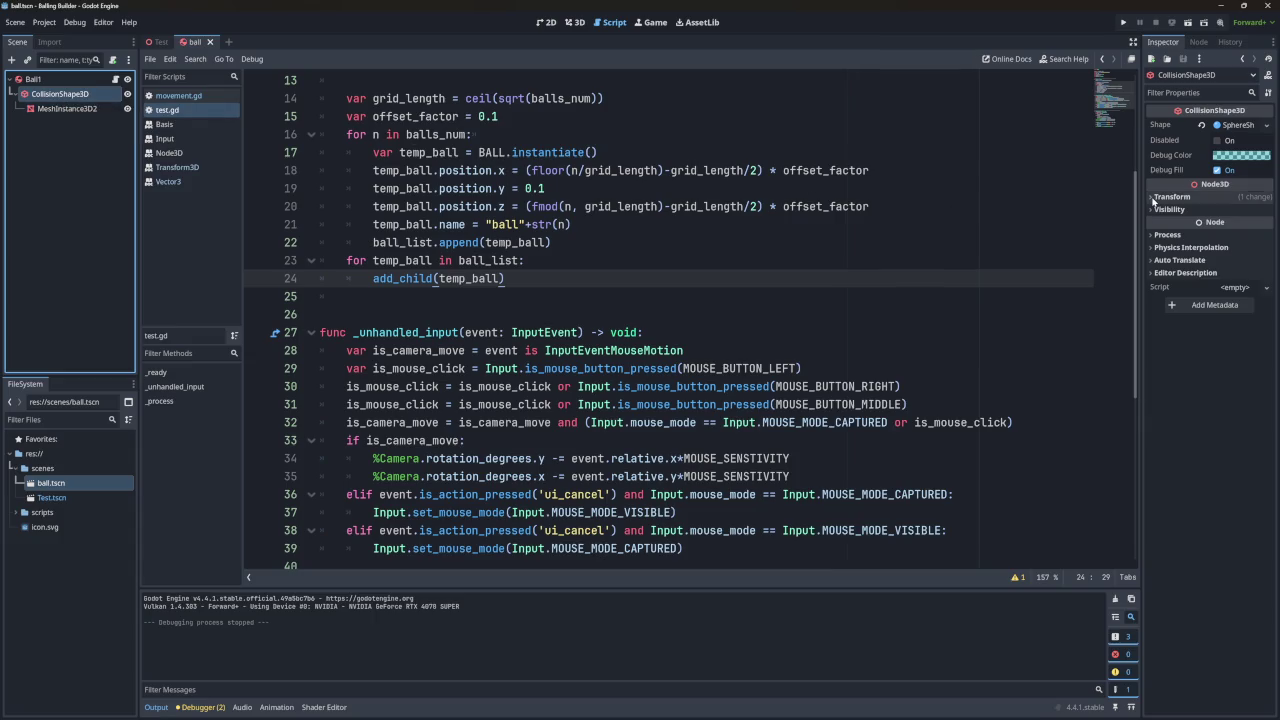
left_click(33, 79)
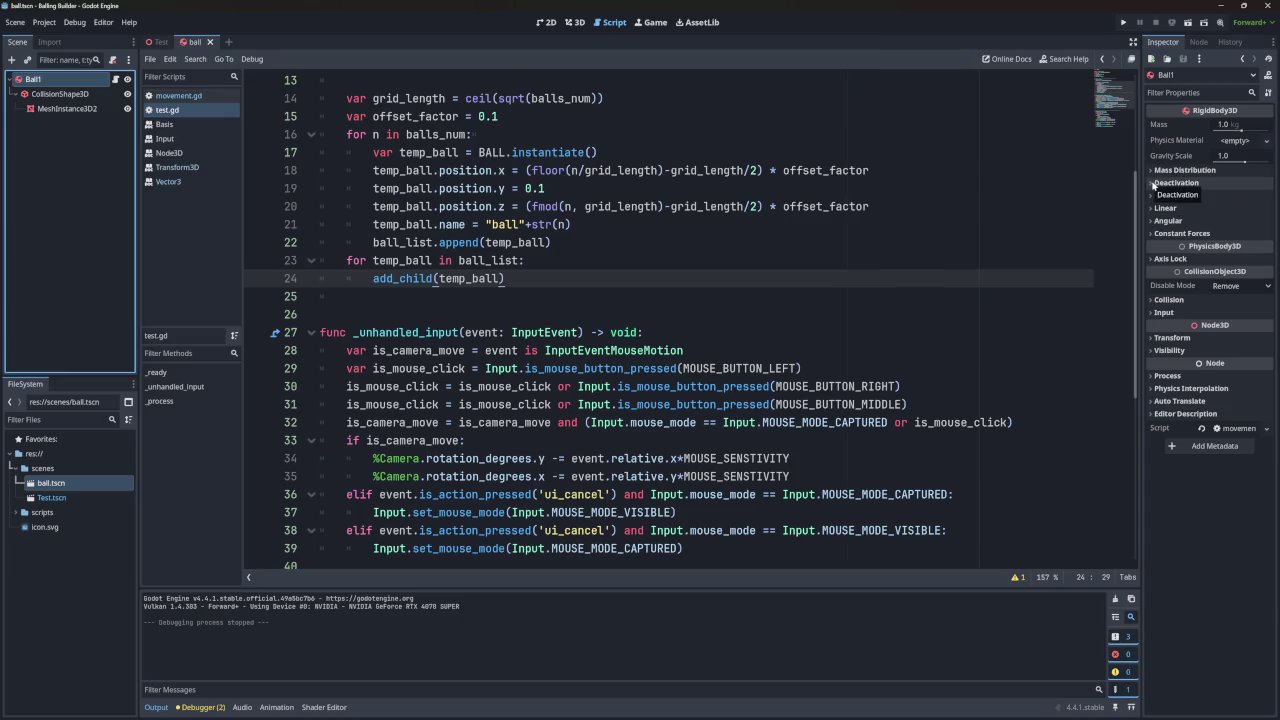
left_click(1232, 142)
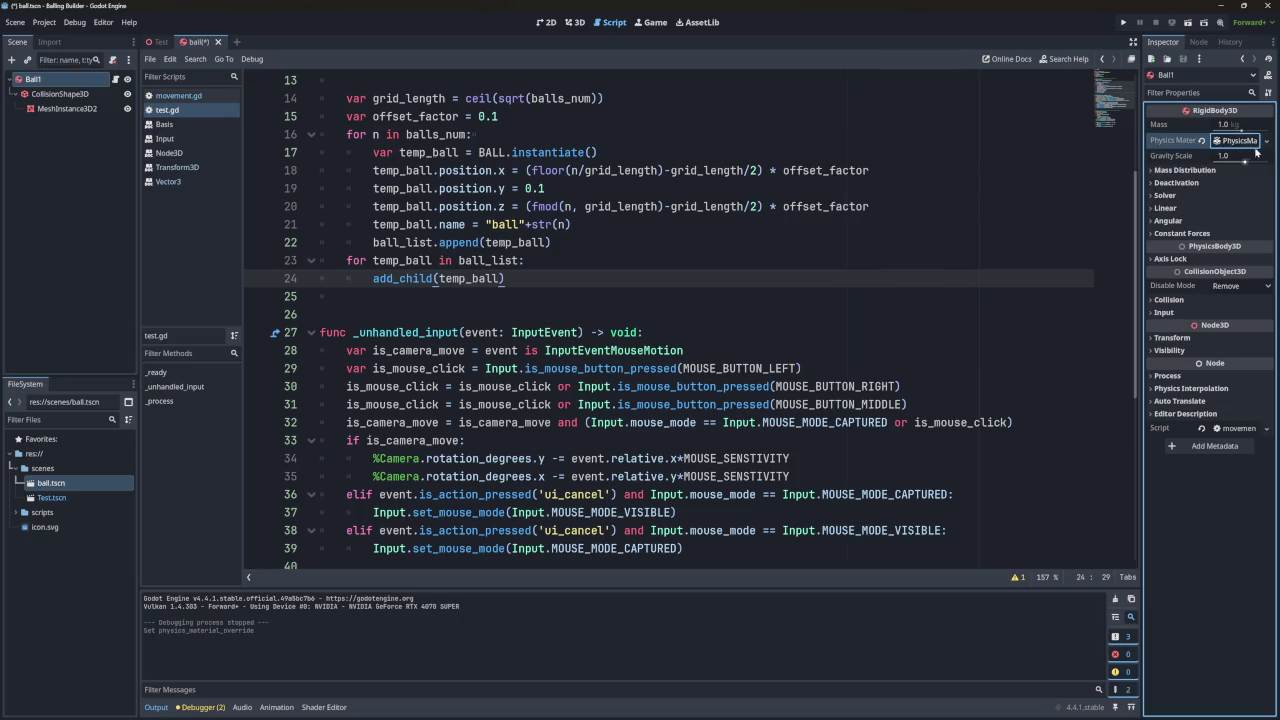
left_click(1240, 157)
left_click_drag(1214, 162, 1195, 162)
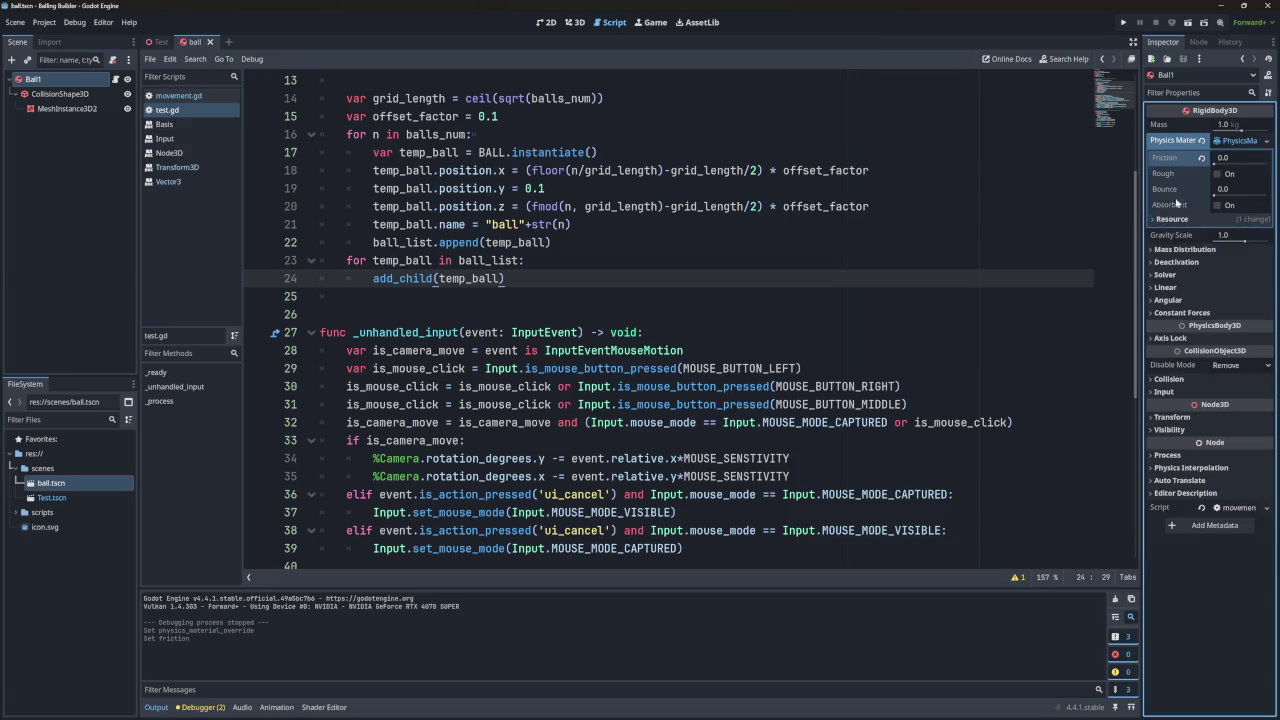
left_click(1123, 22)
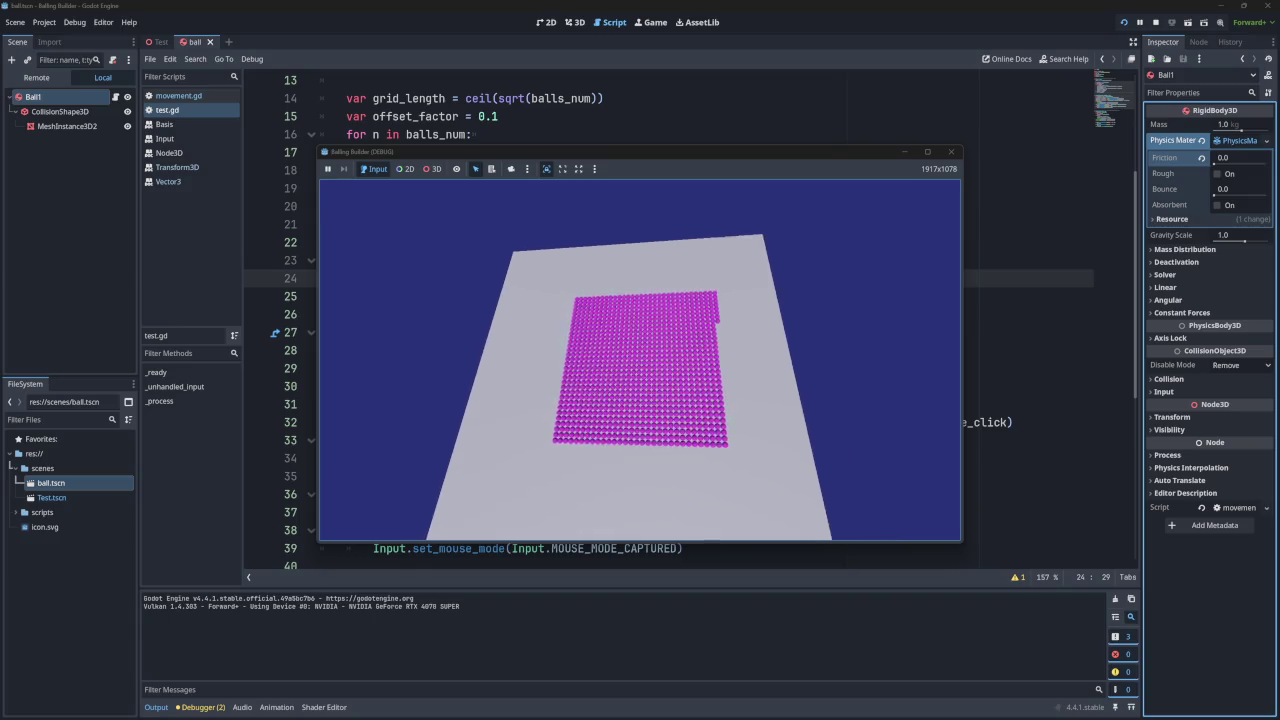
Stop the game, rerun the frictionless ball grid, and close the game window.
key("Escape")
left_click(1153, 20)
left_click(1123, 22)
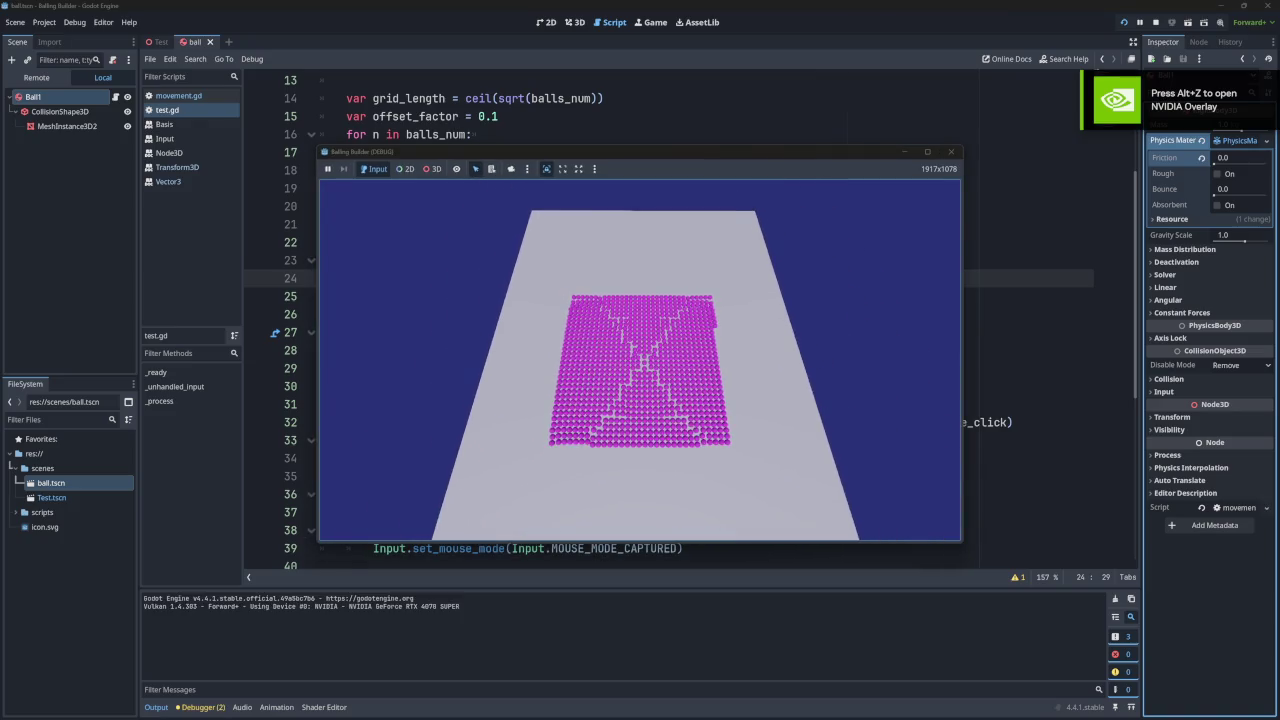
left_click(952, 153)
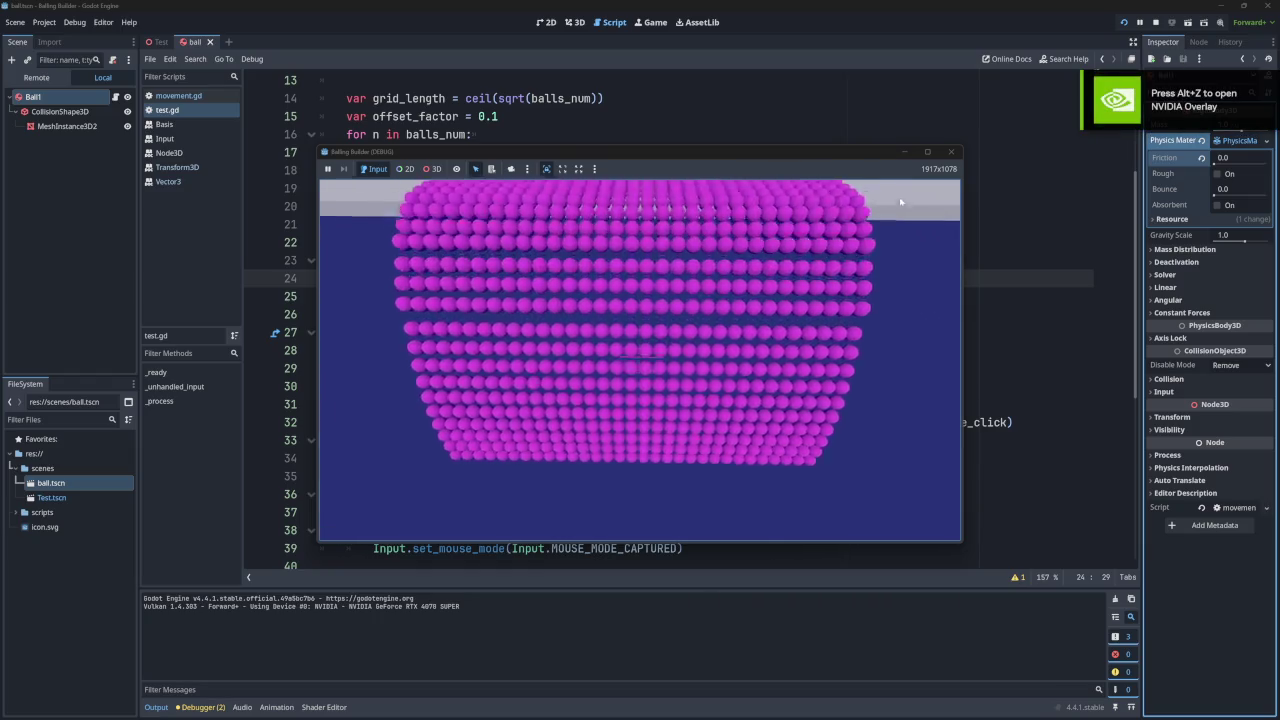
left_click(950, 152)
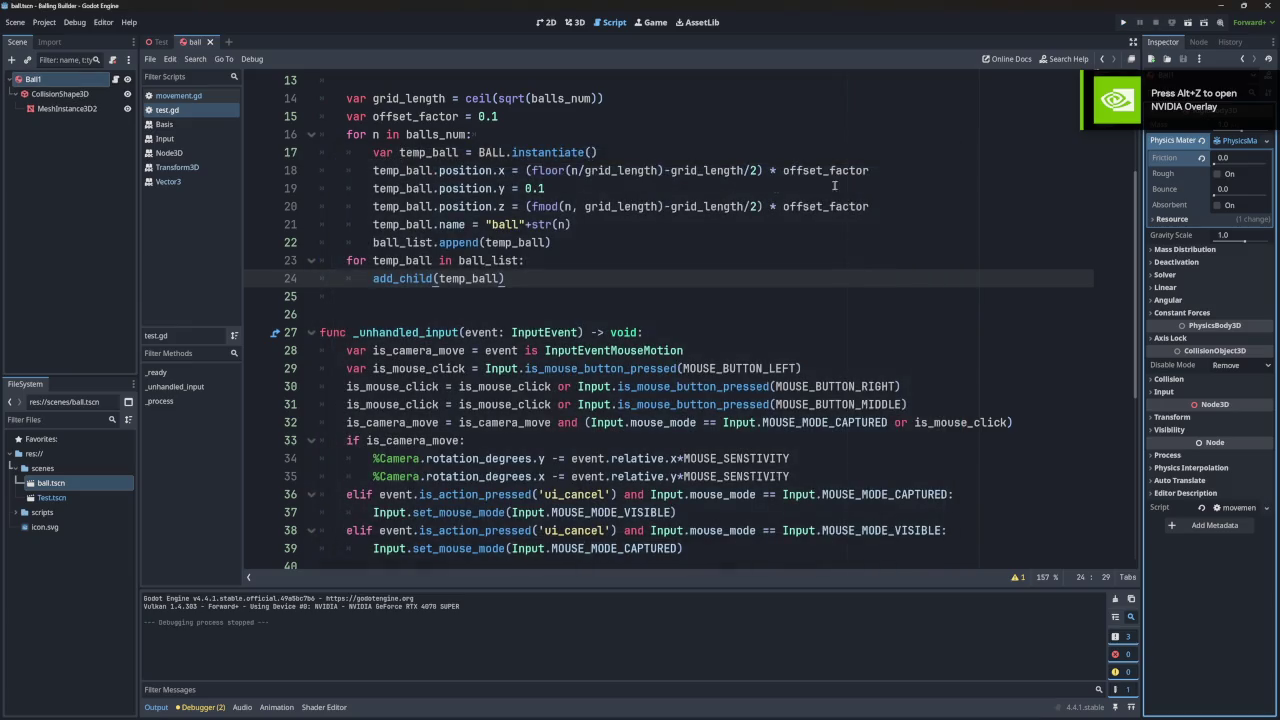
Switch to the Test scene and inspect the floor's CollisionShape3D, collapsing its box shape and transform details.
left_click(162, 43)
left_click(62, 96)
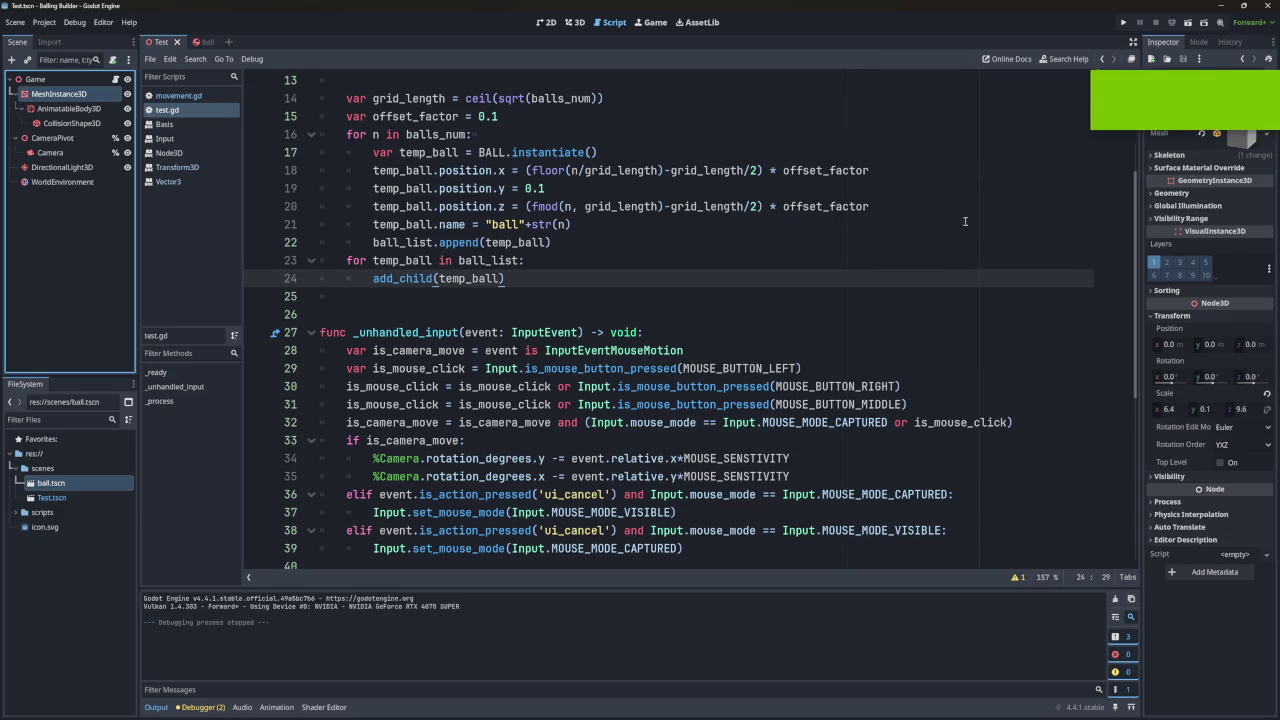
left_click(70, 123)
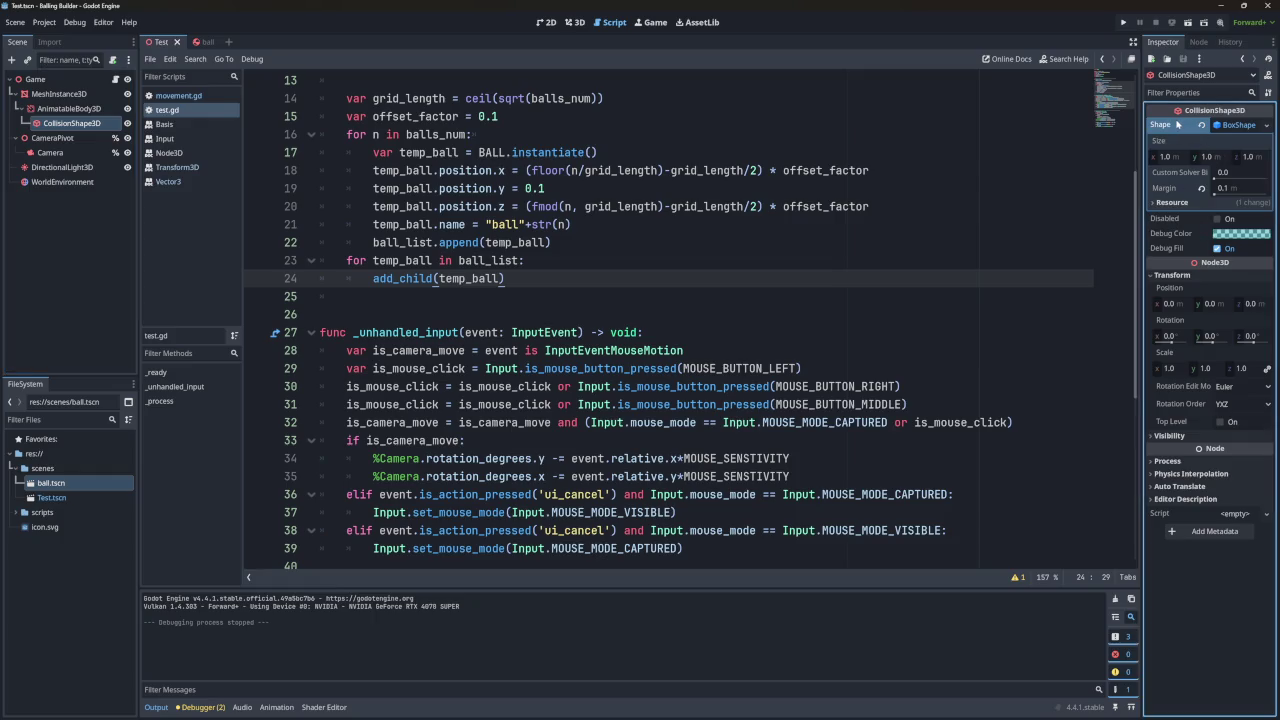
left_click(1232, 124)
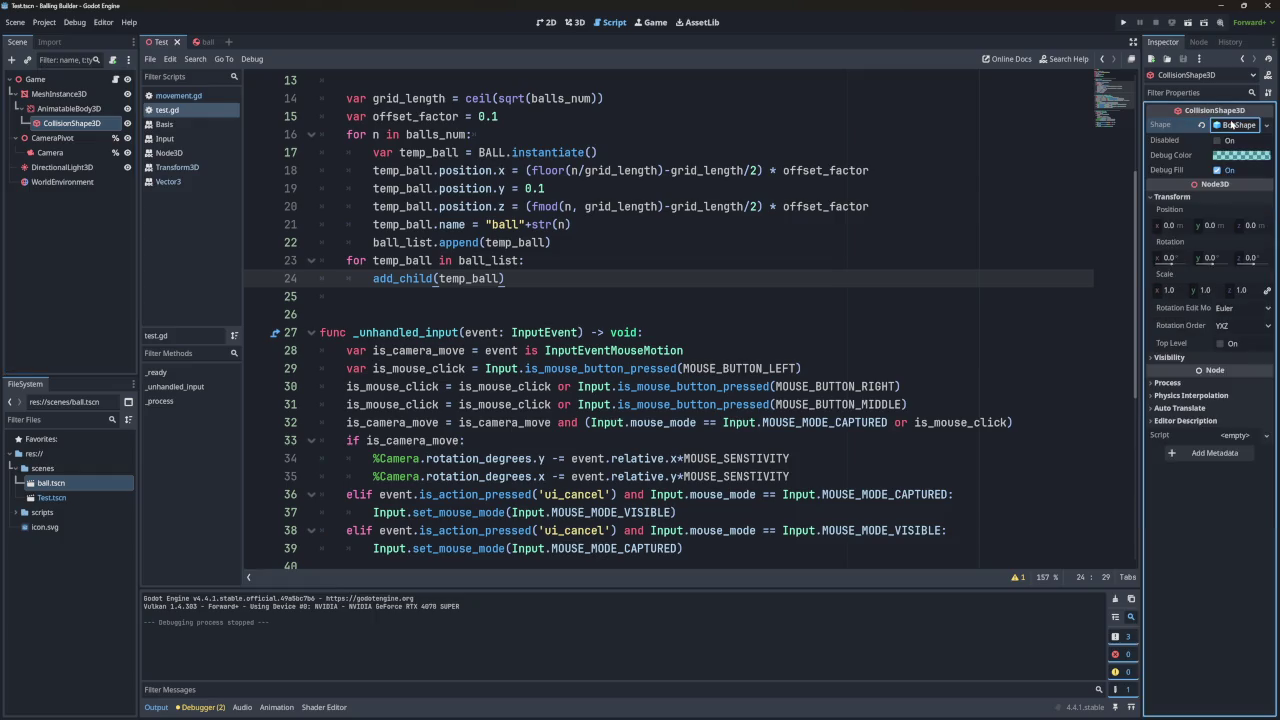
left_click(1156, 198)
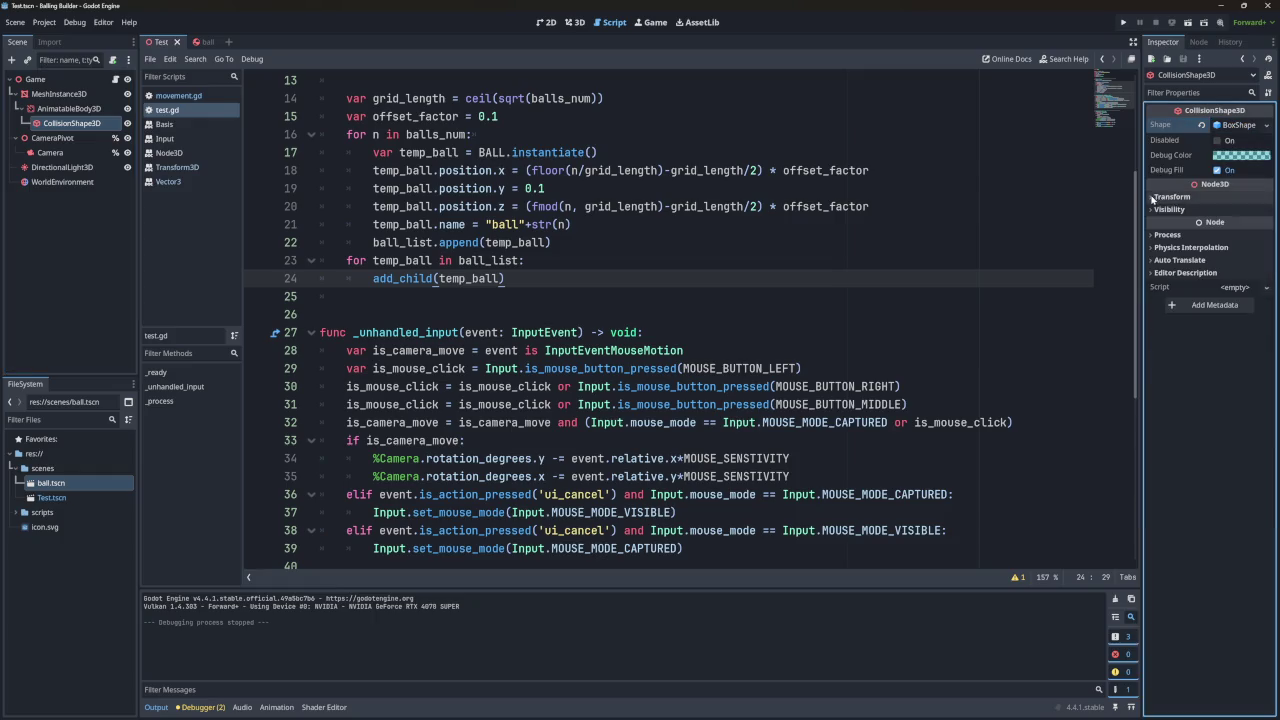
Inspect the floor MeshInstance3D's surface material override, leaving slot 0 without a material.
left_click(45, 94)
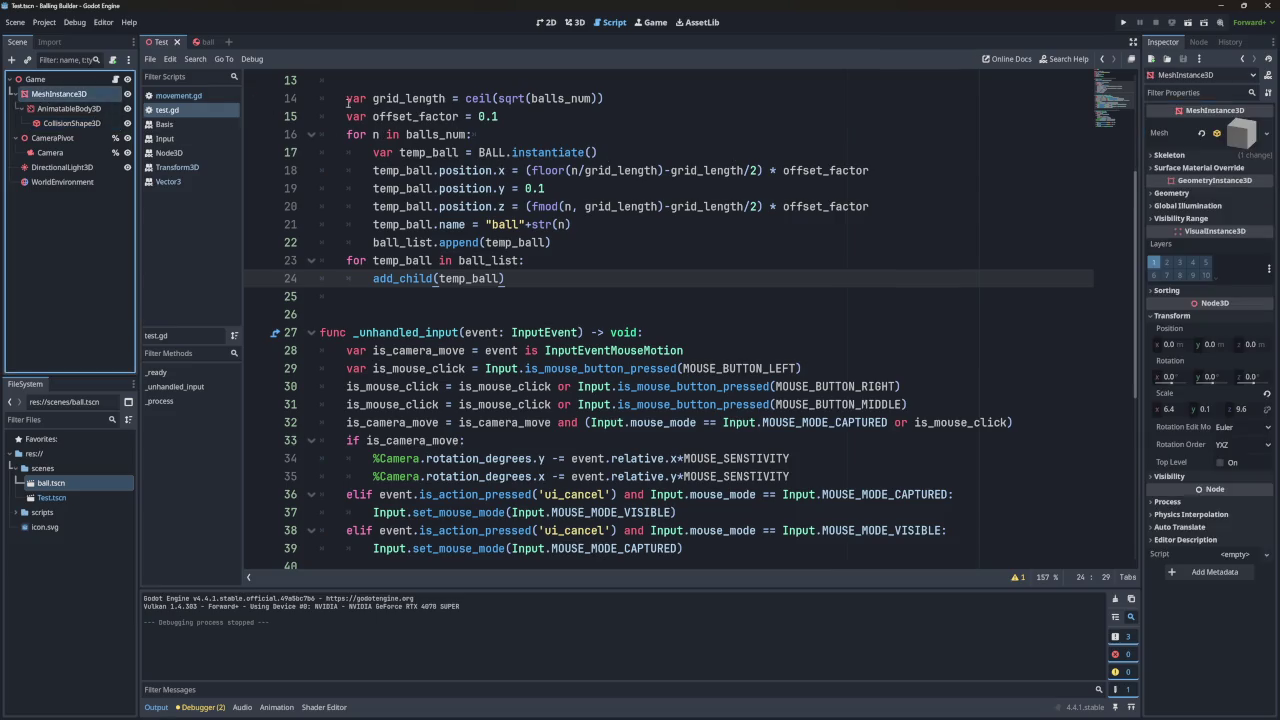
left_click(1156, 168)
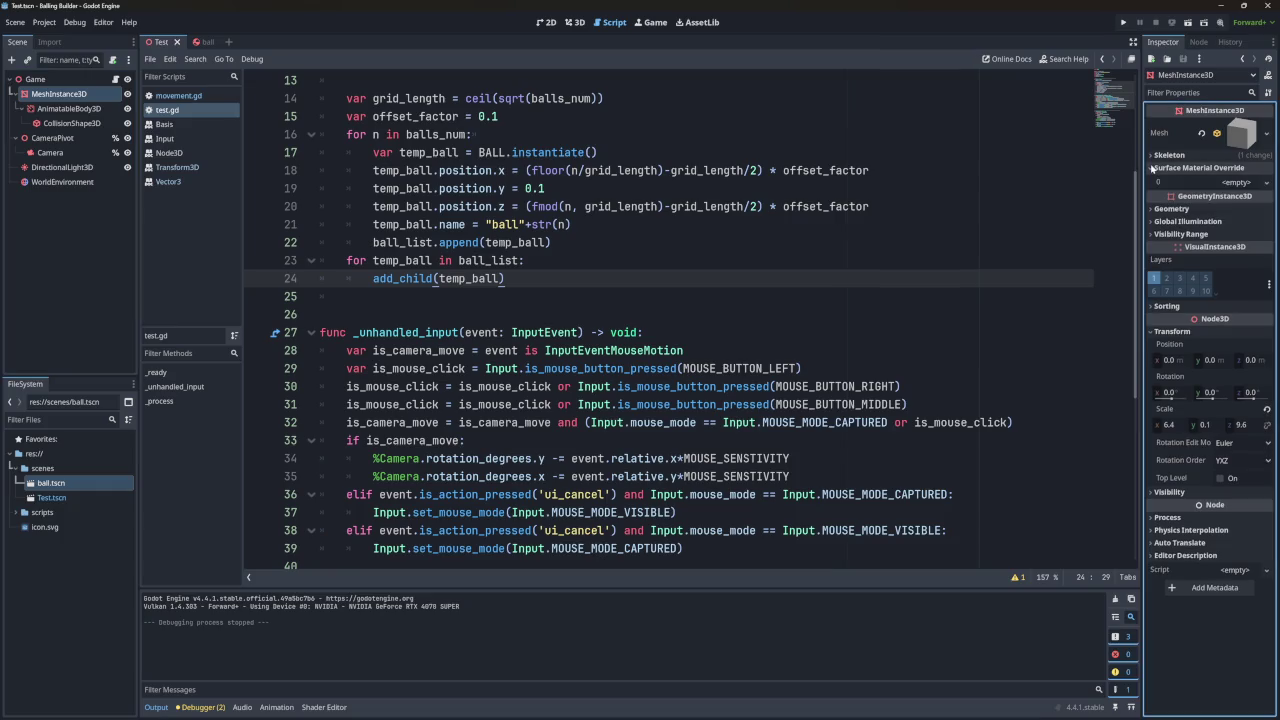
left_click(1266, 182)
left_click(1158, 170)
left_click(1156, 168)
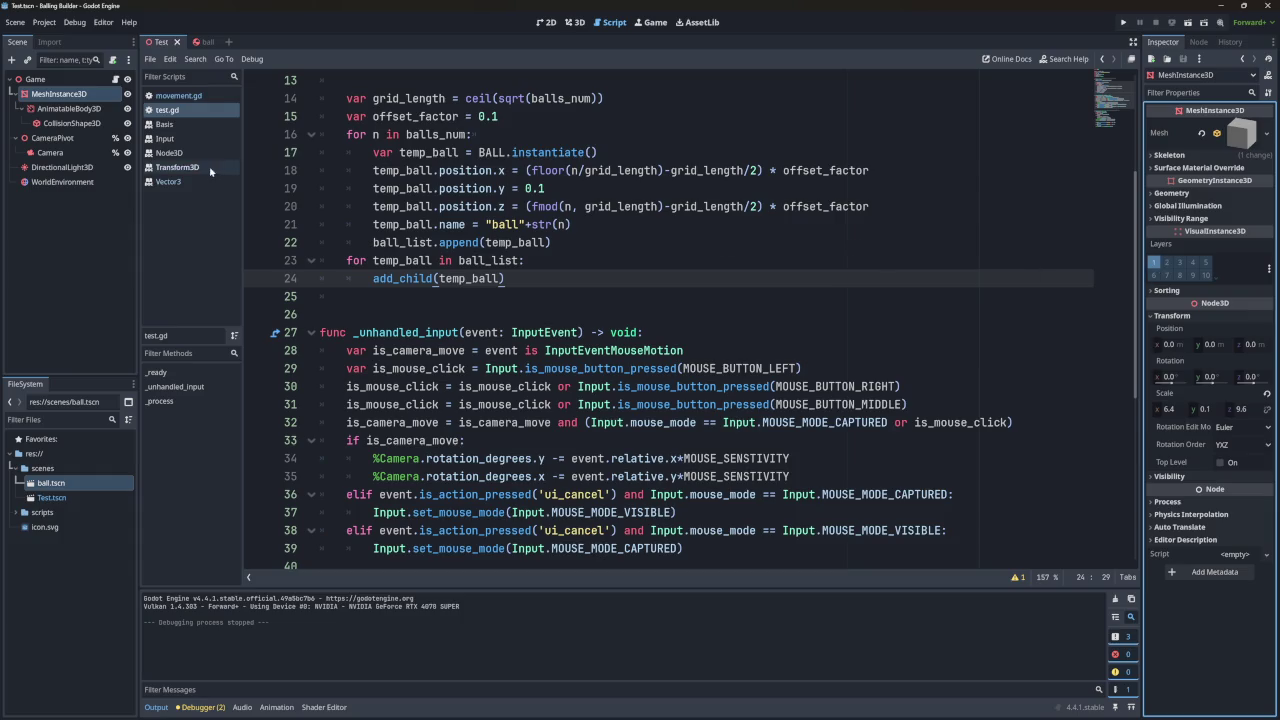
Compare the AnimatableBody3D with its collision shape and begin a new physics material for the body.
left_click(72, 109)
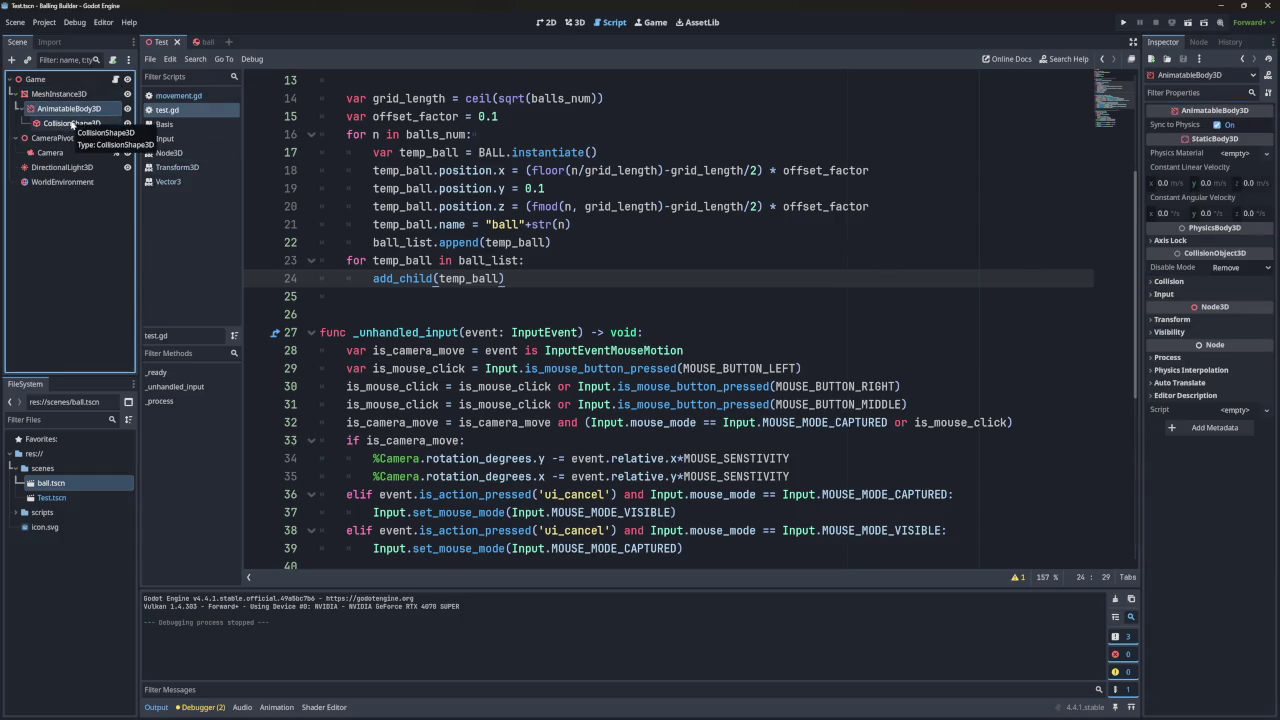
left_click(72, 123)
left_click(63, 110)
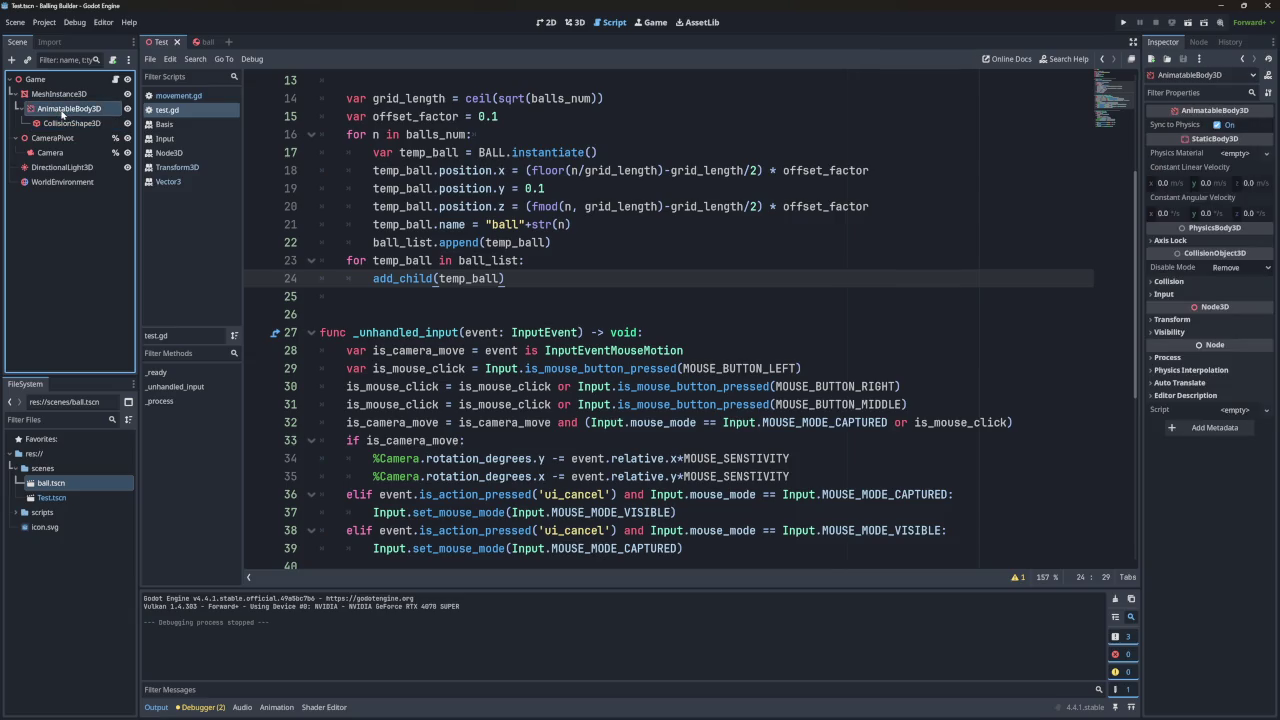
left_click(62, 123)
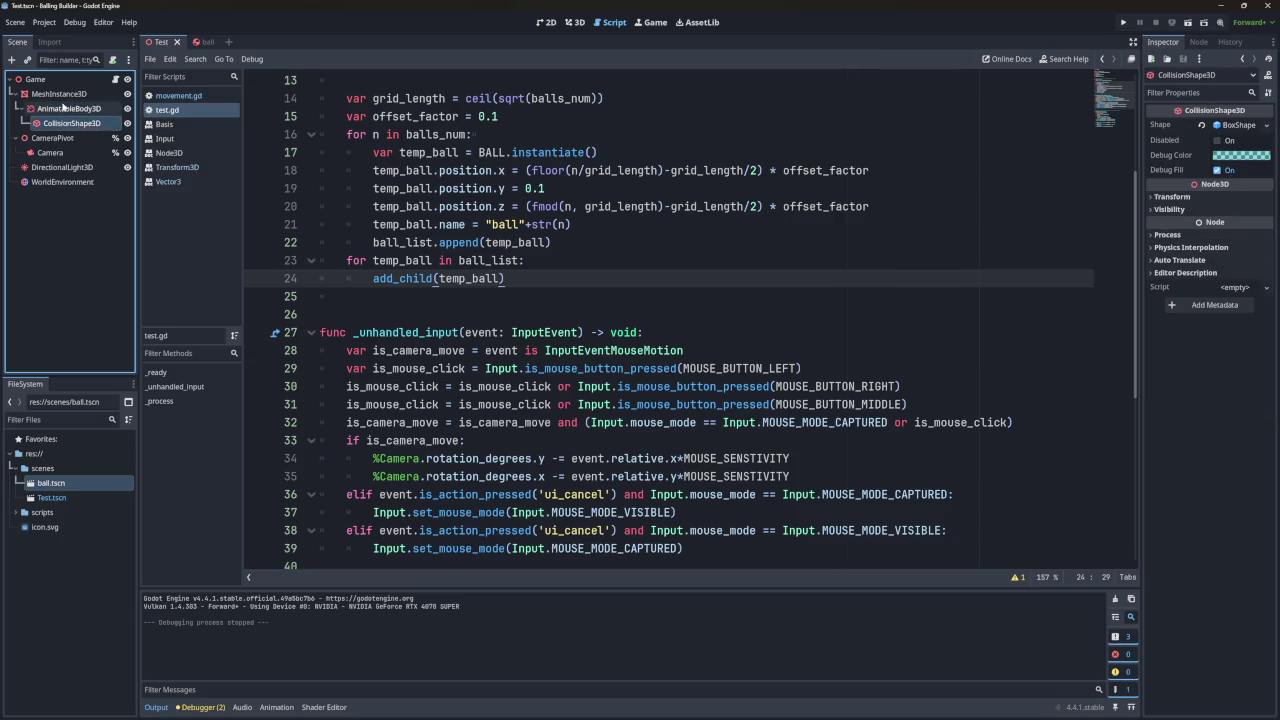
left_click(68, 109)
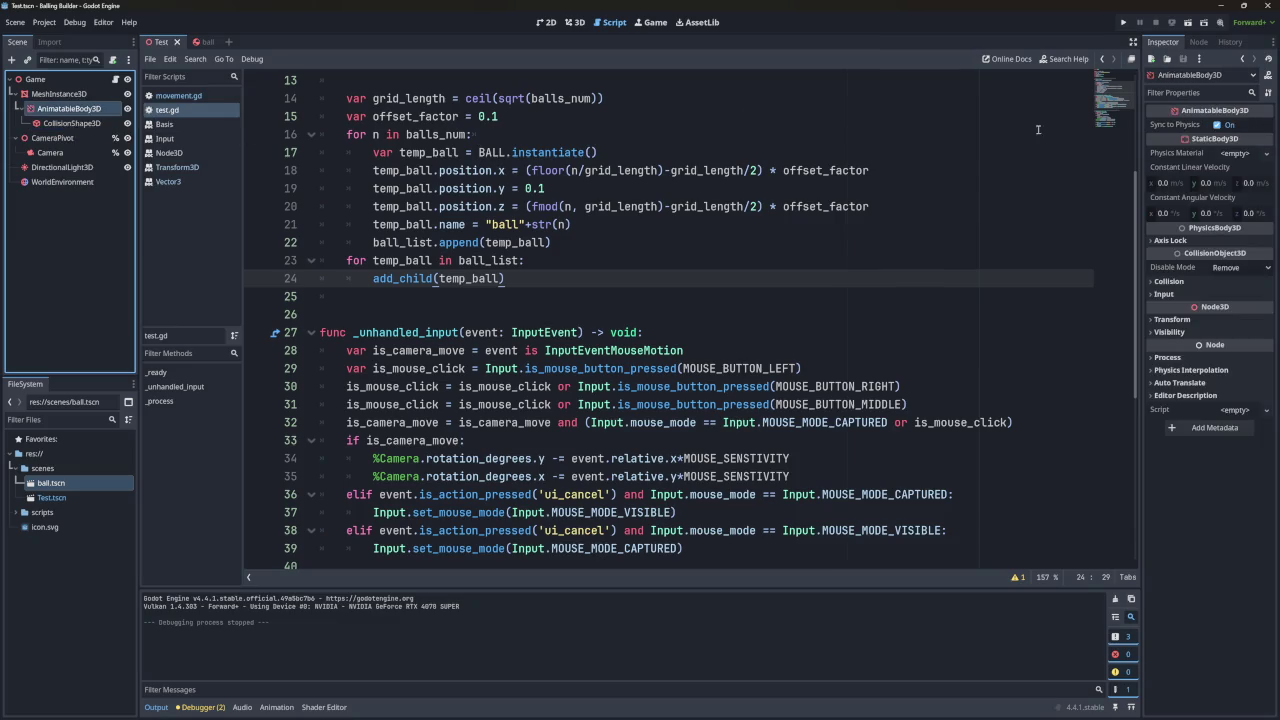
left_click(1238, 154)
Give the floor body a new PhysicsMaterial with Friction 1.0, Absorbent off and Rough on, then run the game.
left_click(1218, 176)
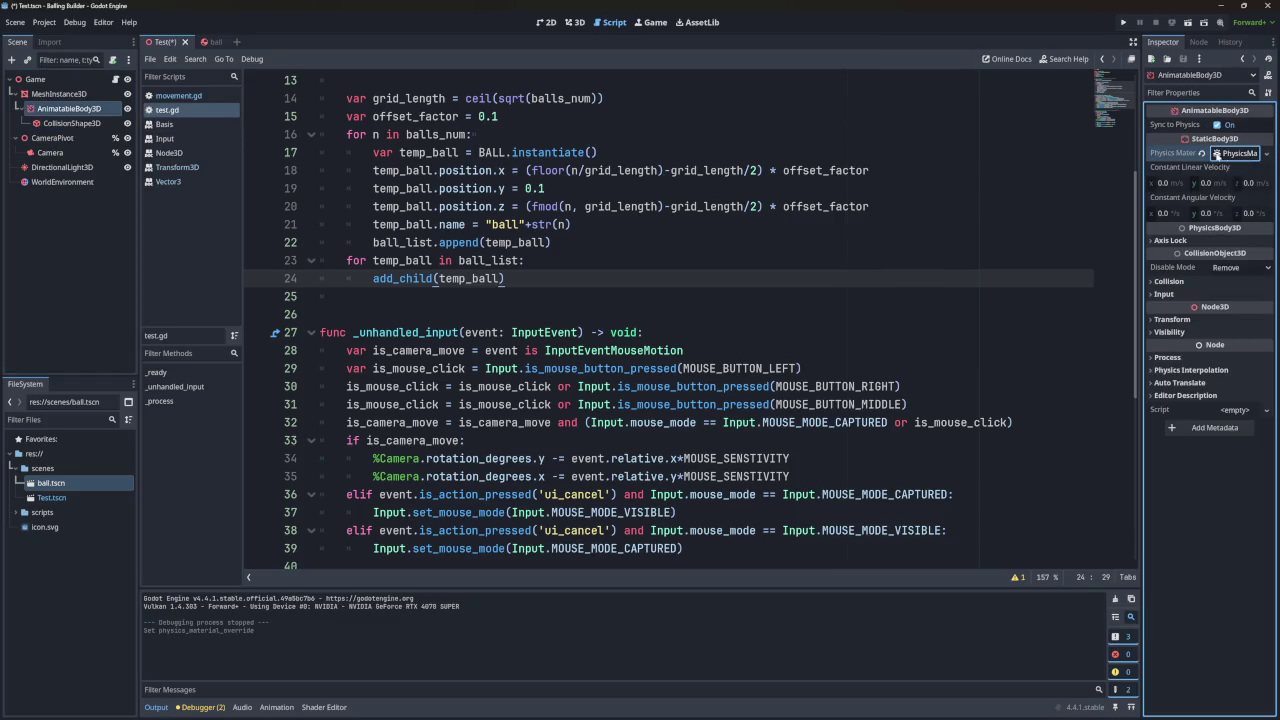
left_click(1216, 155)
left_click_drag(1243, 178, 1214, 176)
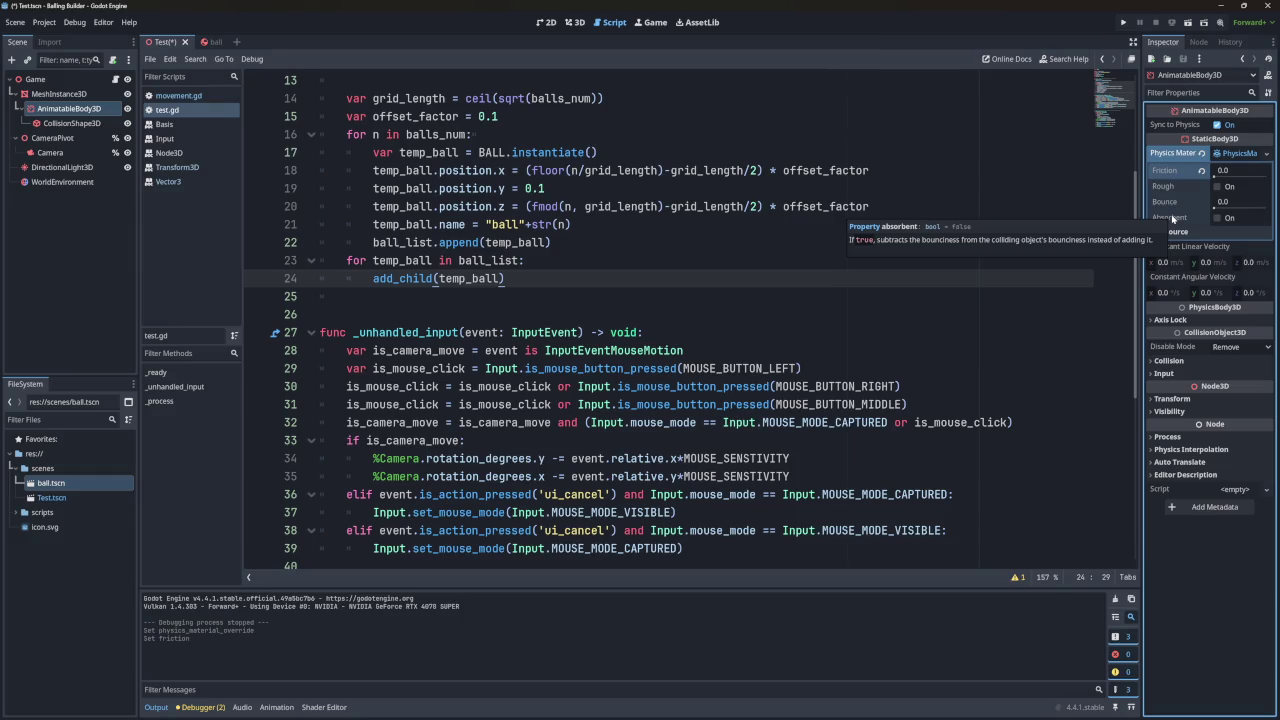
left_click(1217, 217)
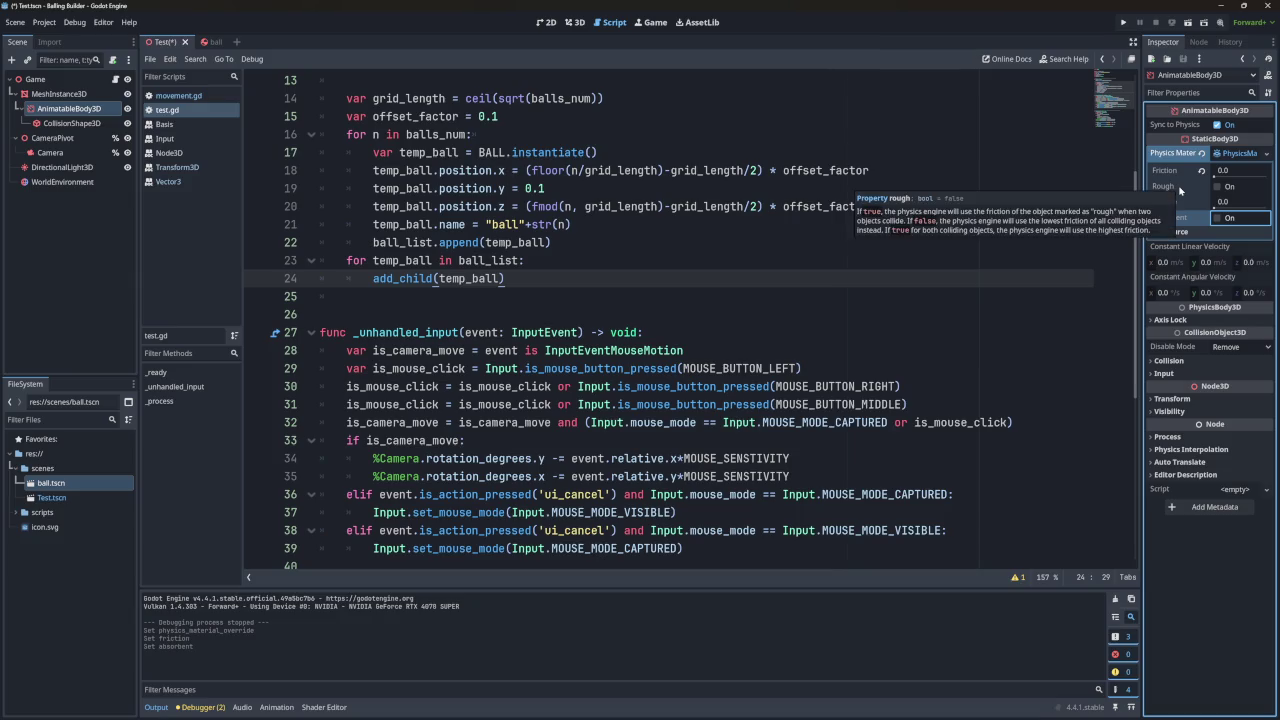
left_click(1216, 186)
left_click(1202, 171)
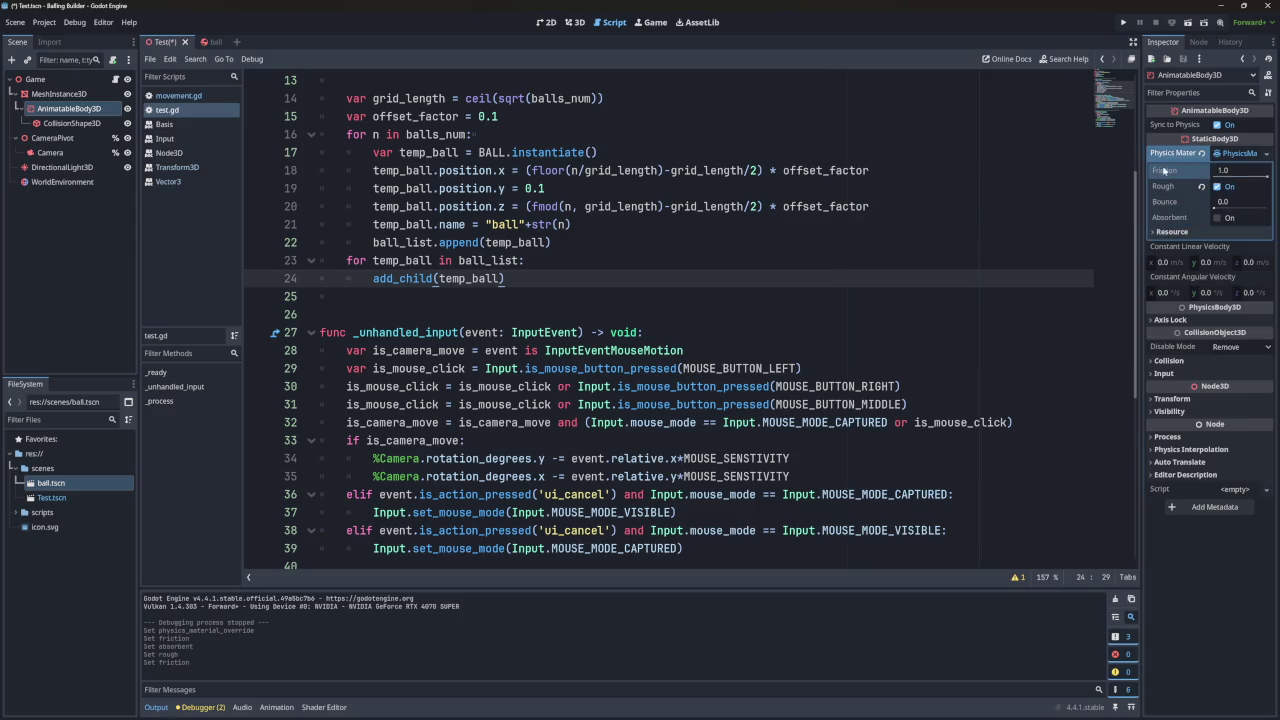
left_click(1123, 22)
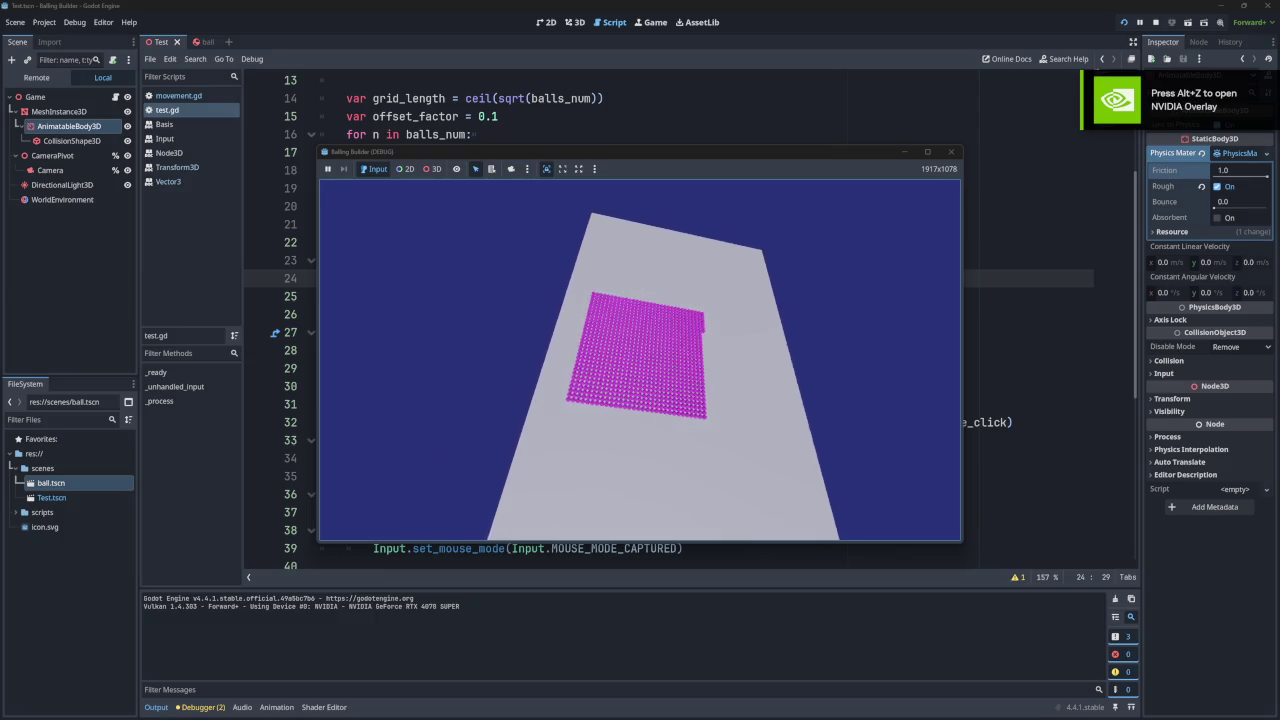
Stop the game with F8, rerun it to watch the ball grid on the rough floor, then close it.
key("F8")
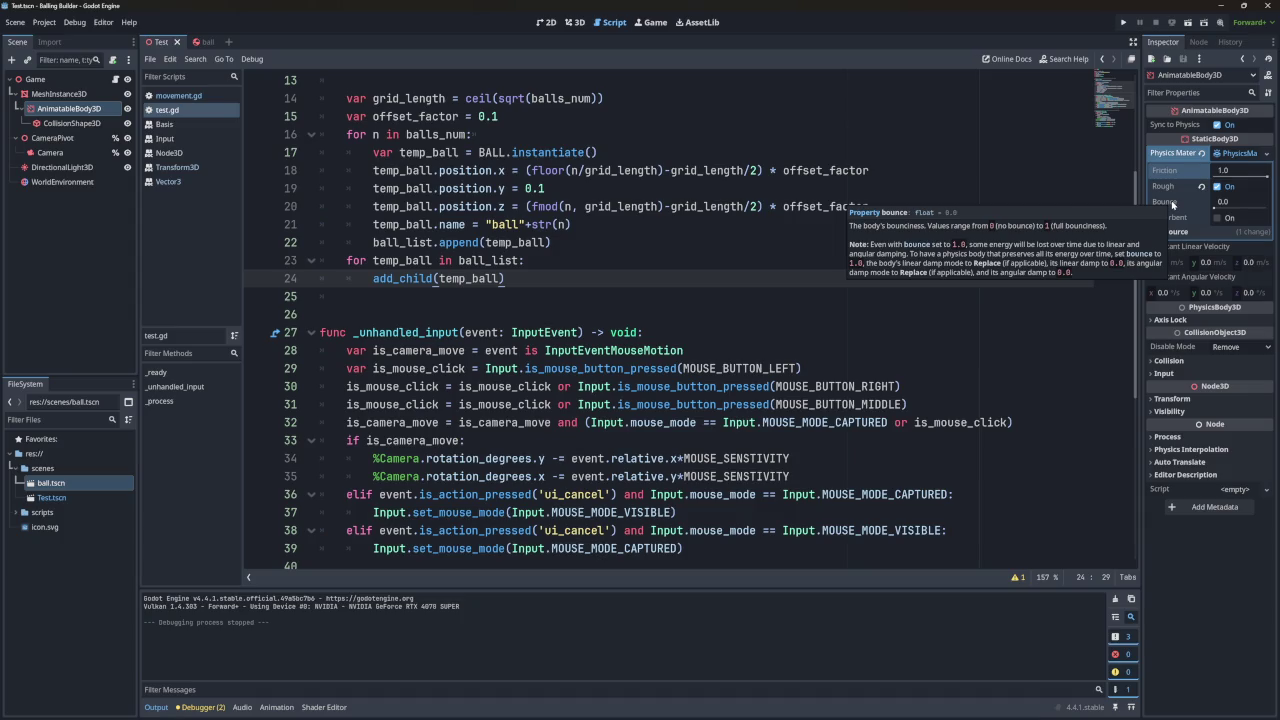
left_click(1123, 22)
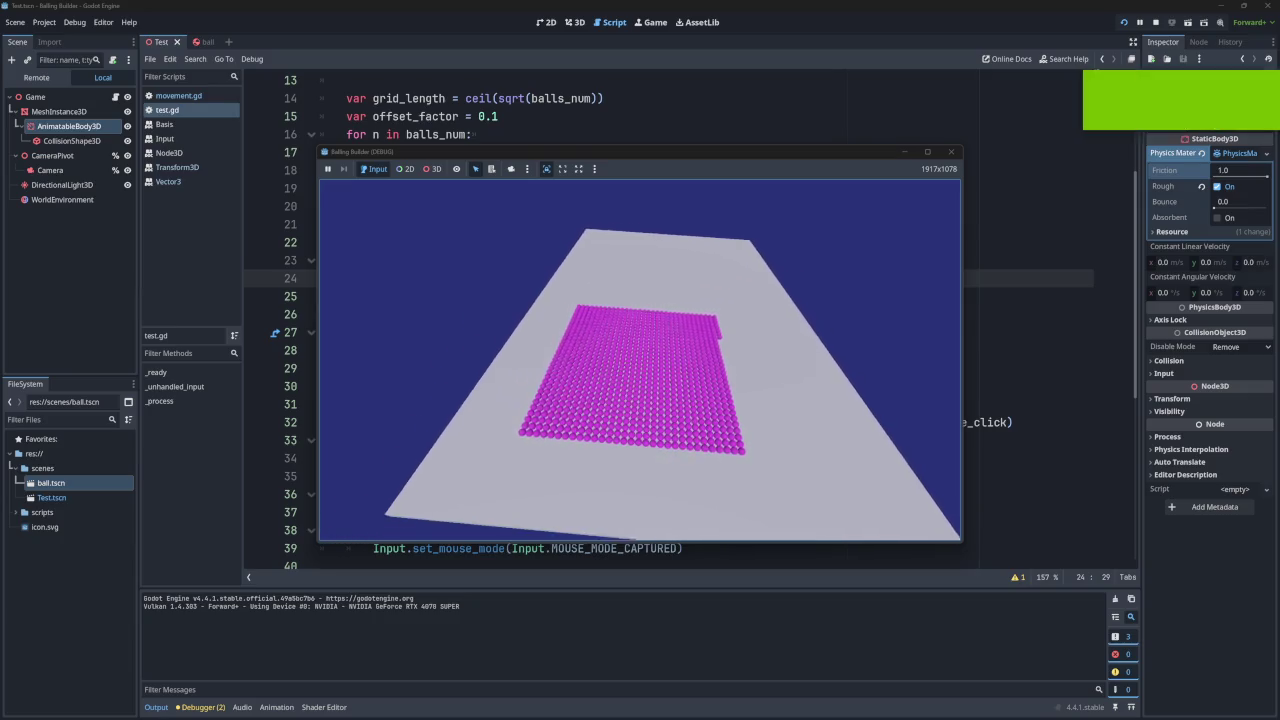
left_click(950, 151)
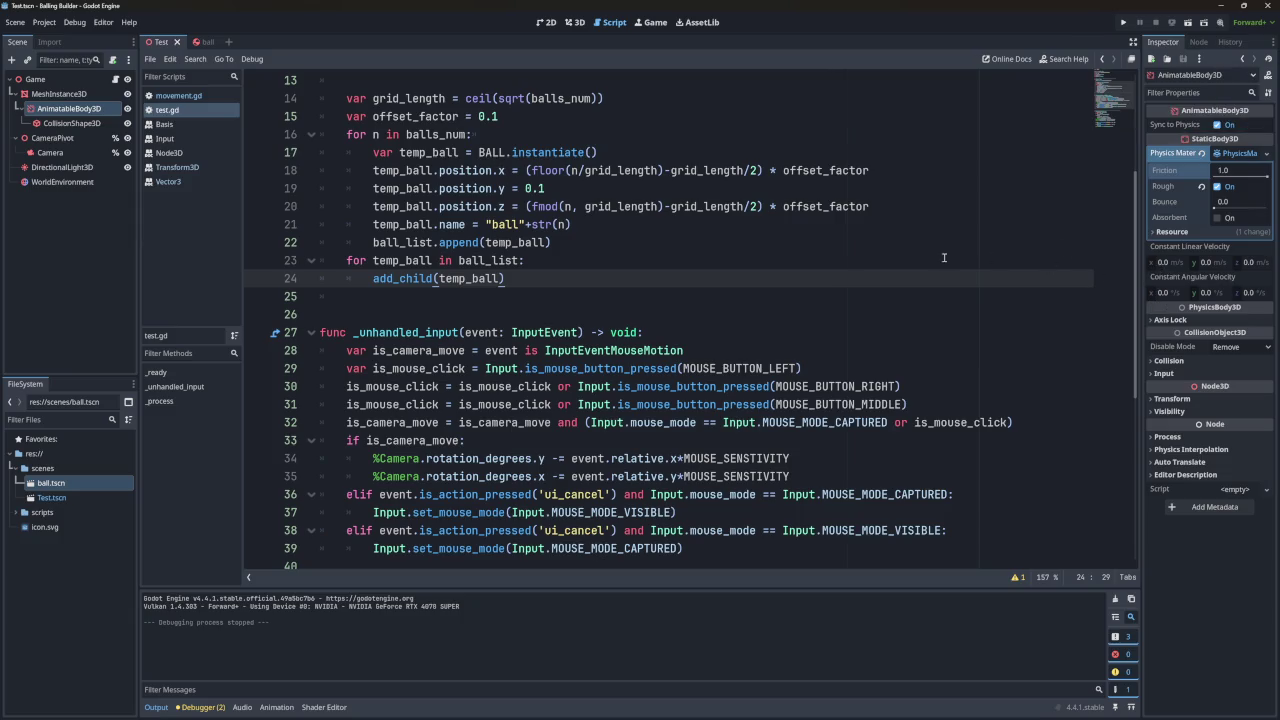
left_click(58, 93)
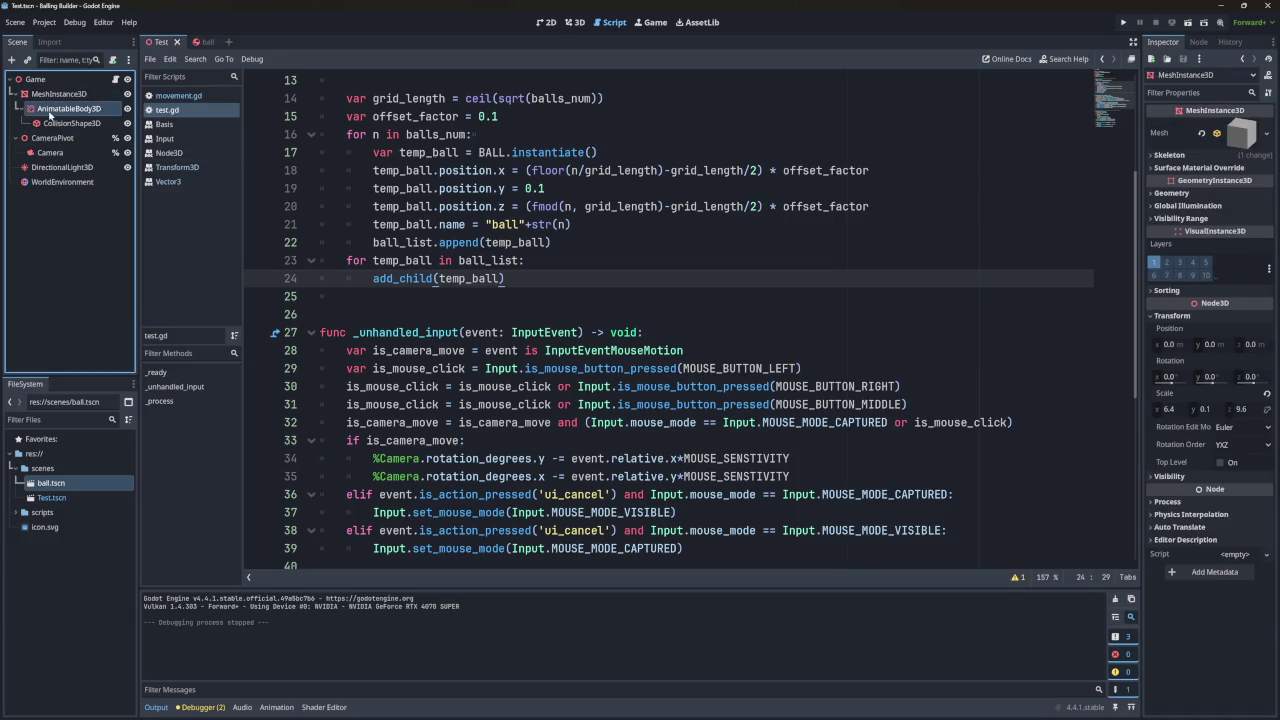
left_click(62, 108)
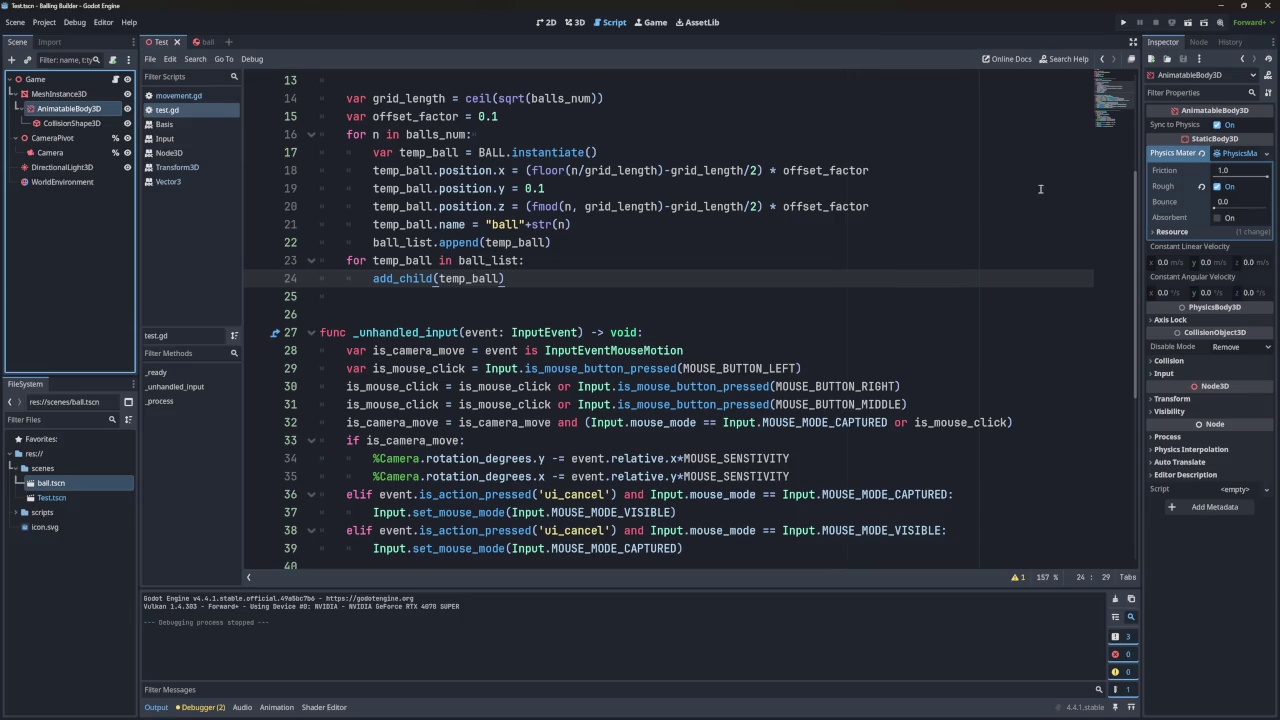
mouse_move(1174, 125)
left_click(1123, 22)
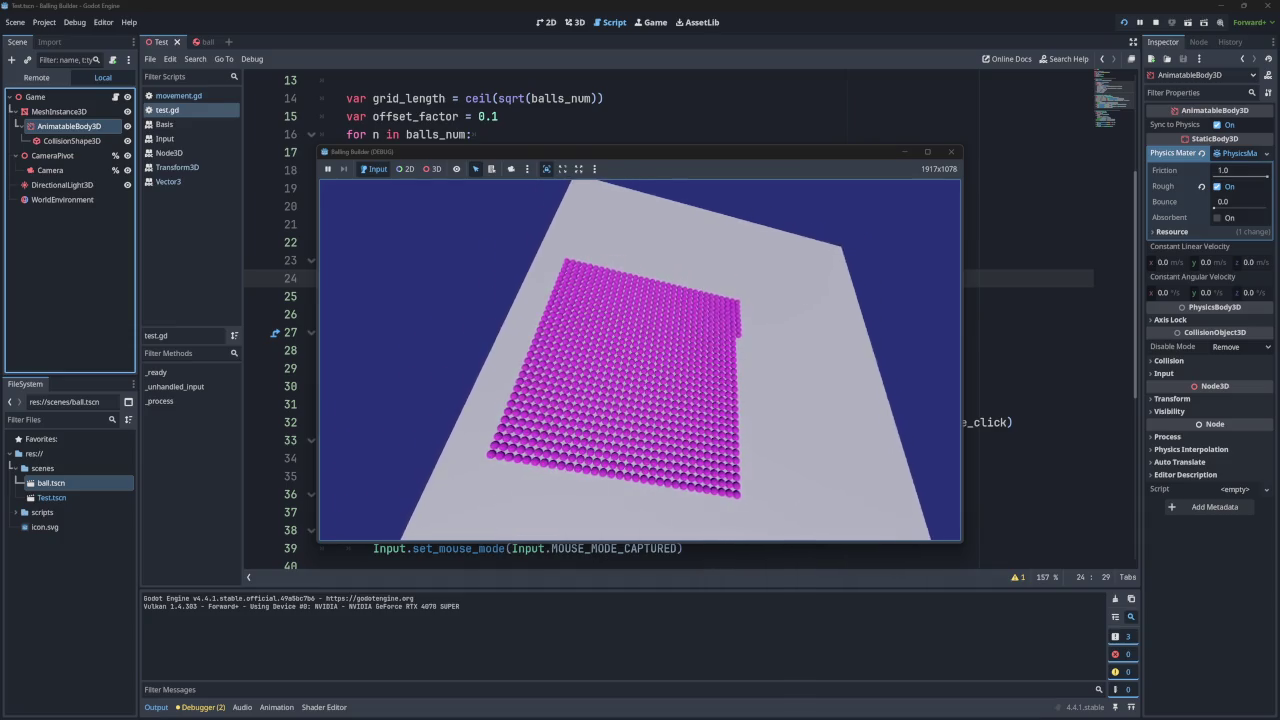
left_click(950, 151)
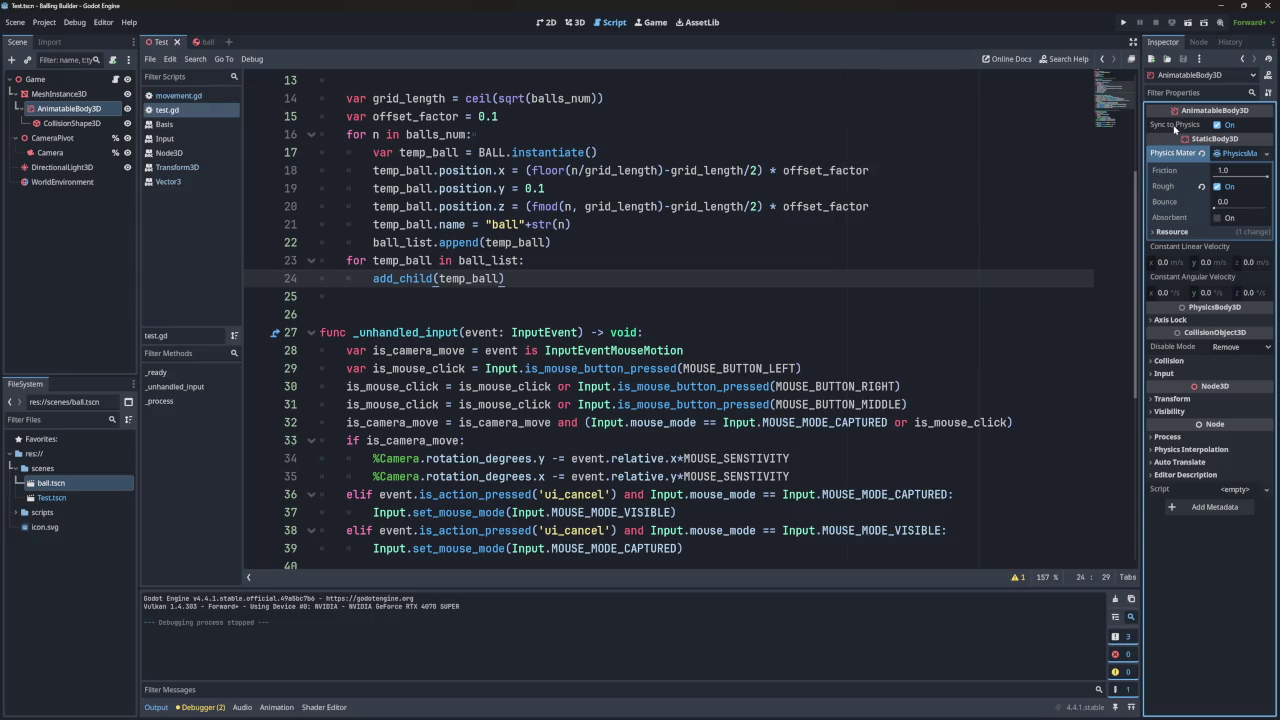
Toggle Sync to Physics on the floor AnimatableBody3D, then test-run the game and close its window.
mouse_move(203, 44)
left_click(1221, 127)
left_click(1123, 22)
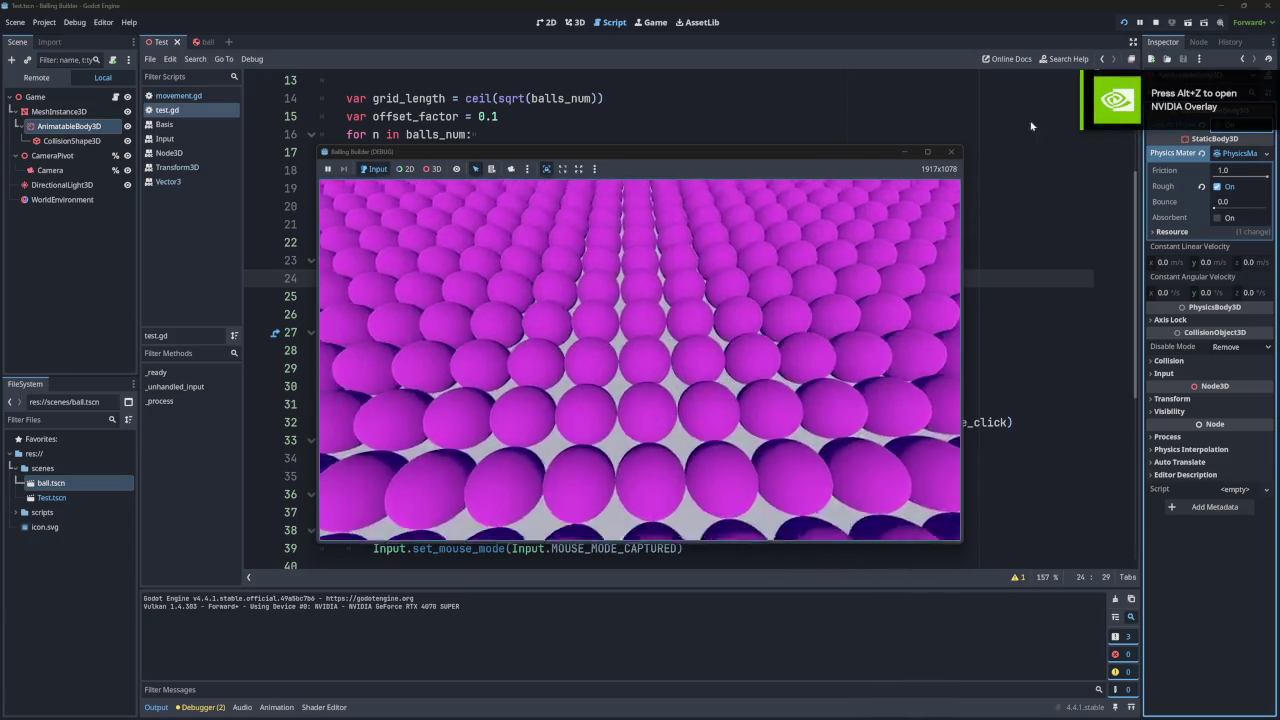
left_click(953, 154)
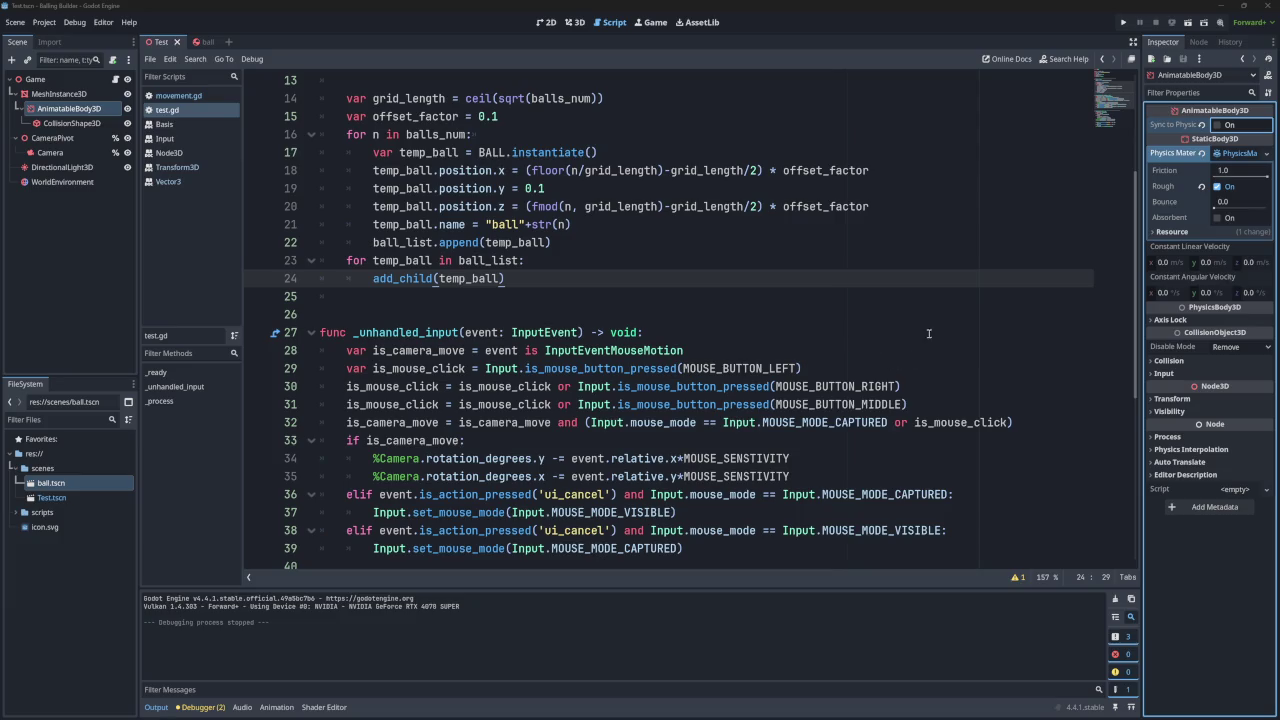
Enable Sync to Physics on the AnimatableBody3D, collapse its physics material, and open MeshInstance3D's node menu.
left_click(1203, 125)
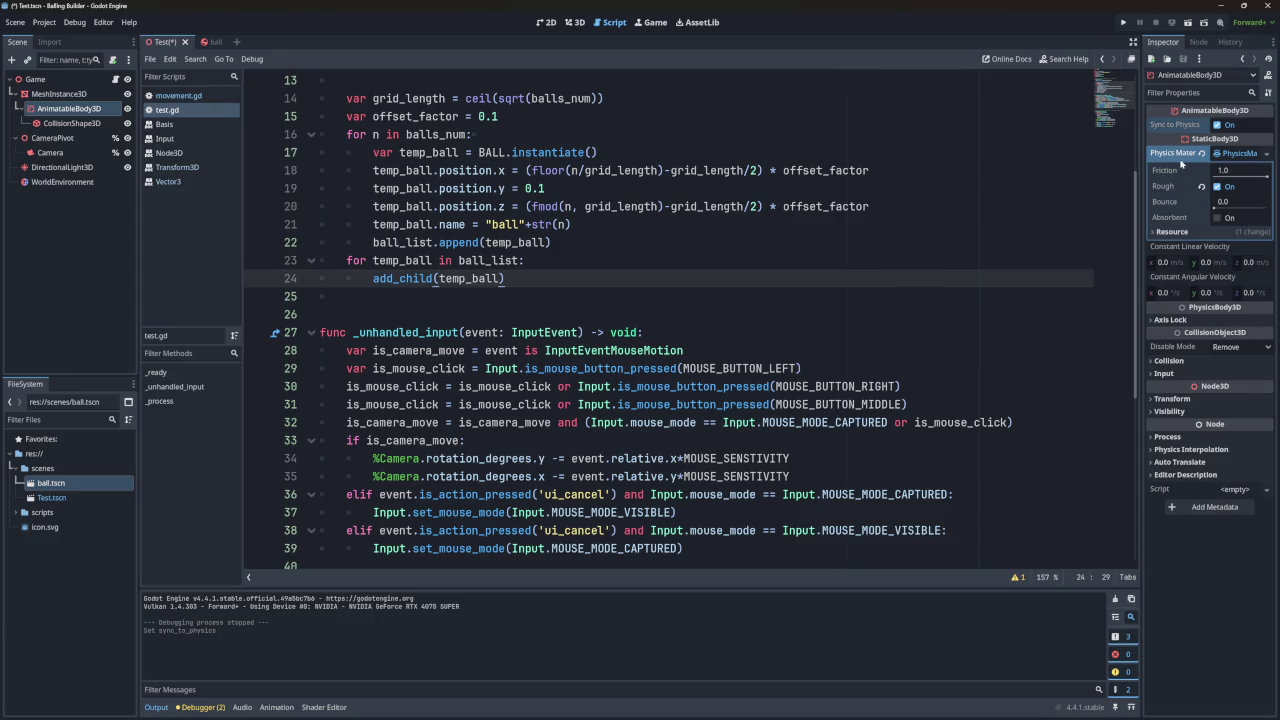
left_click(1238, 153)
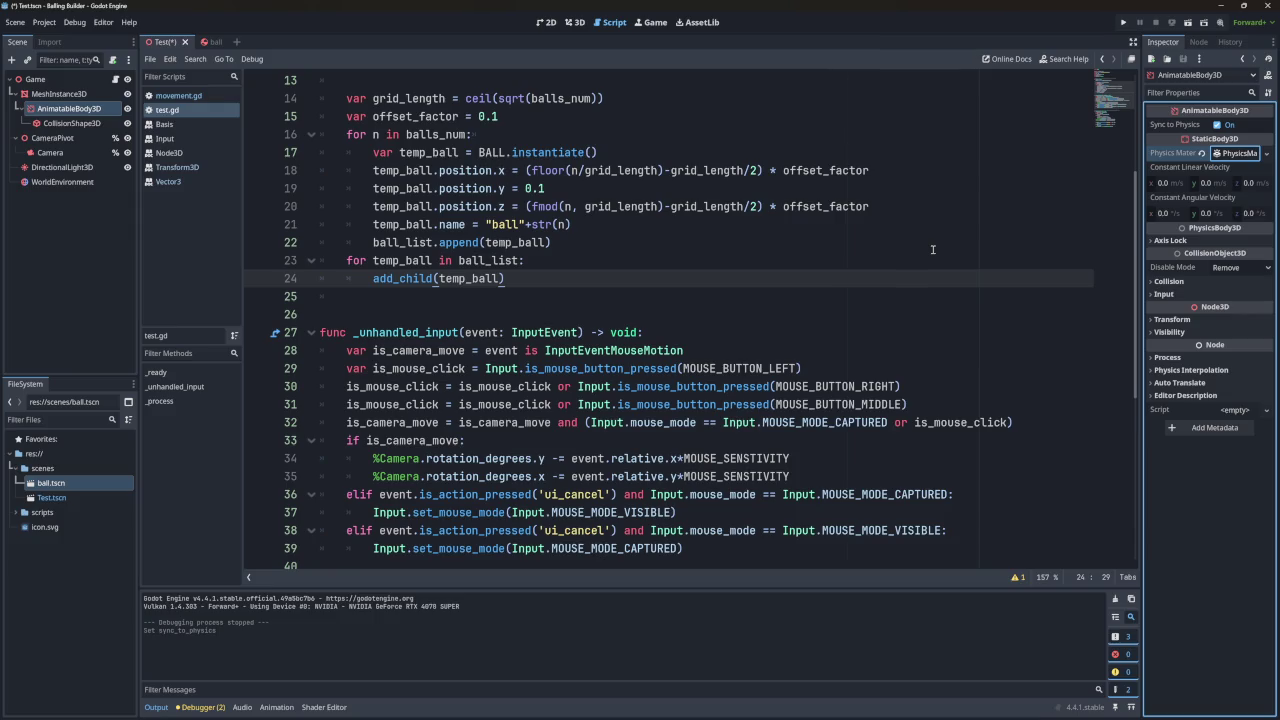
right_click(46, 95)
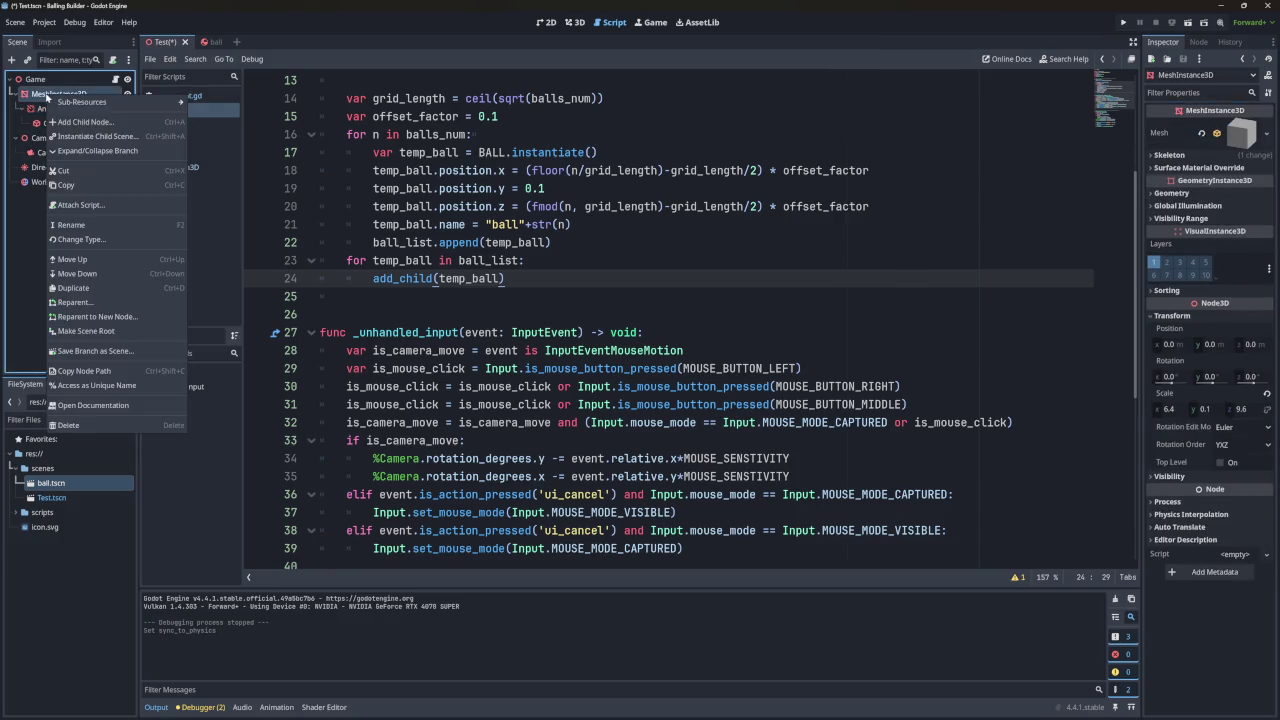
Add a StaticBody3D under MeshInstance3D and paste the CollisionShape3D into it.
left_click(72, 121)
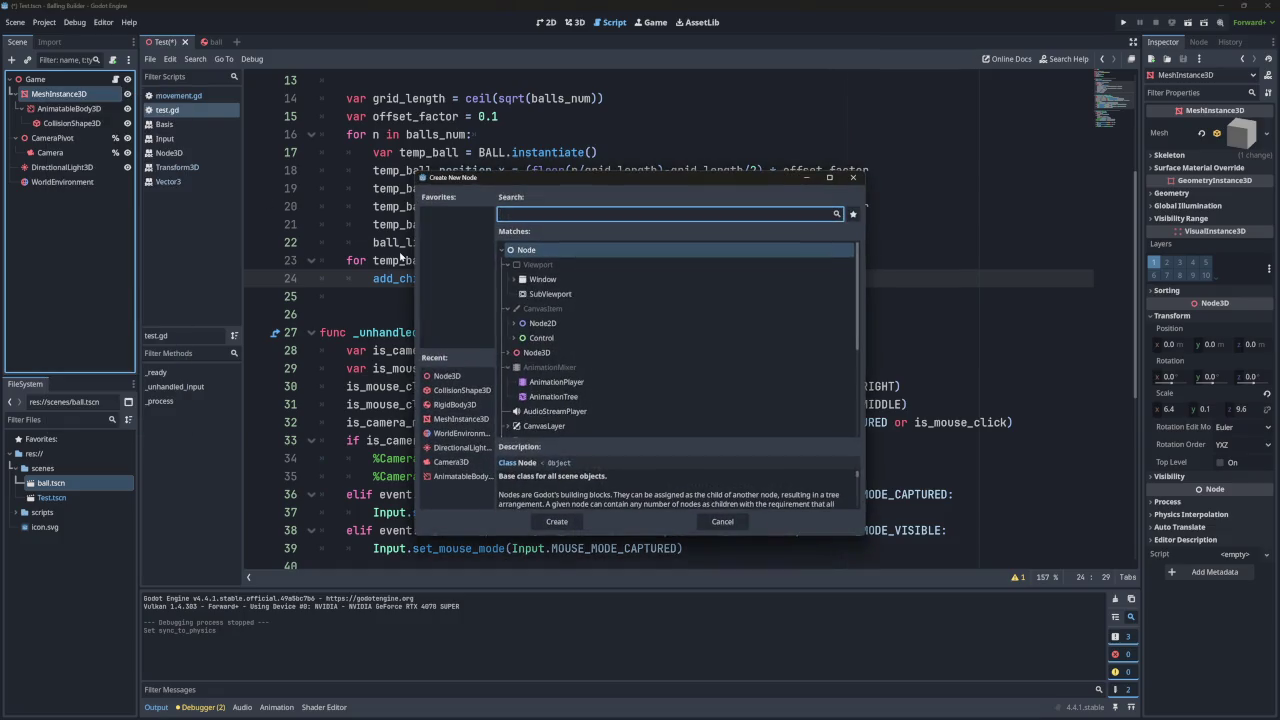
type("stati")
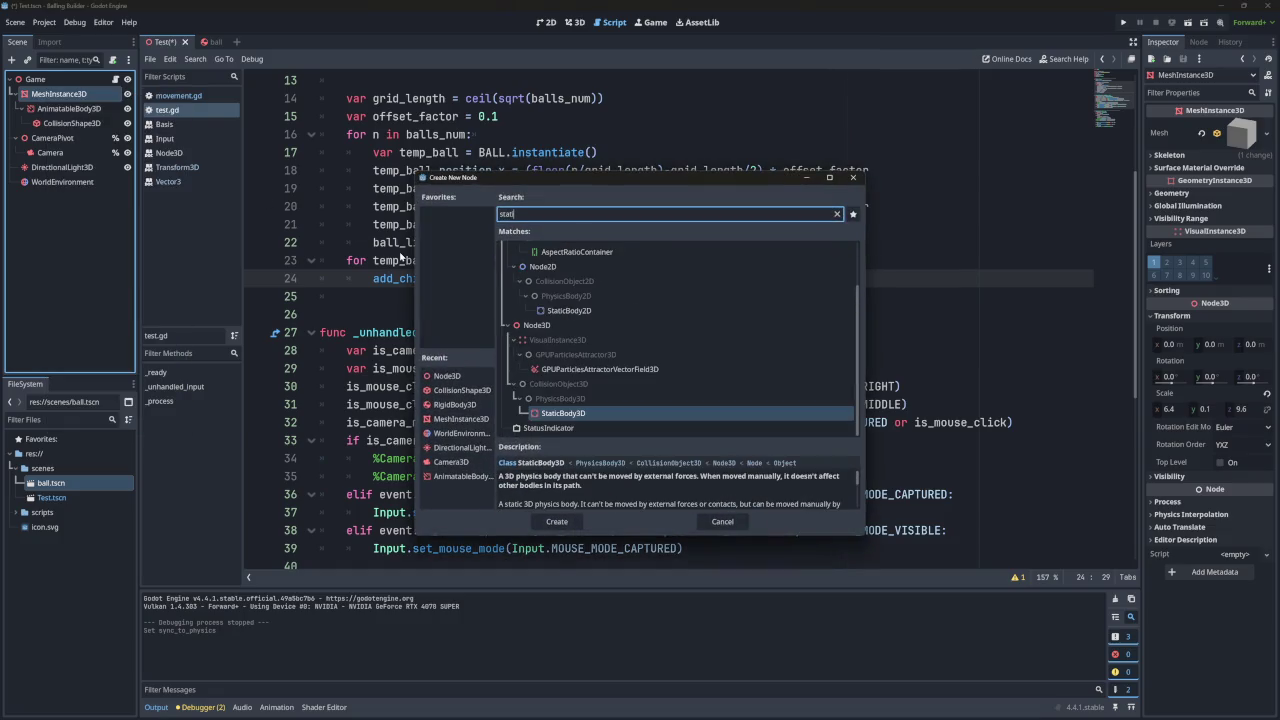
left_click(557, 521)
key("ctrl+v")
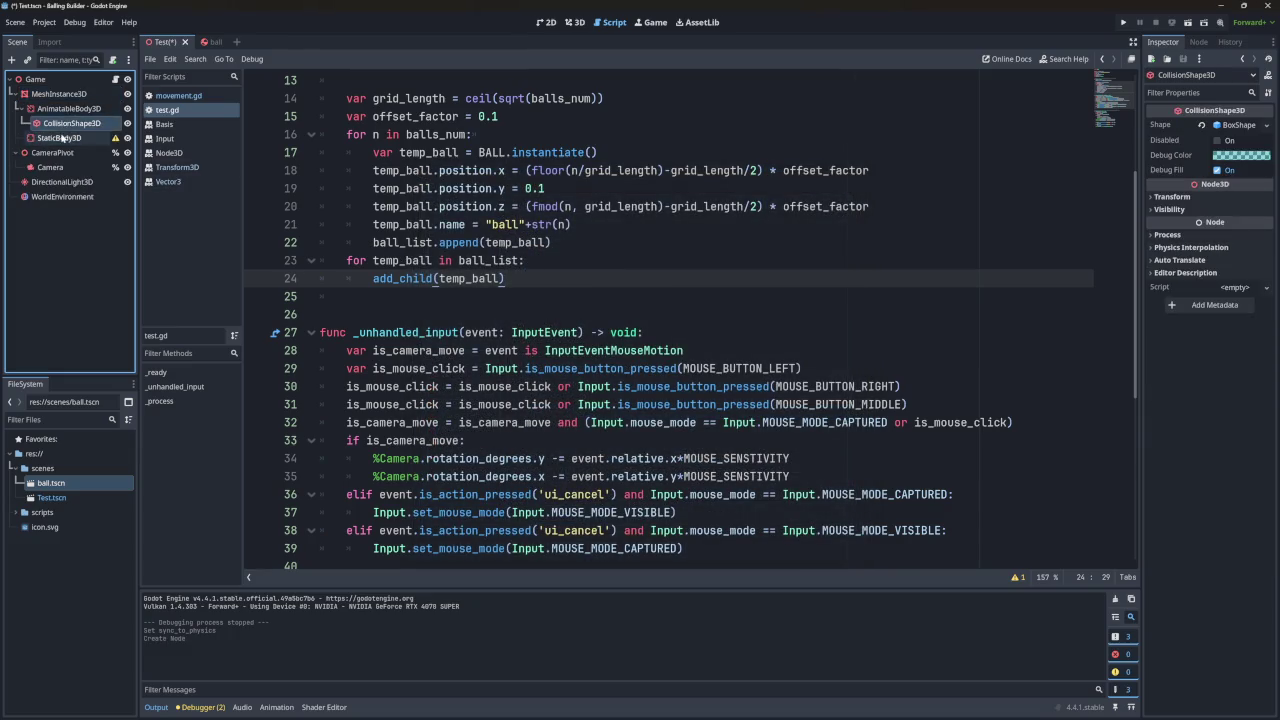
Give the StaticBody3D a new PhysicsMaterial with Rough on, and save the scene.
left_click(71, 110)
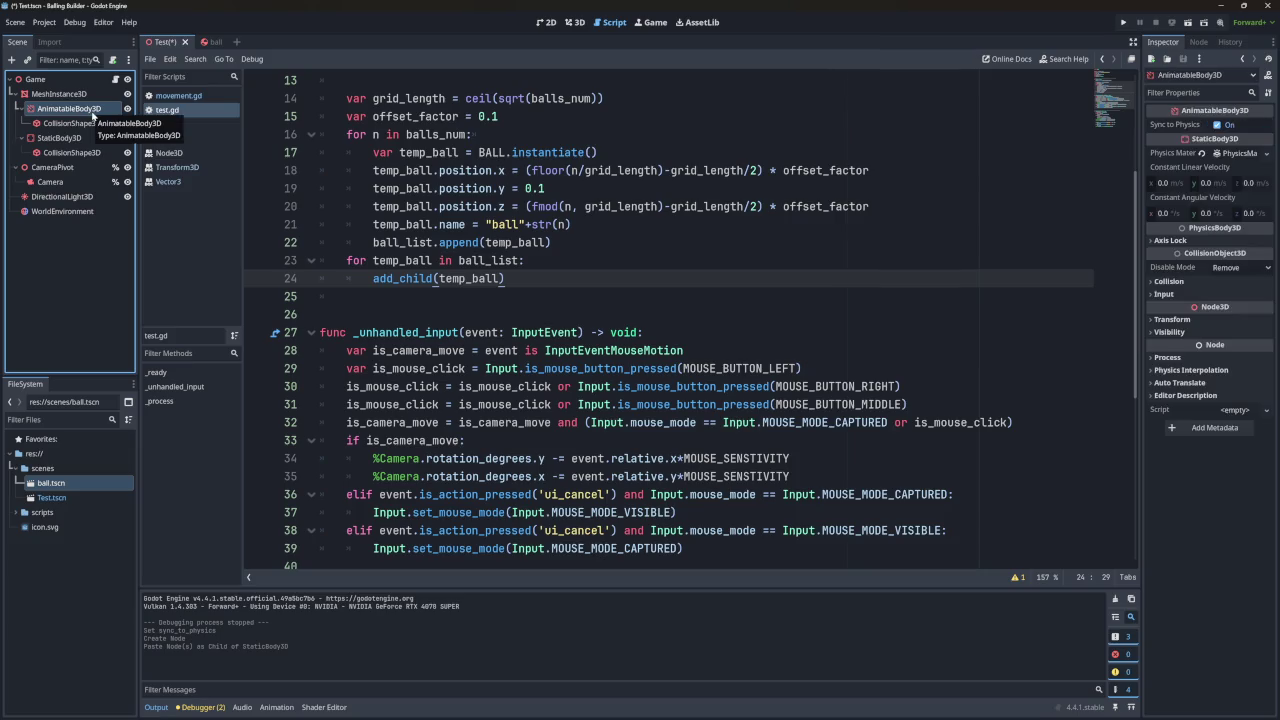
left_click(60, 138)
left_click(70, 108)
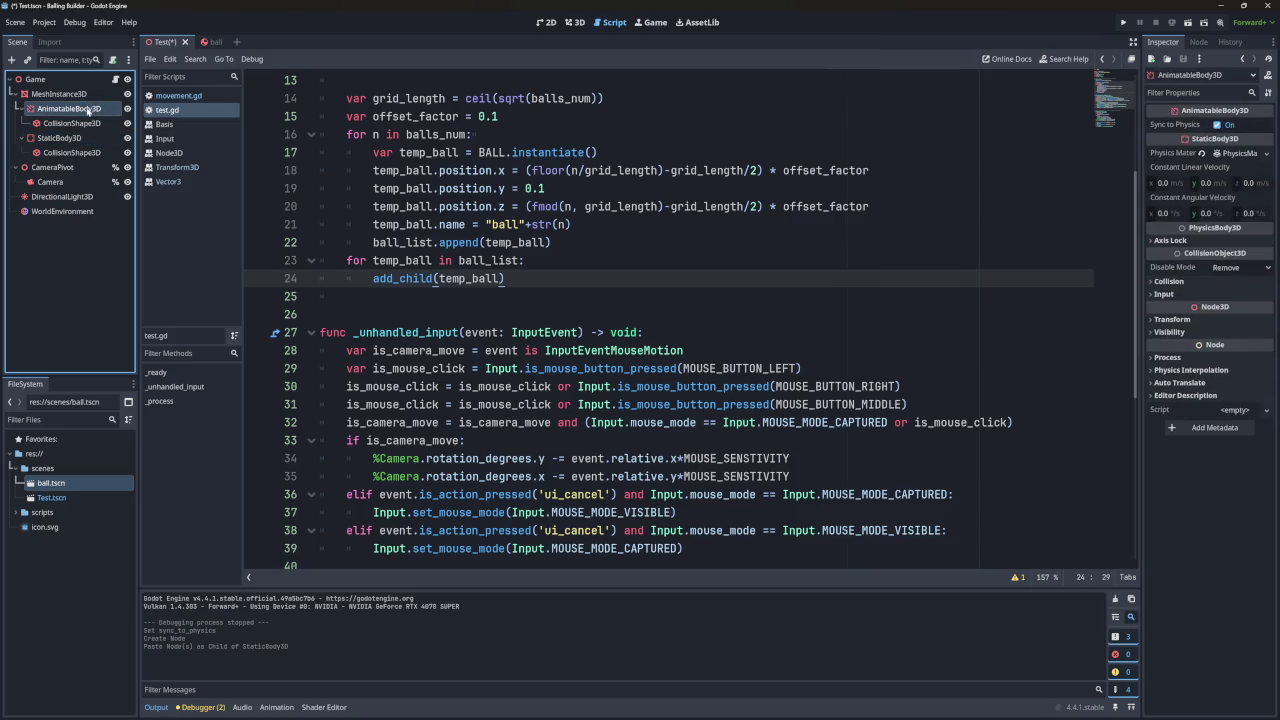
left_click(60, 138)
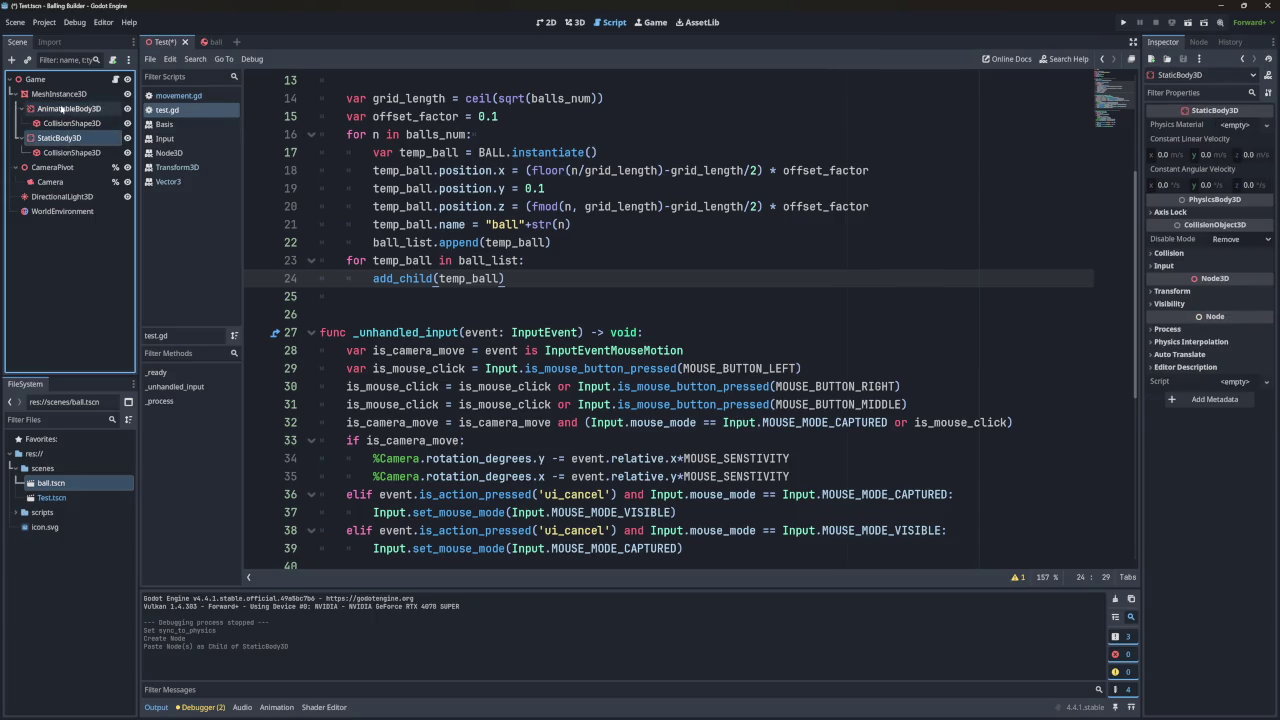
left_click(62, 108)
left_click(107, 137)
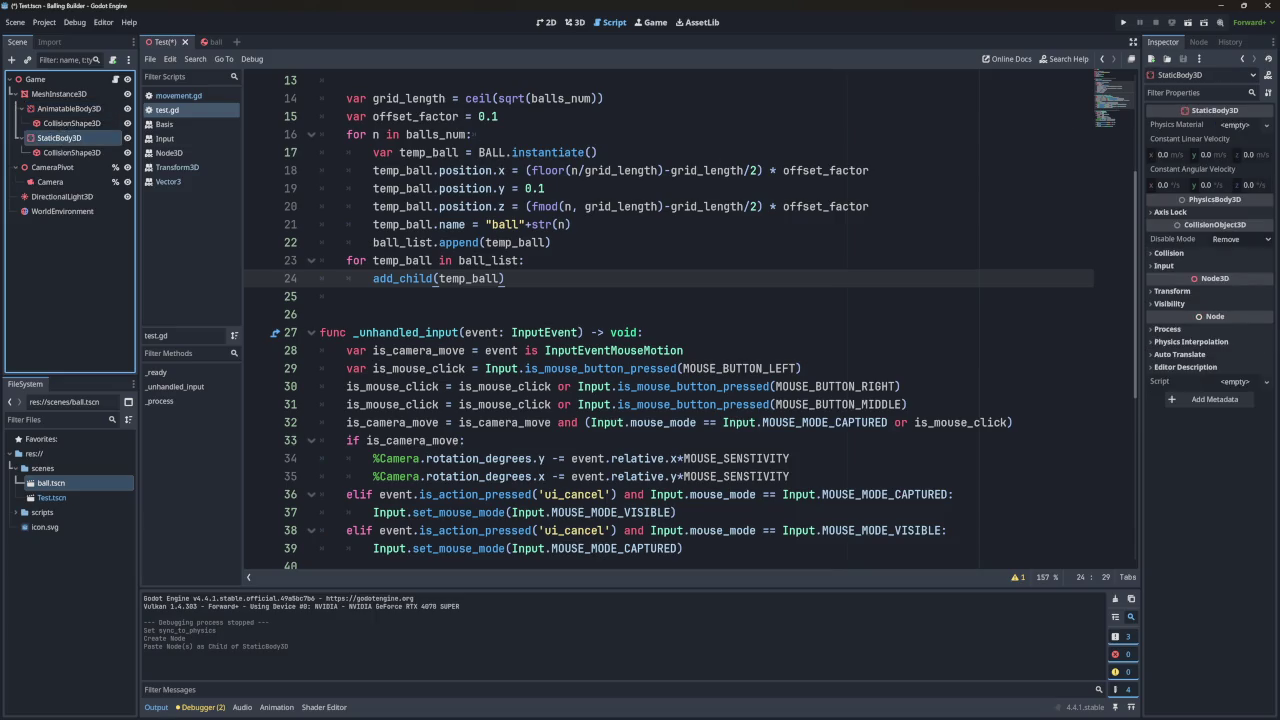
left_click(1267, 125)
left_click(1228, 145)
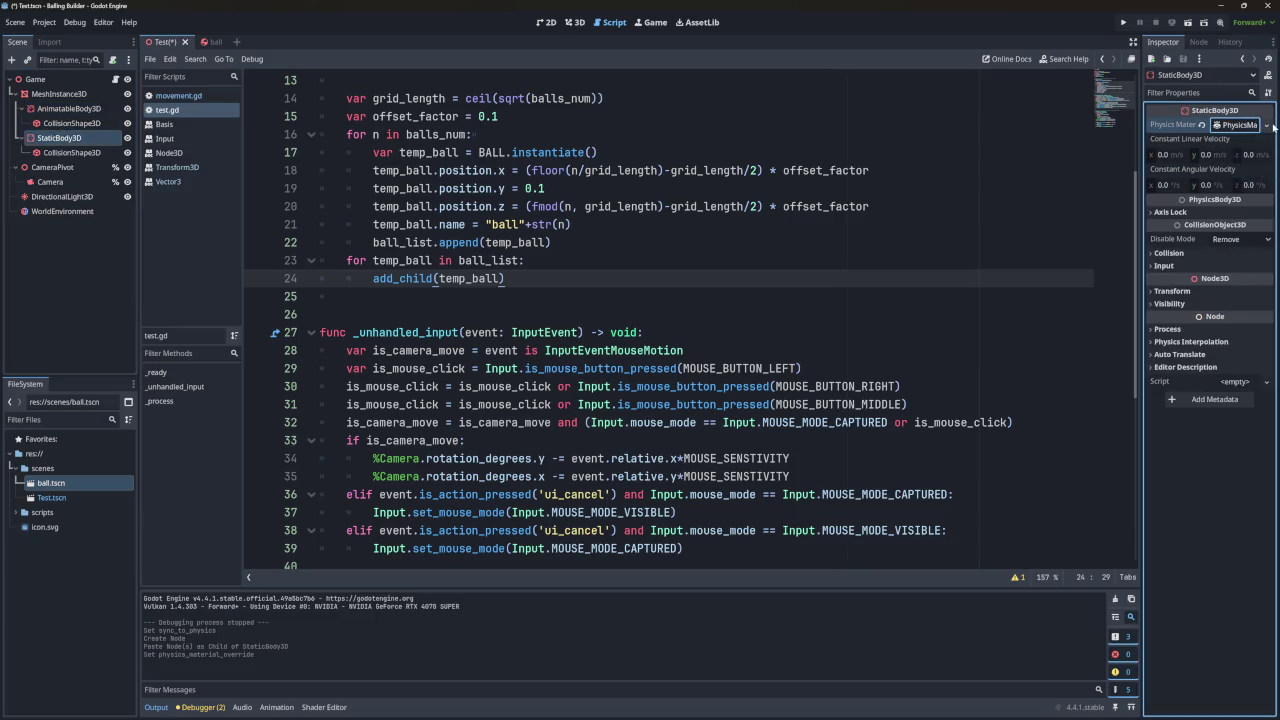
left_click(1238, 125)
left_click(1217, 158)
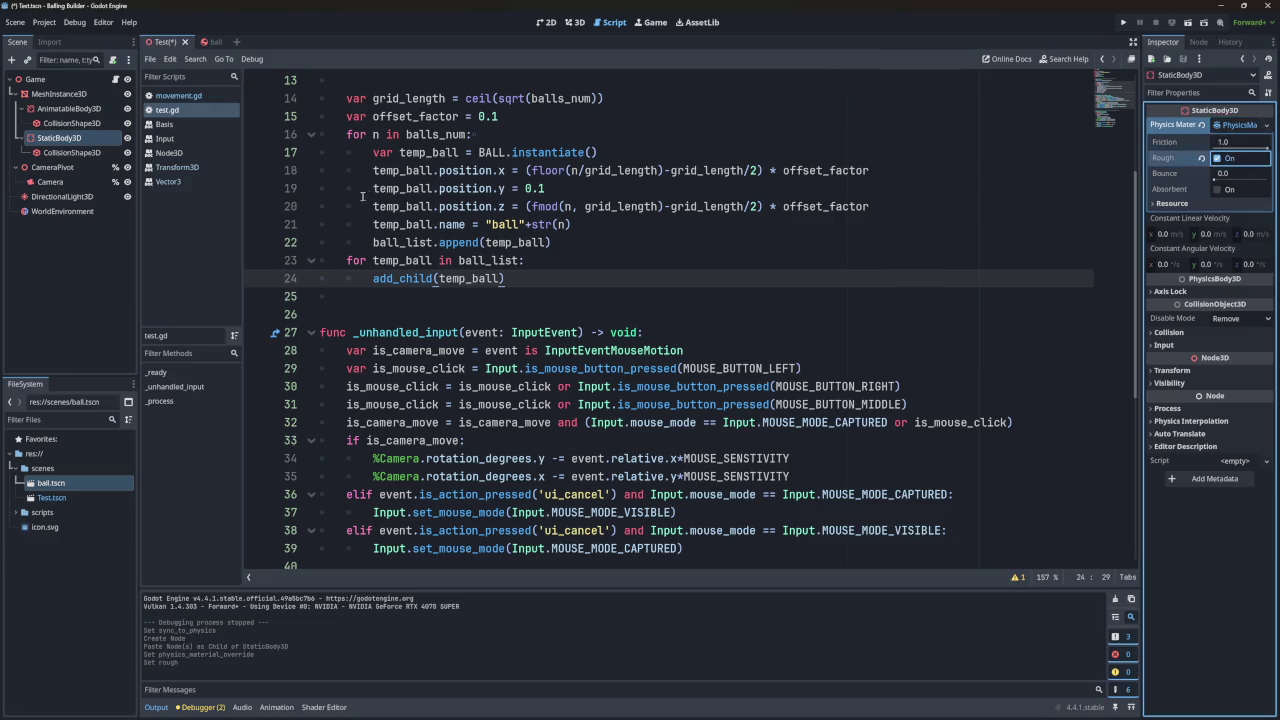
key("ctrl+s")
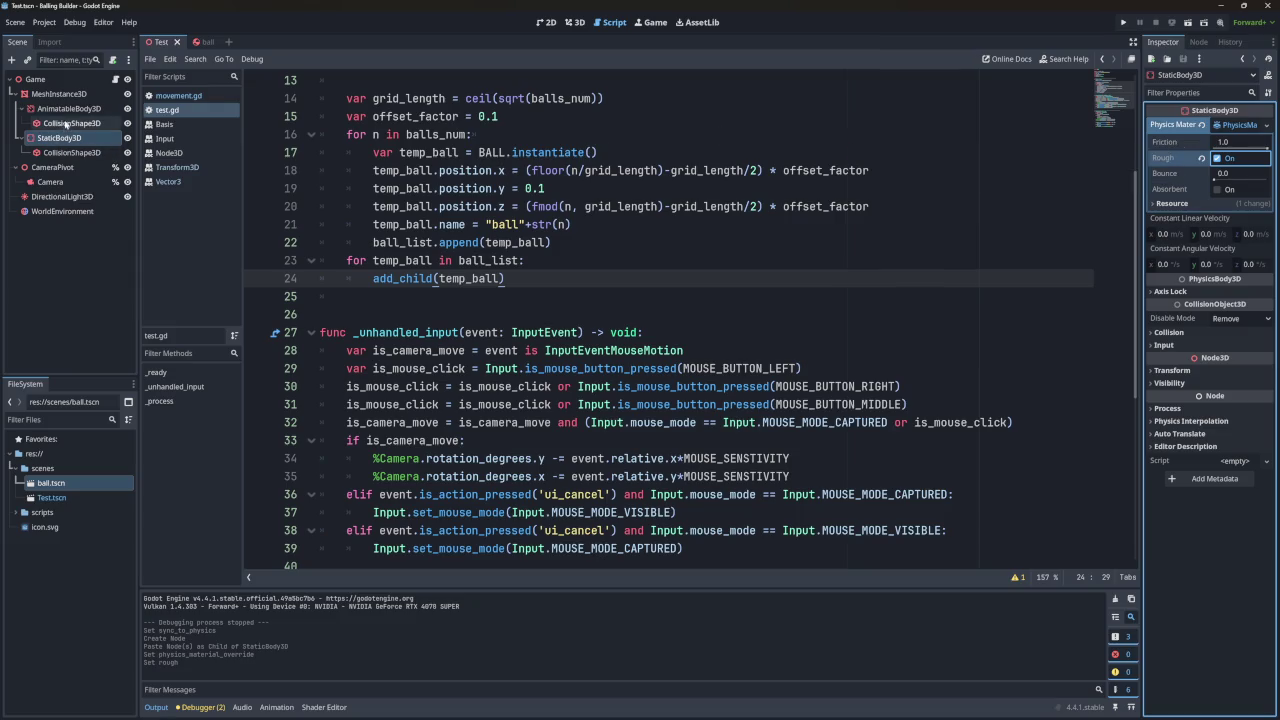
Review the StaticBody3D's rough material against the AnimatableBody3D and its collision shape.
left_click(67, 108)
left_click(67, 139)
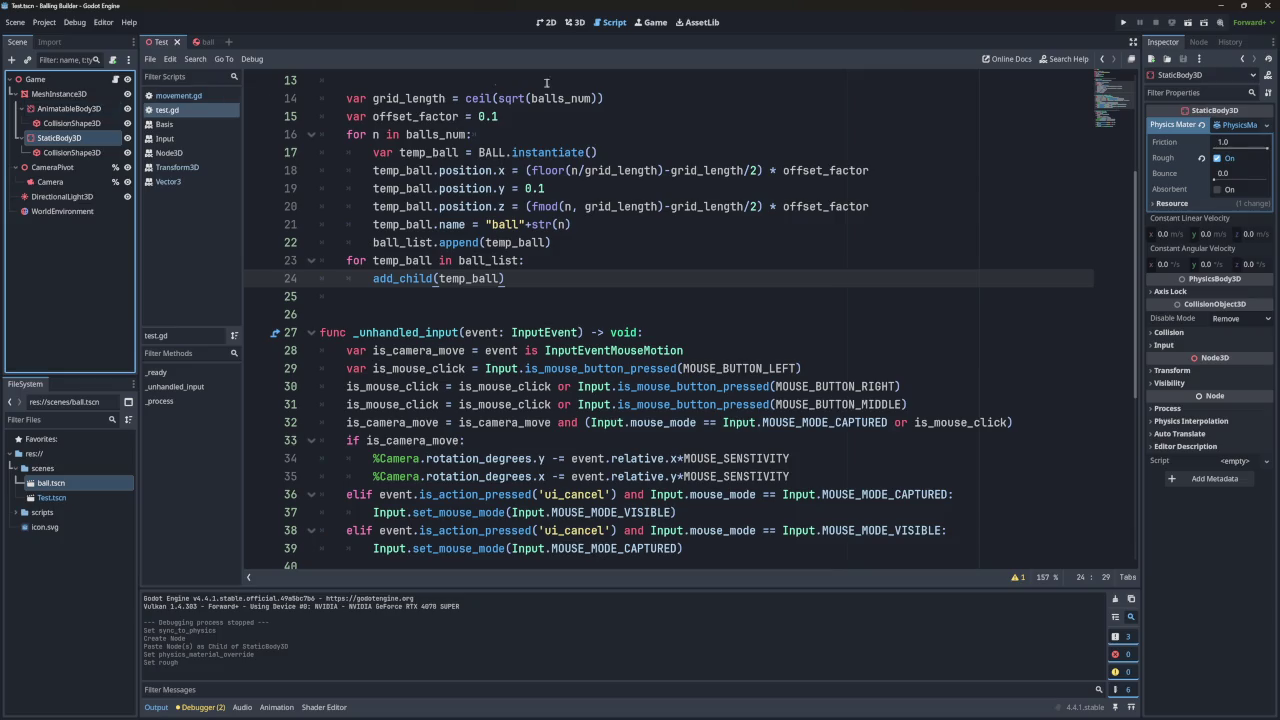
left_click(1234, 126)
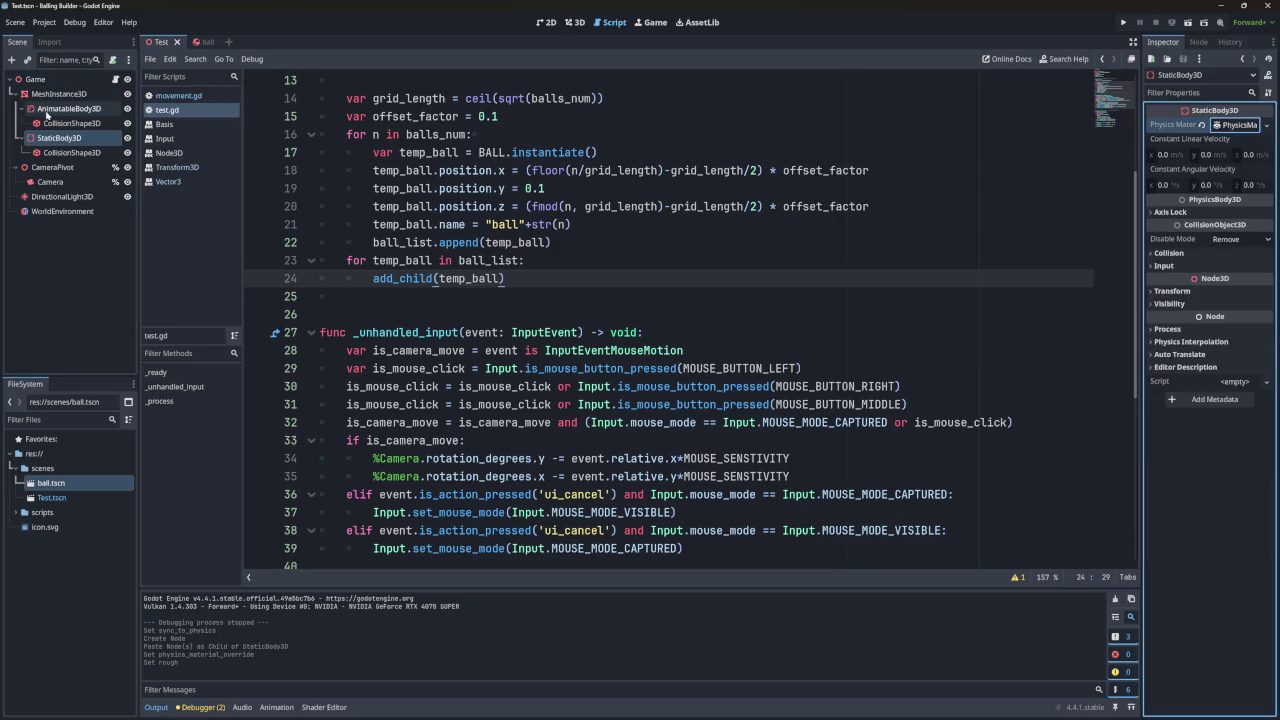
left_click(68, 108)
left_click(70, 123)
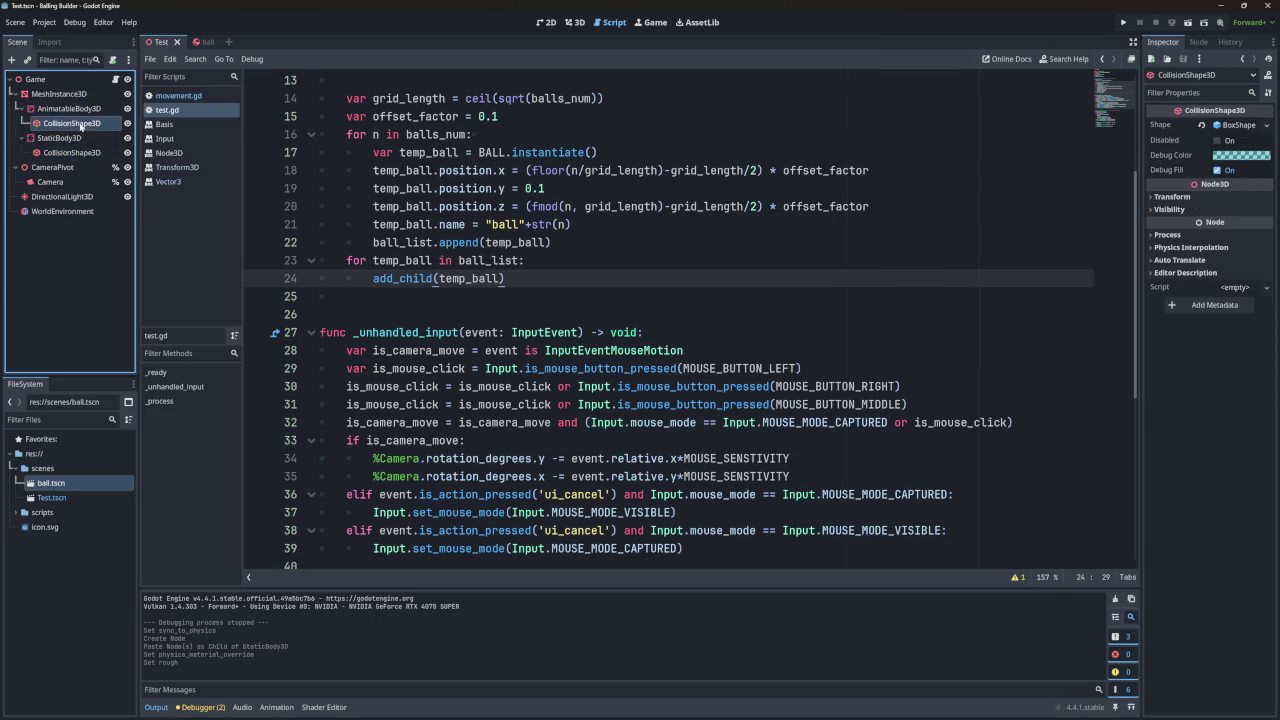
Delete the AnimatableBody3D and its collision shape from the floor.
left_click(77, 107)
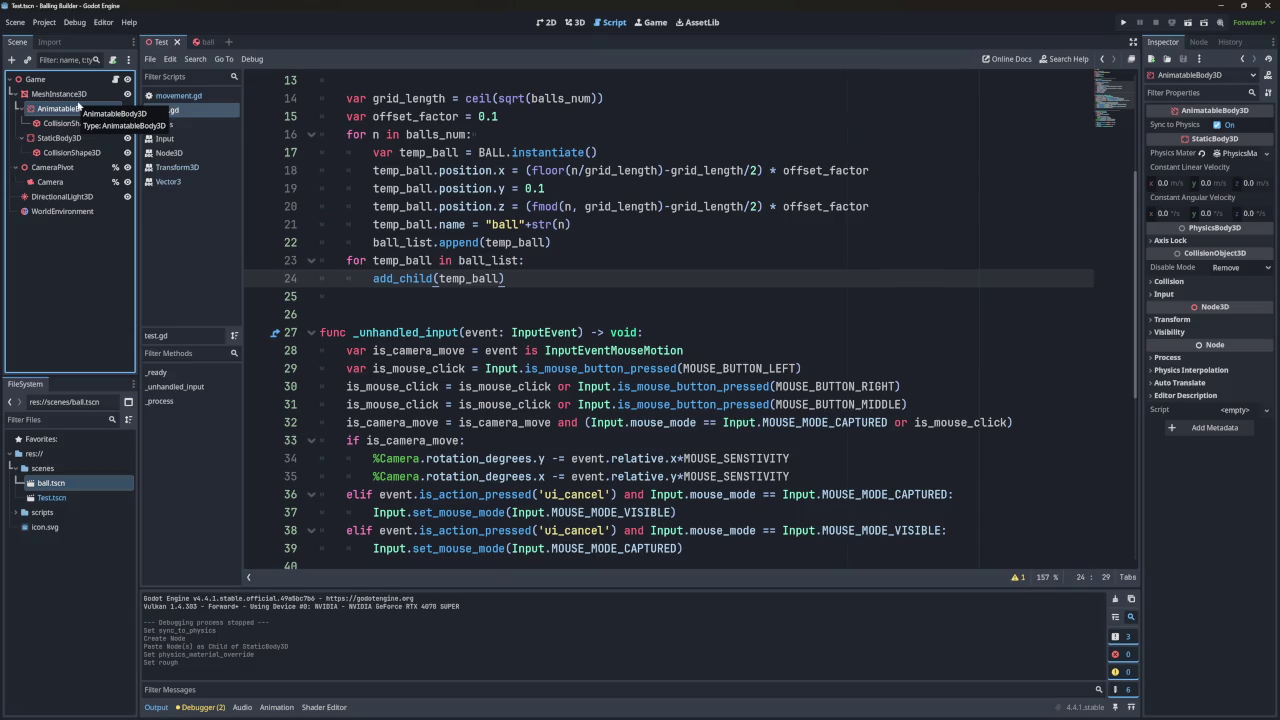
key("Delete")
key("Return")
Run the game twice to watch the balls on the StaticBody3D floor, closing each run.
left_click(1123, 22)
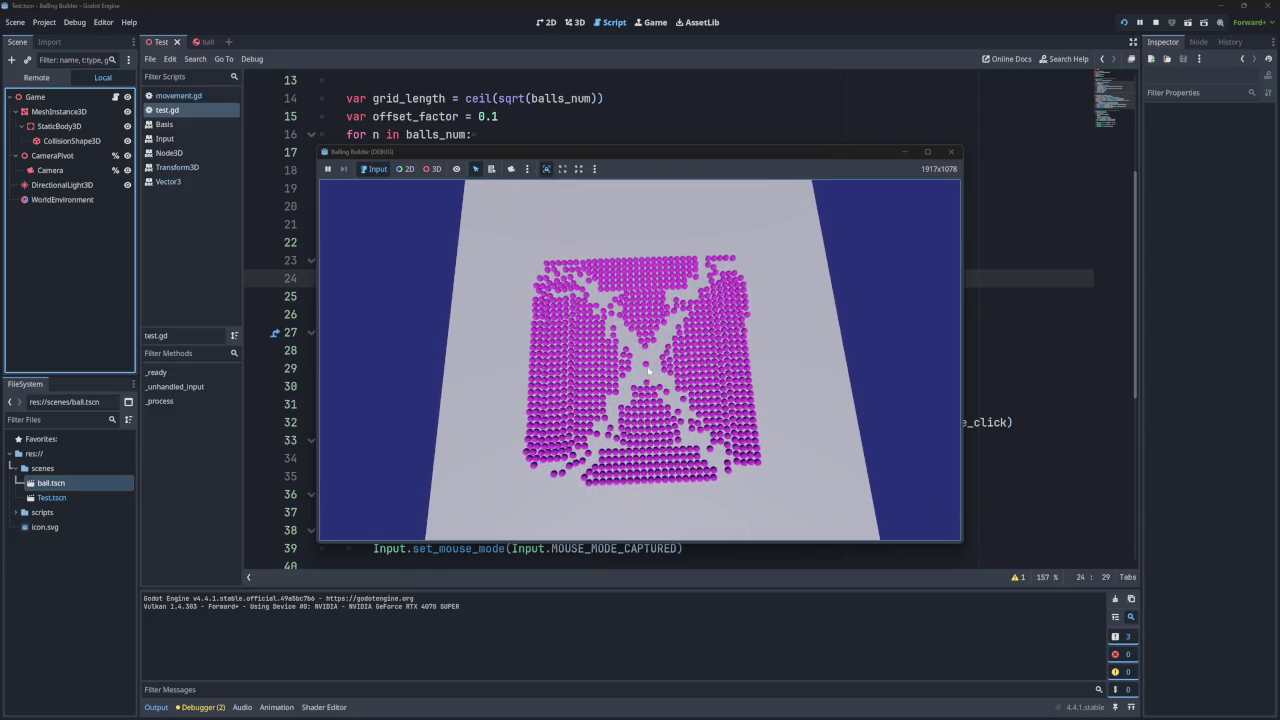
left_click(951, 151)
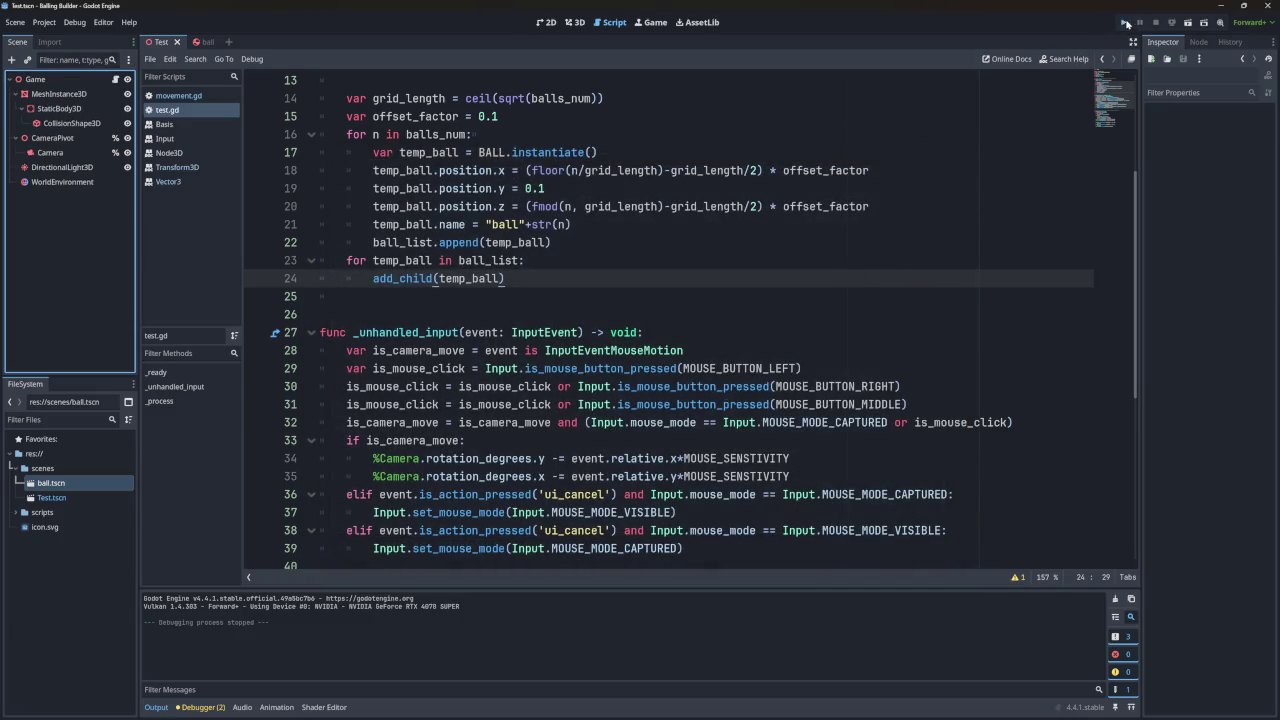
left_click(1126, 22)
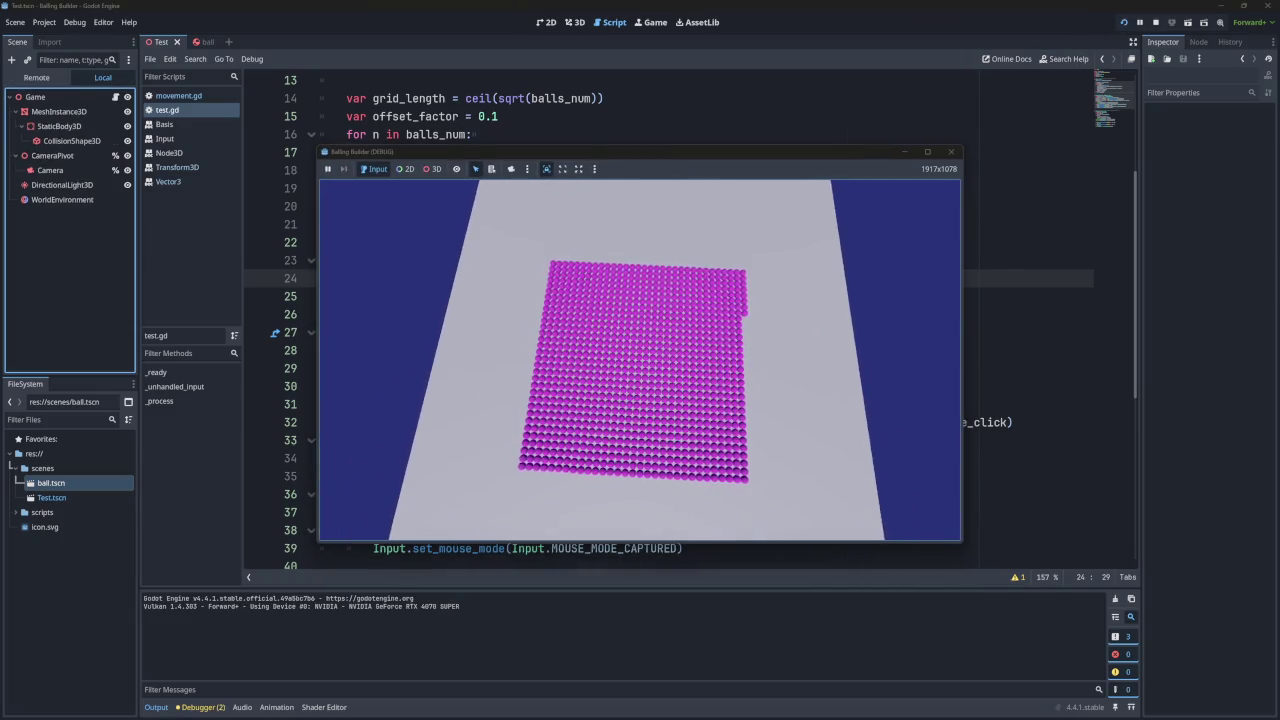
left_click(951, 152)
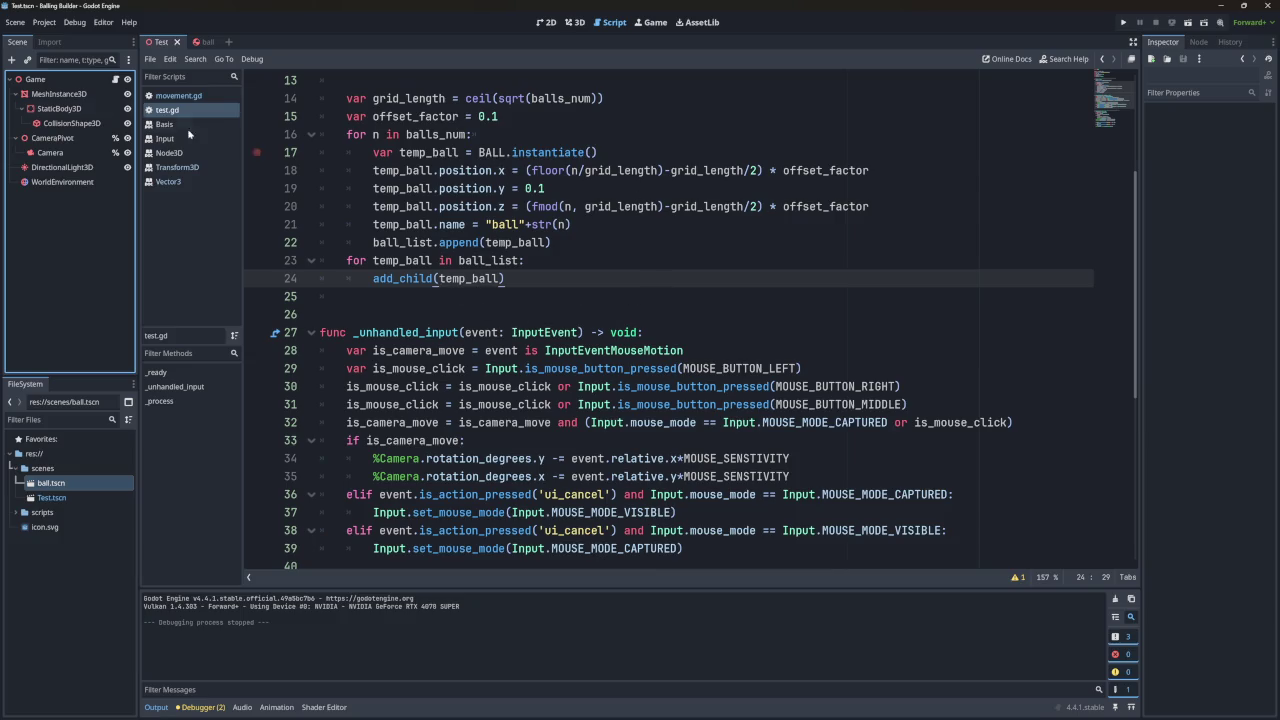
Inspect the MeshInstance3D floor's BoxMesh and rotate its preview, then select the StaticBody3D's CollisionShape3D.
left_click(59, 93)
left_click(1240, 133)
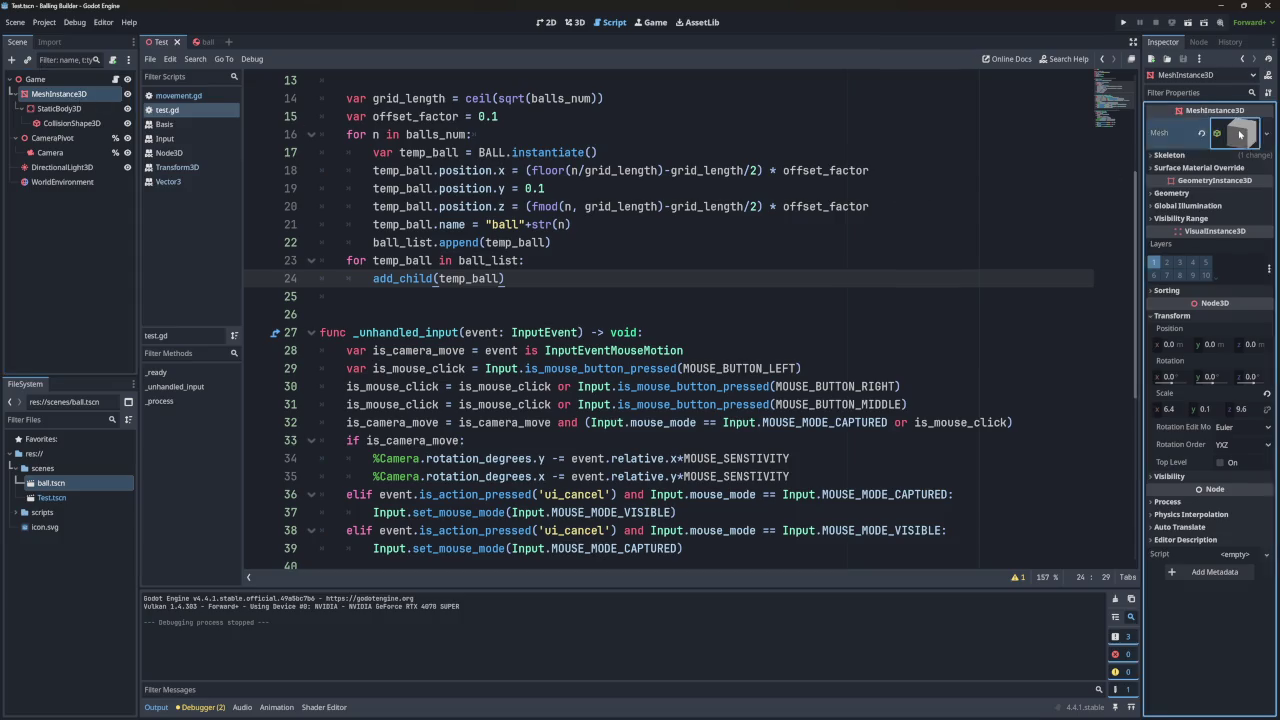
left_click_drag(1202, 214, 1187, 204)
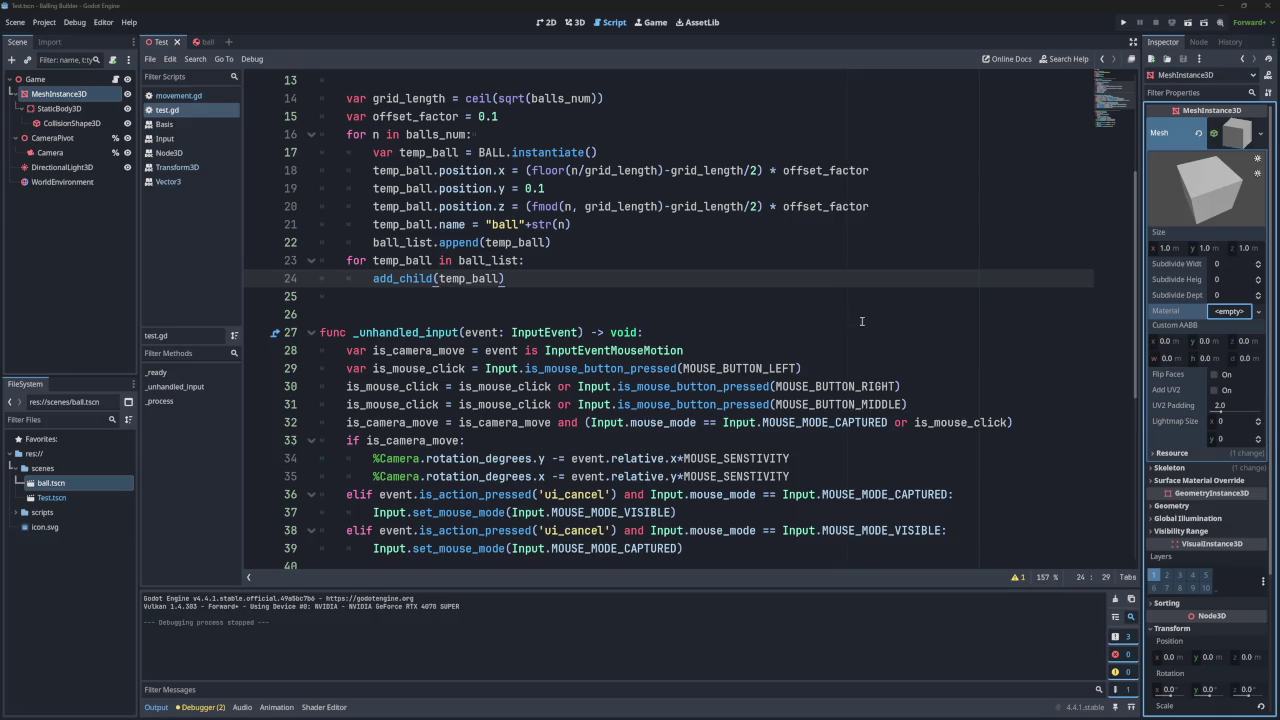
left_click(1234, 126)
left_click(68, 123)
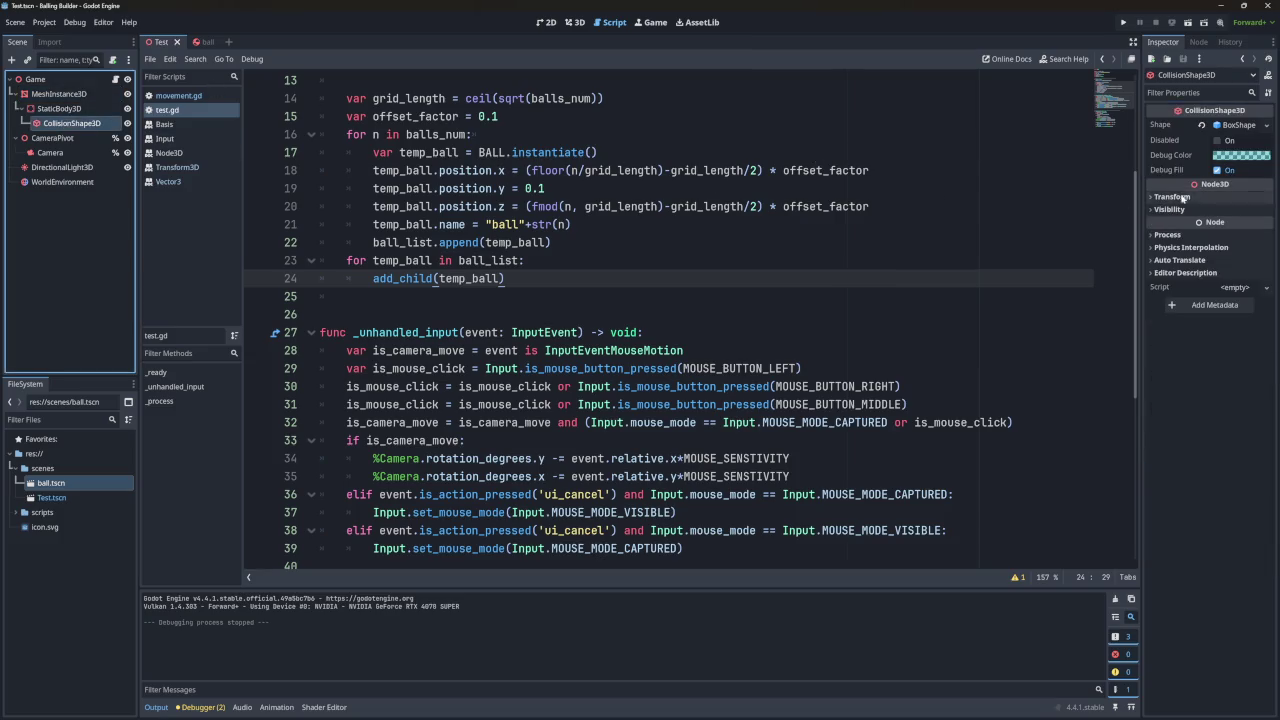
Expand the floor BoxShape and revert its collision margin to the 0.04 m default.
left_click(1237, 125)
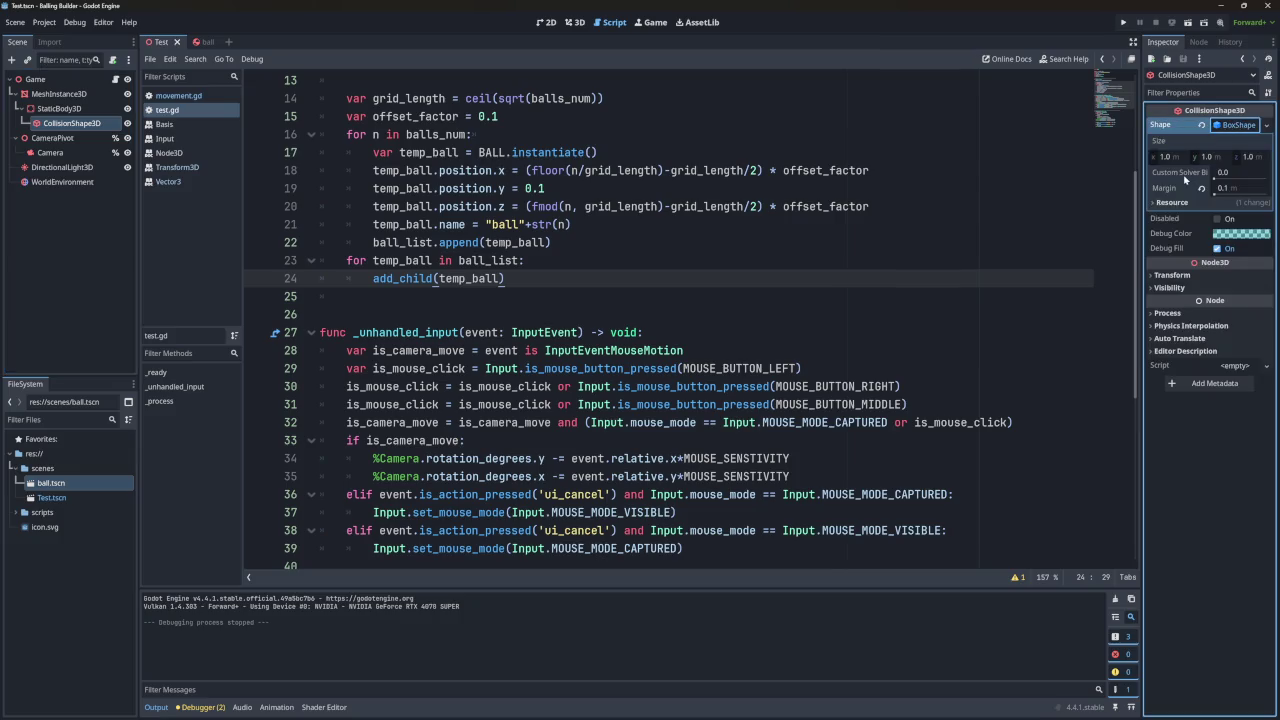
mouse_move(1185, 177)
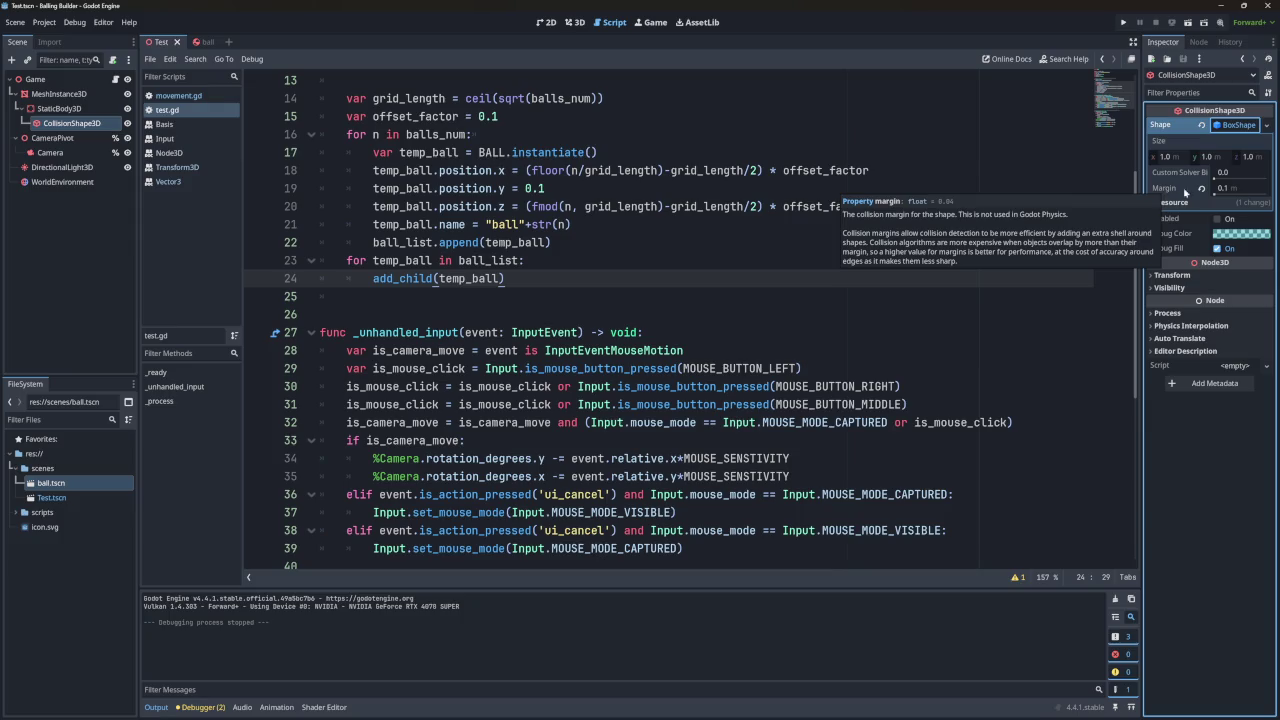
left_click(1201, 189)
Browse the collision shape's resource, transform, visibility and process sections, then select StaticBody3D.
mouse_move(1167, 193)
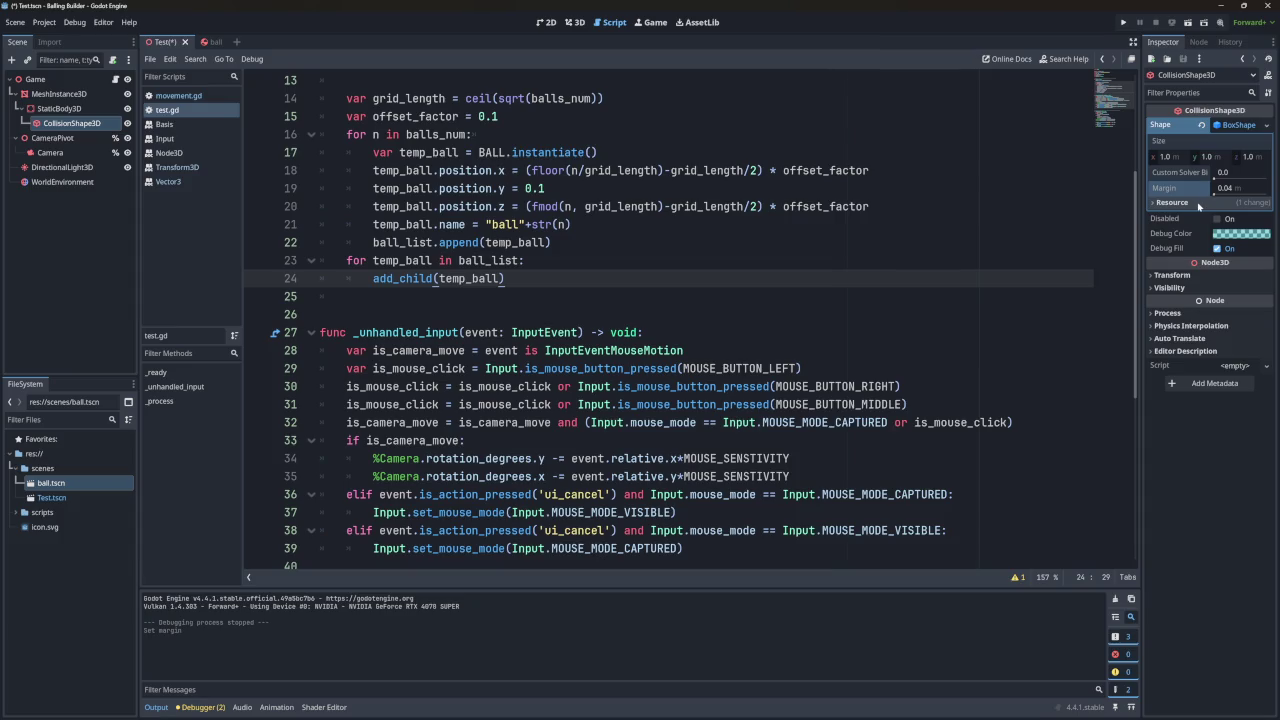
left_click(1153, 203)
left_click(1153, 203)
left_click(1152, 276)
double_click(1152, 277)
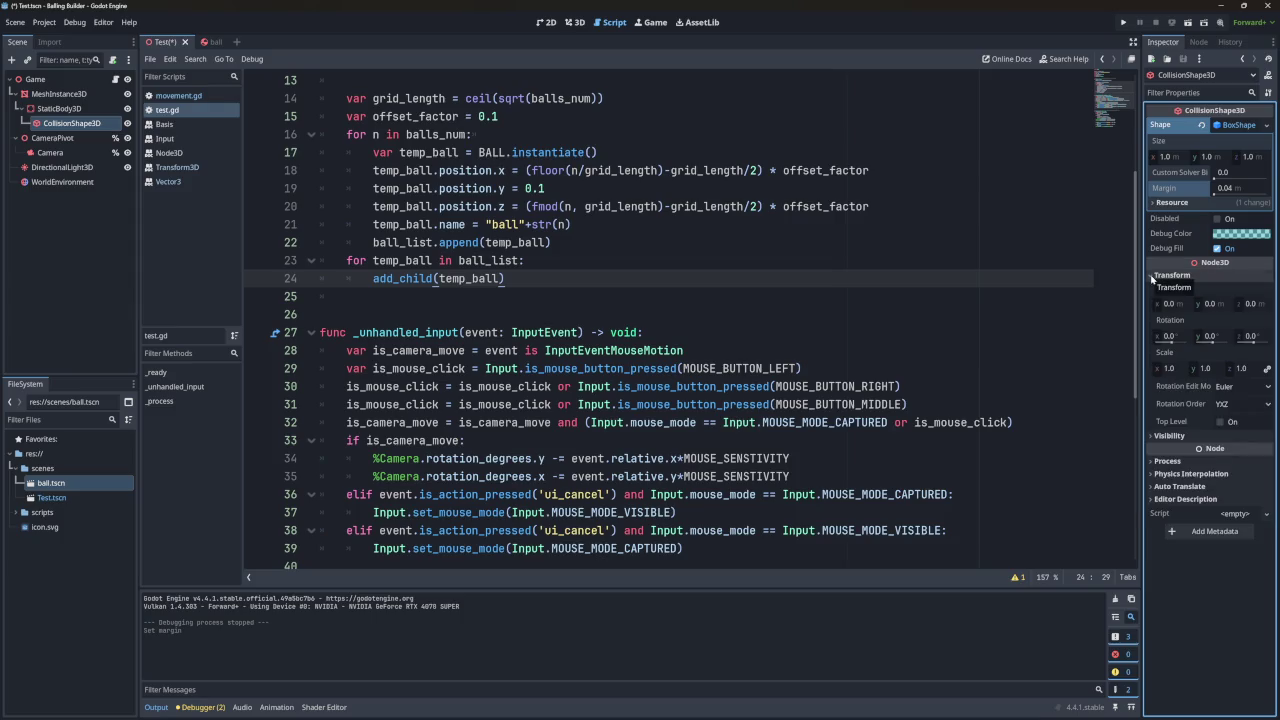
double_click(1152, 277)
left_click(1152, 277)
left_click(1152, 288)
left_click(1152, 288)
double_click(1156, 313)
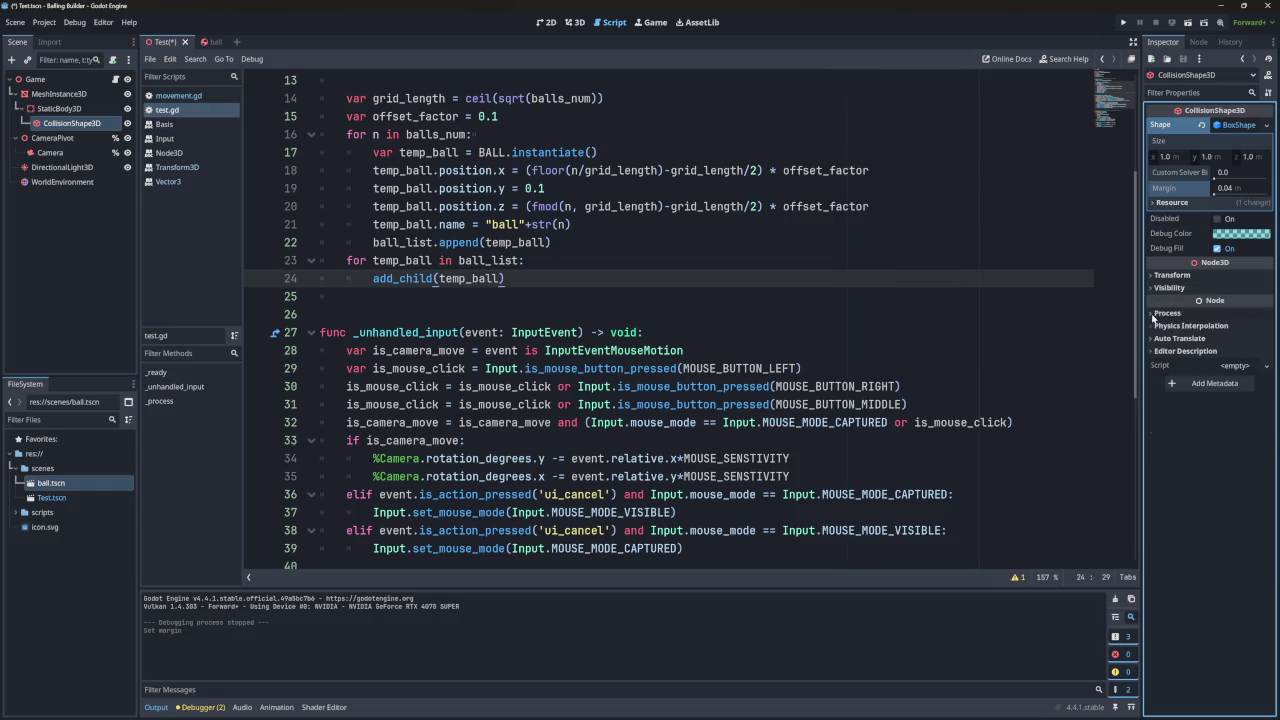
left_click(58, 108)
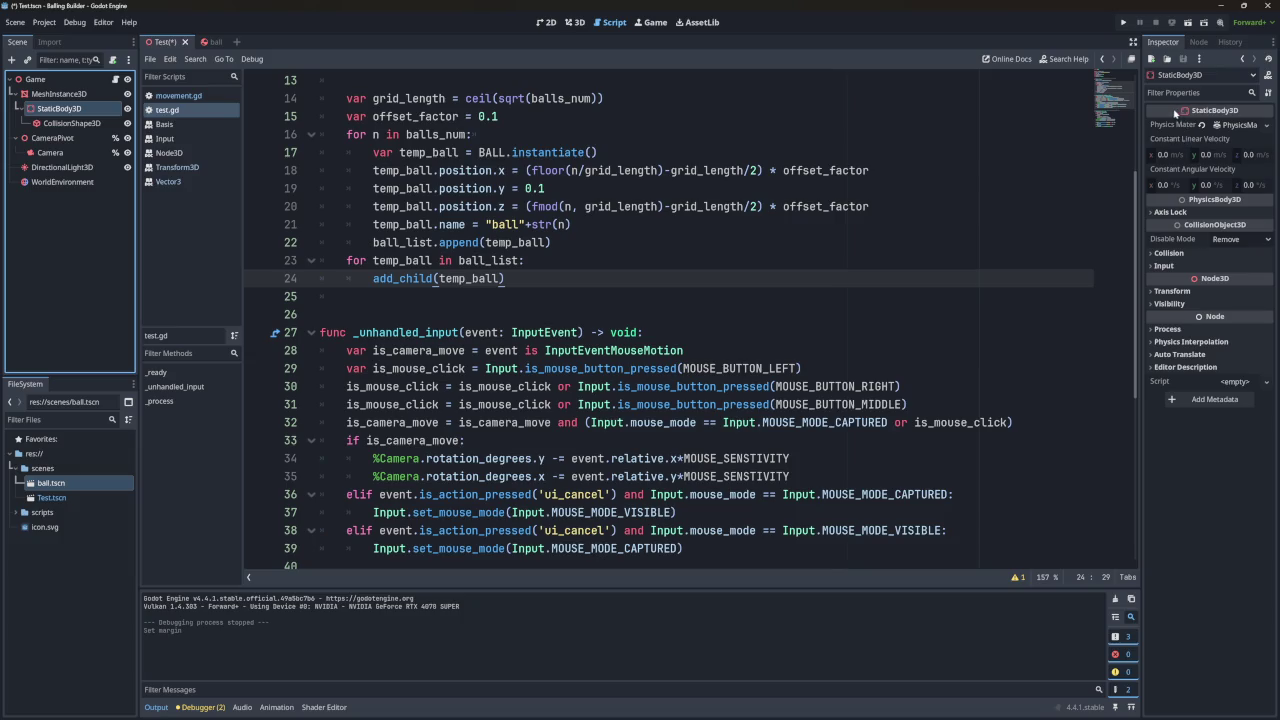
mouse_move(1160, 118)
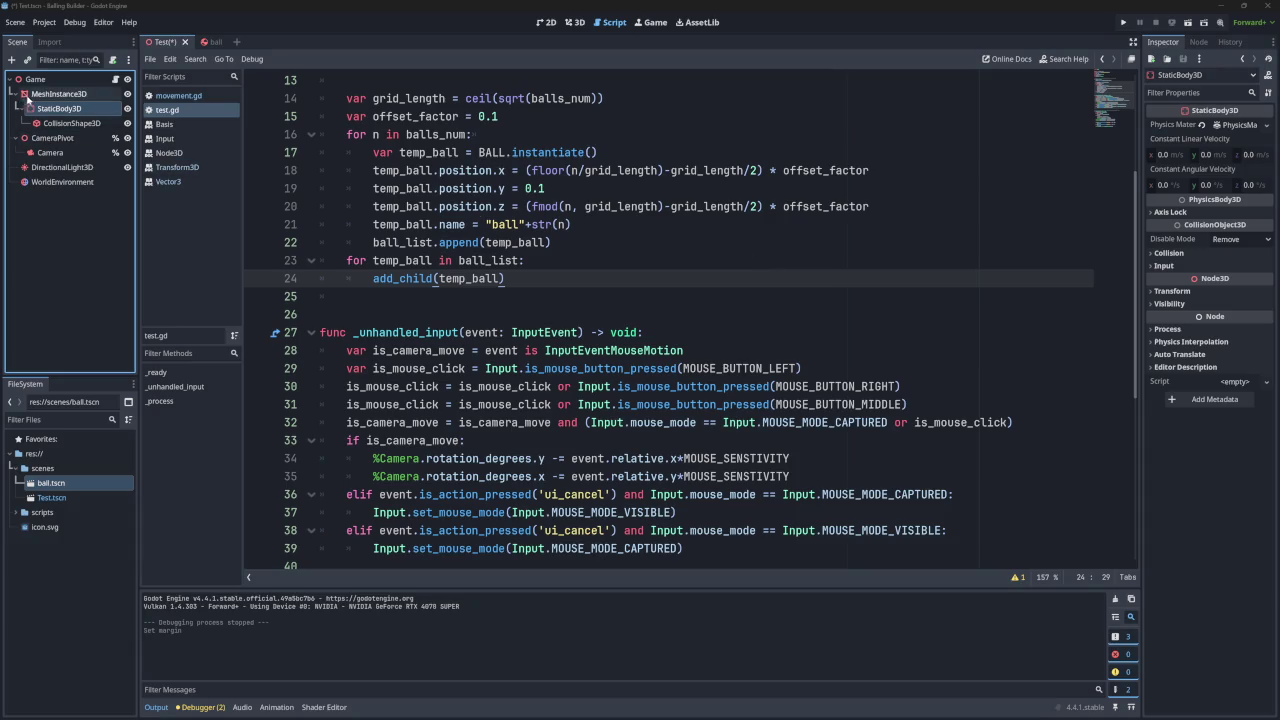
left_click(57, 95)
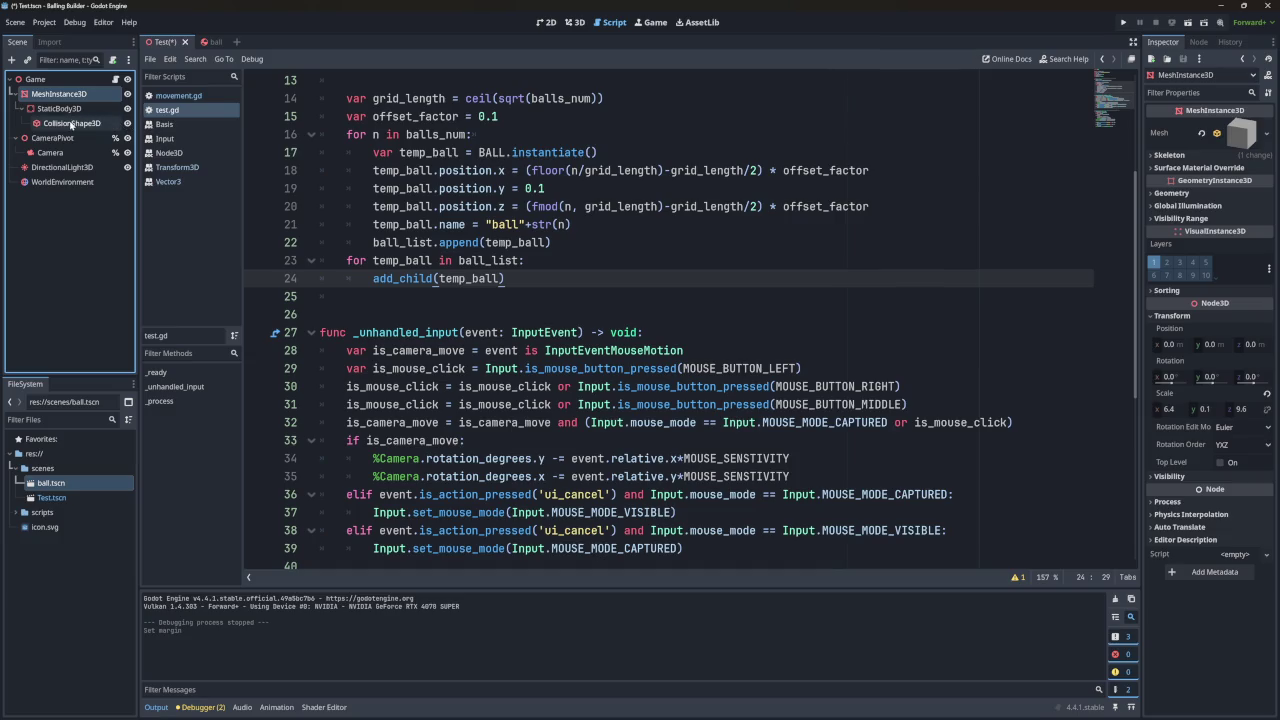
left_click(58, 108)
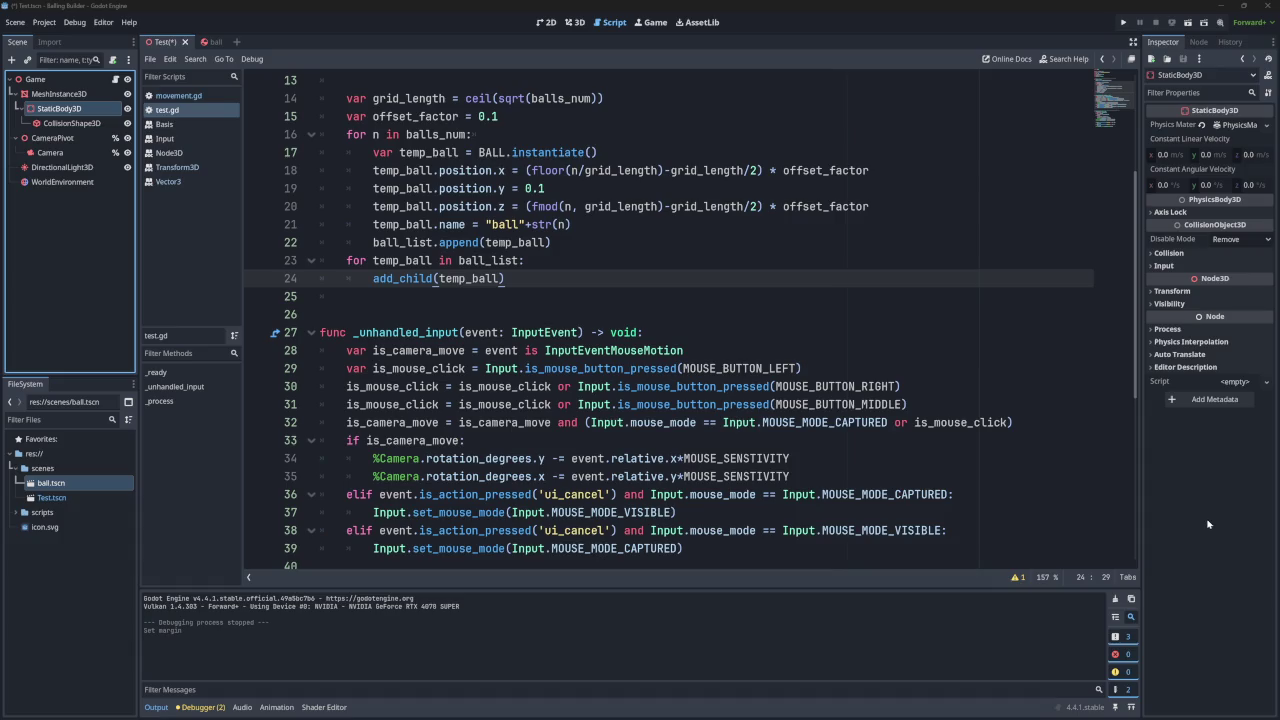
scroll(745, 397, "down", 1)
Scroll through test.gd, then show the floor CollisionShape3D's 1.0 m BoxShape with 0.04 m margin.
scroll(745, 397, "down", 2)
scroll(740, 385, "up", 7)
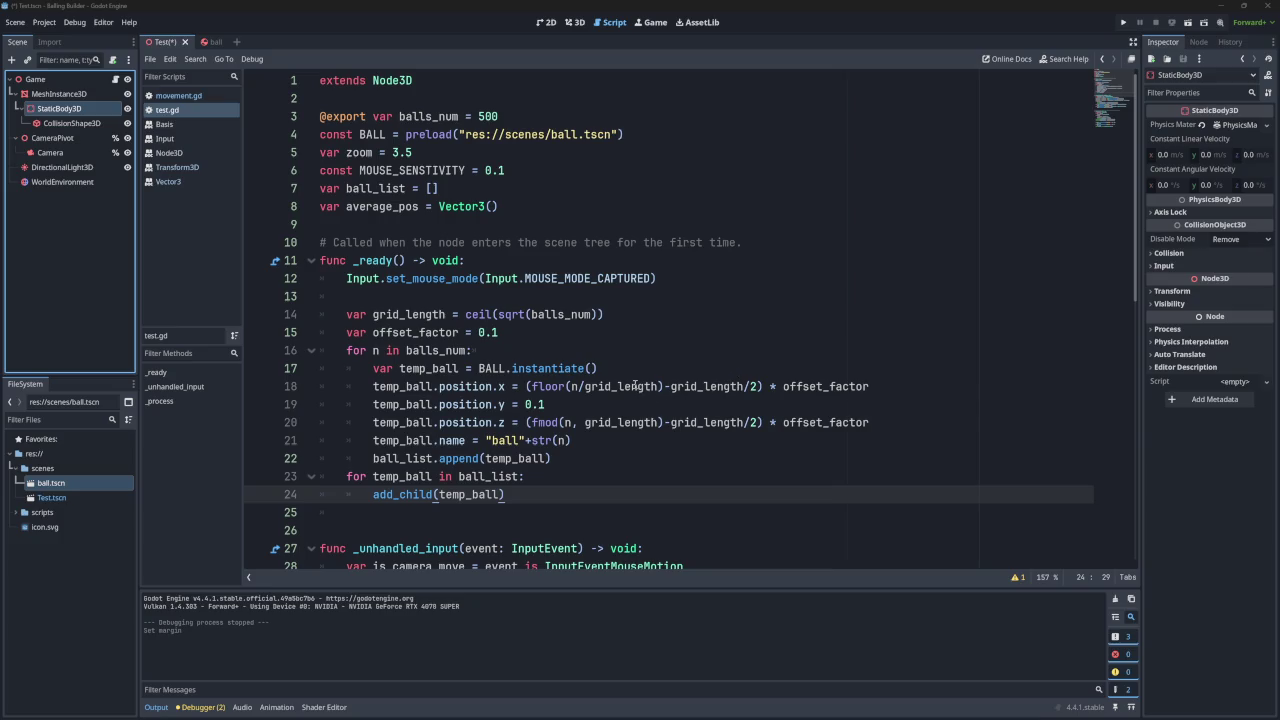
mouse_move(634, 386)
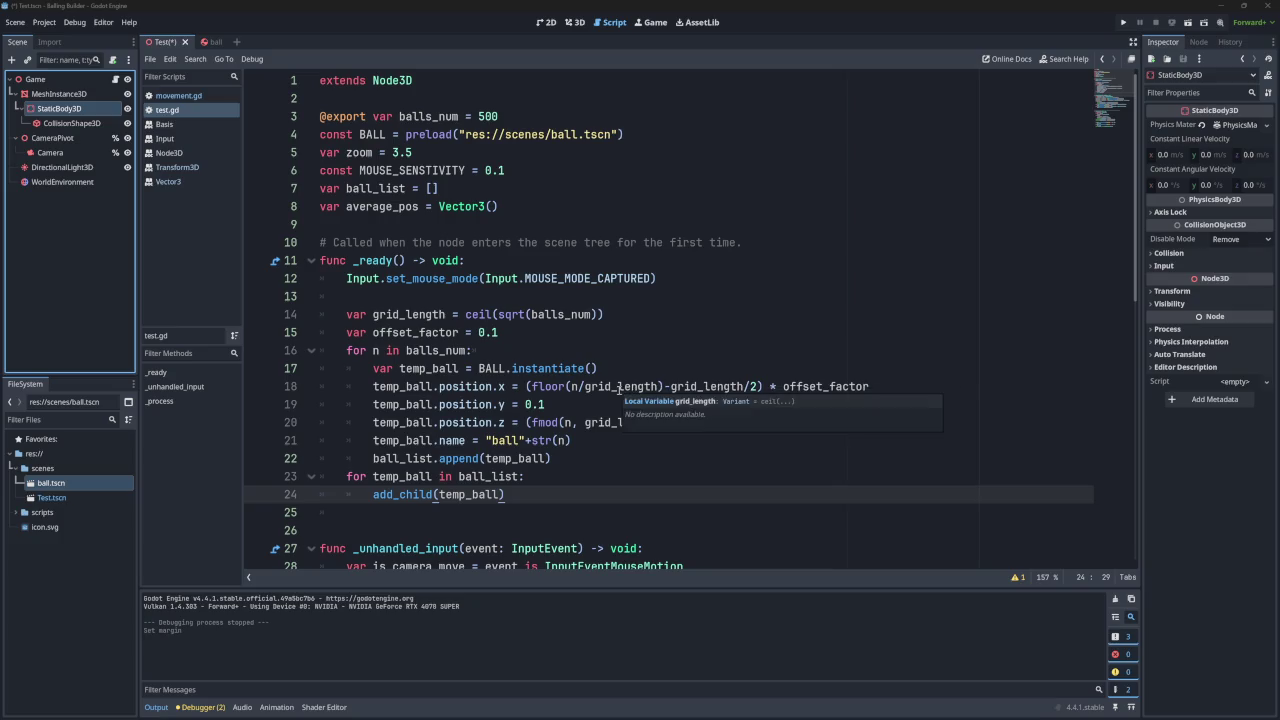
scroll(563, 356, "down", 8)
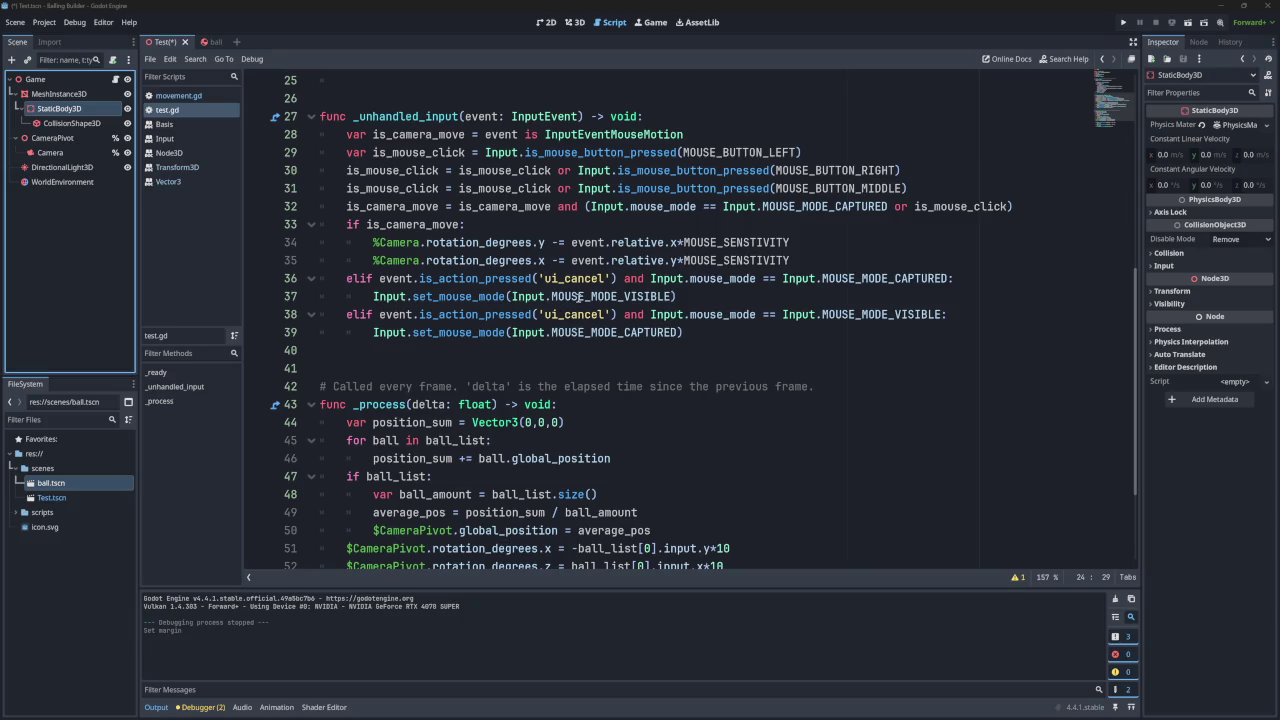
scroll(578, 296, "up", 8)
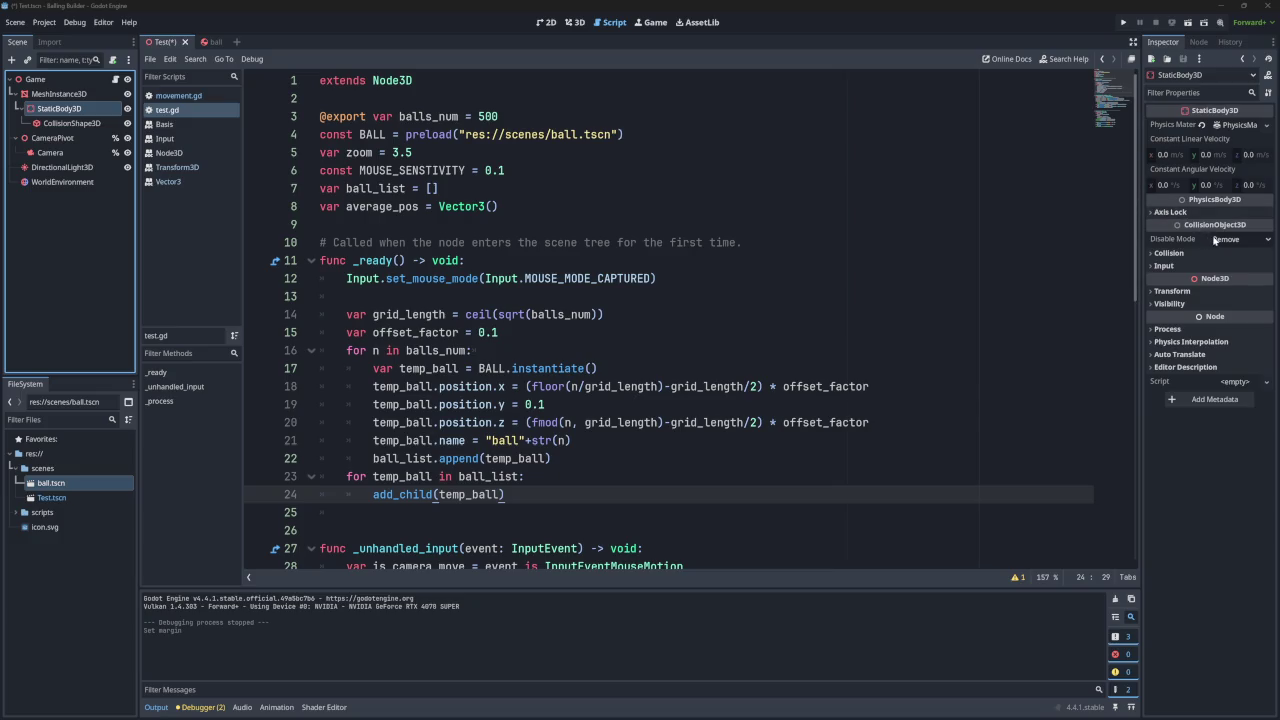
left_click(1183, 248)
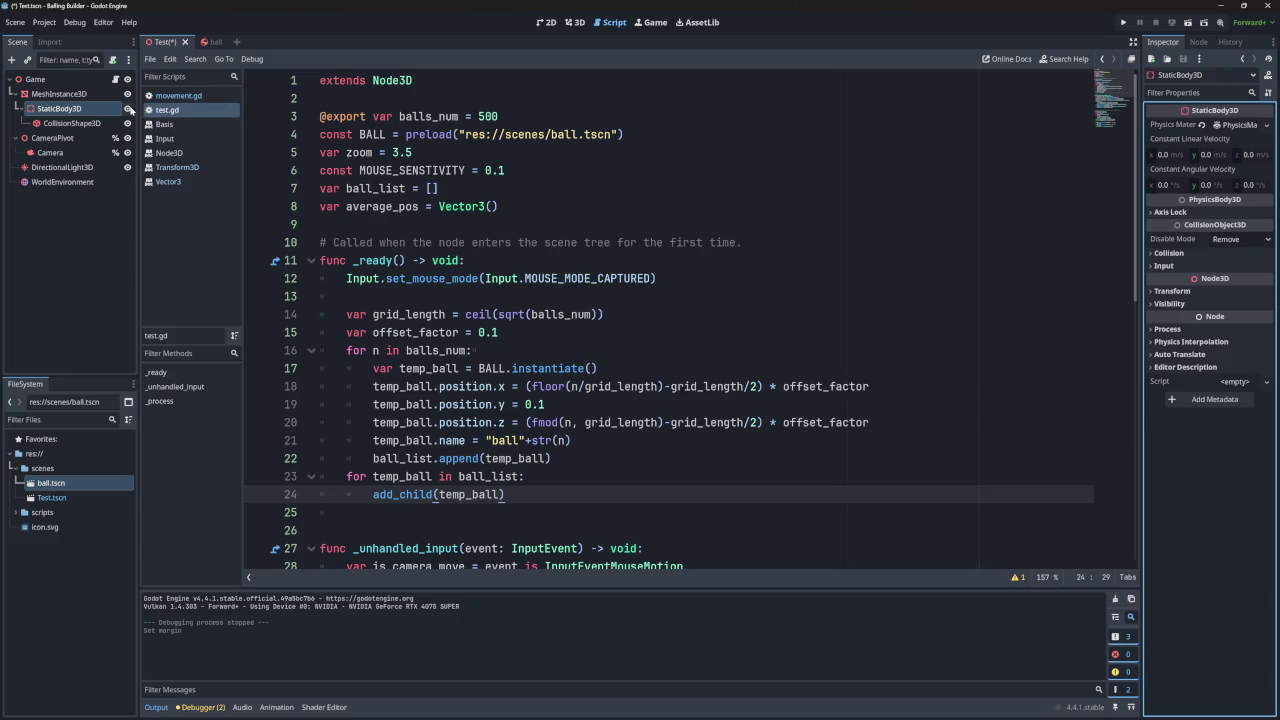
left_click(62, 123)
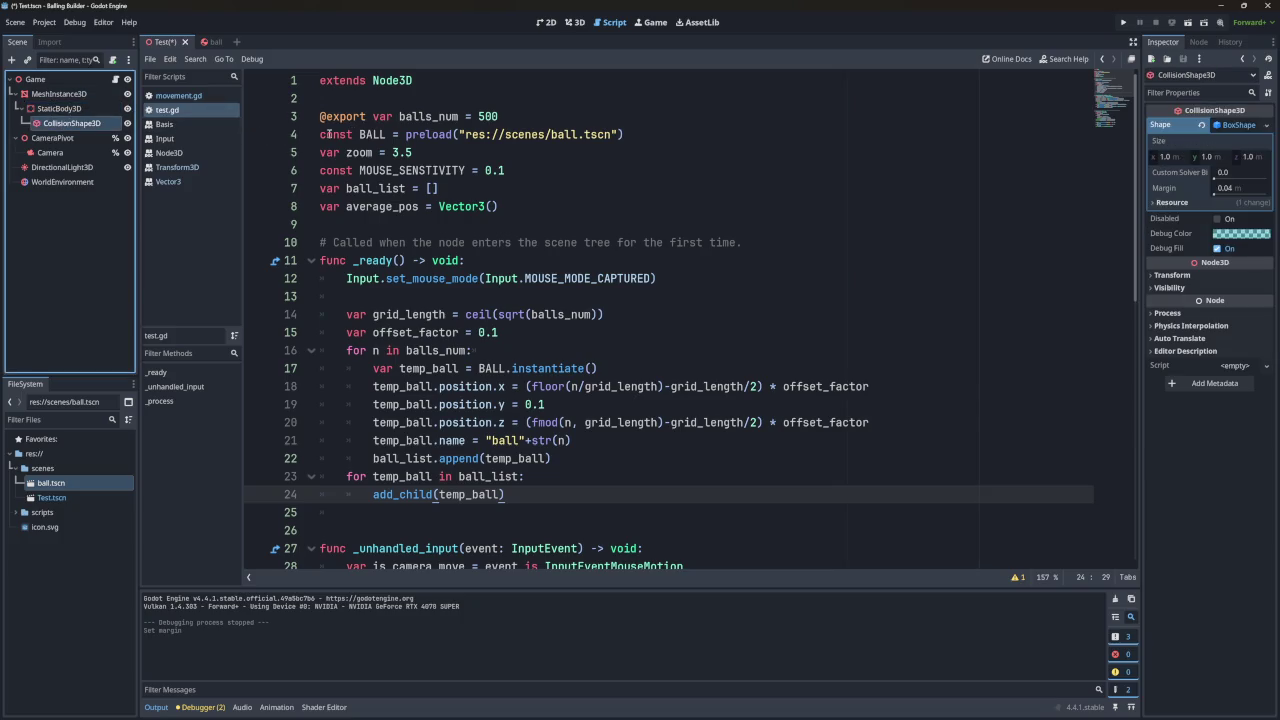
Review the Shape options but keep the floor's BoxShape, collapse it, and select StaticBody3D.
left_click(1236, 128)
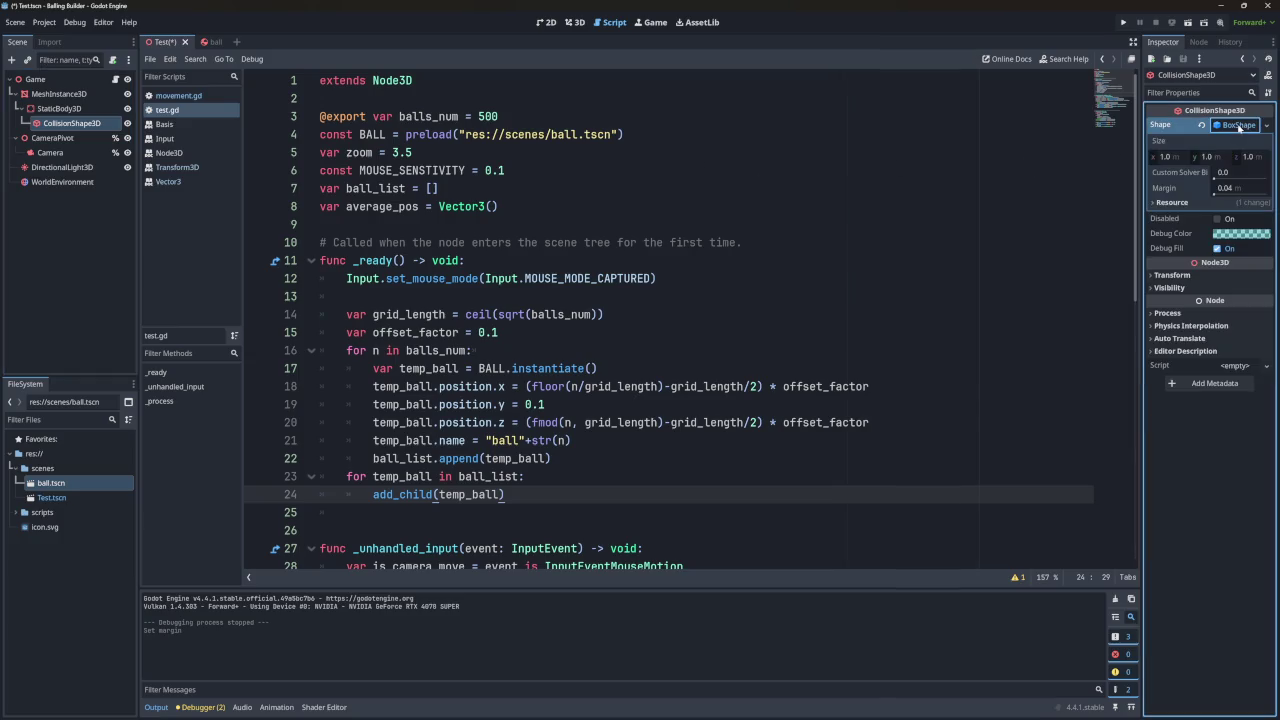
left_click(1266, 125)
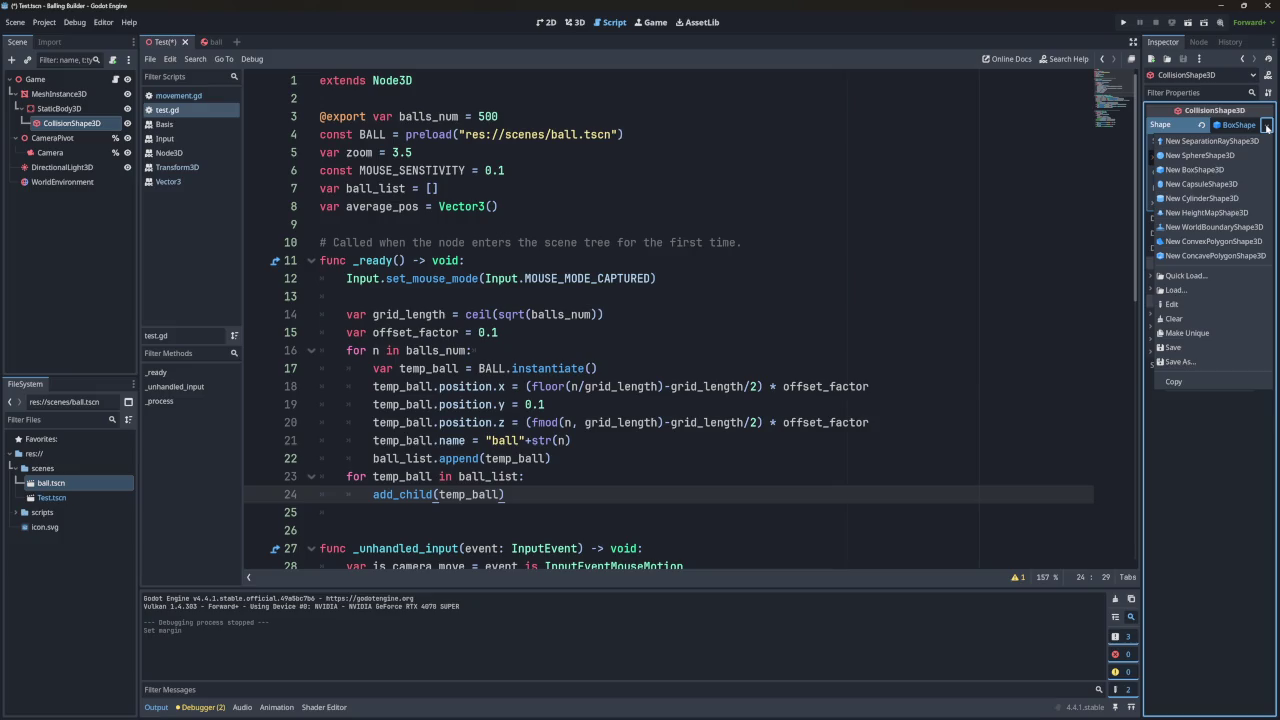
left_click(1171, 304)
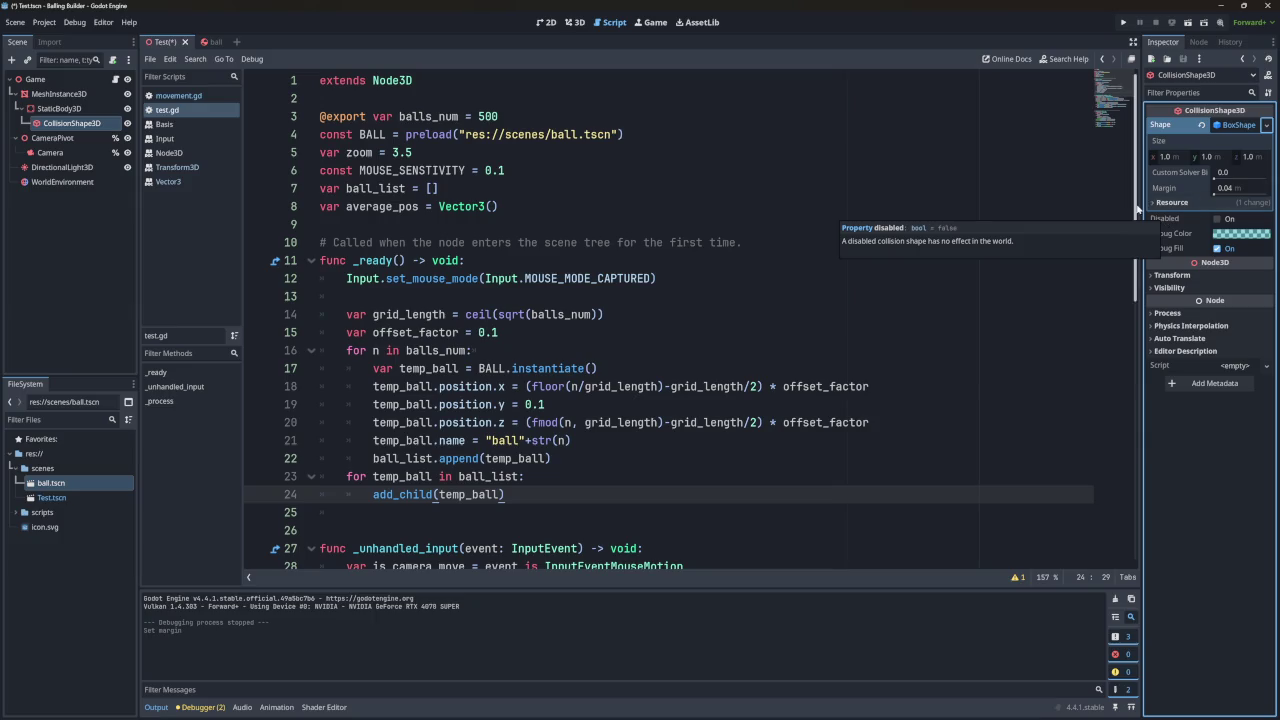
left_click(1232, 126)
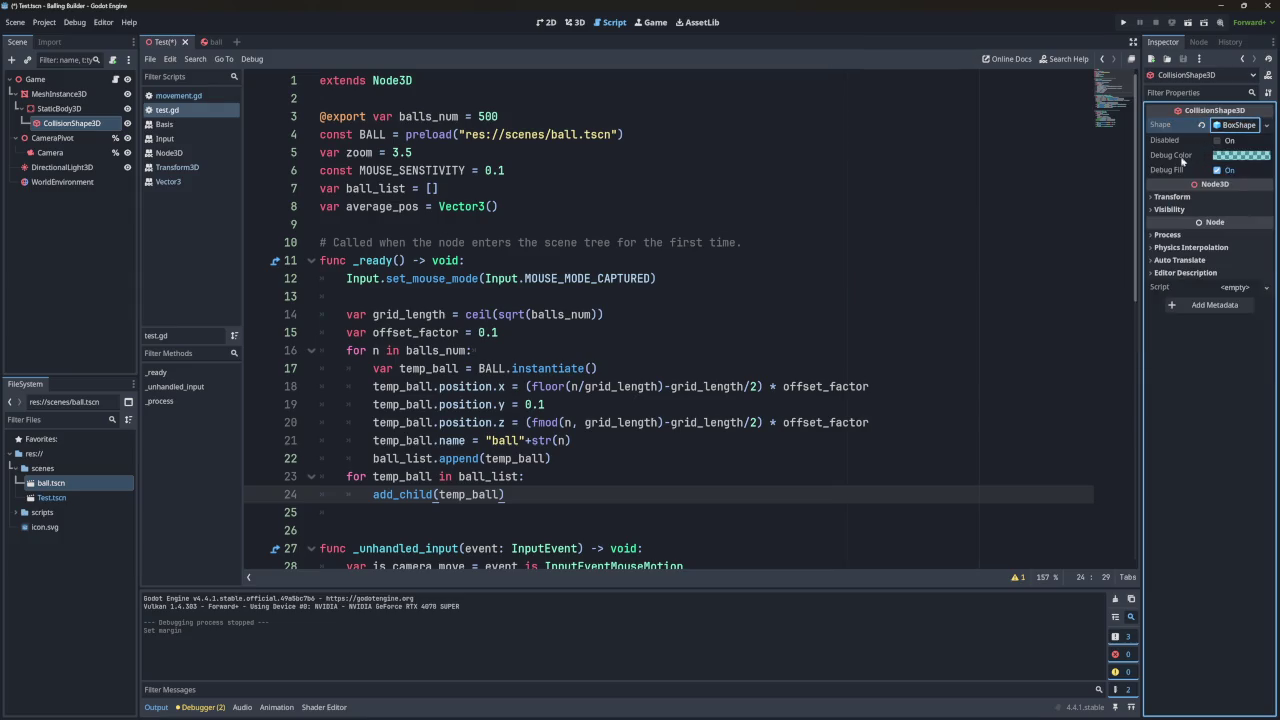
mouse_move(1174, 160)
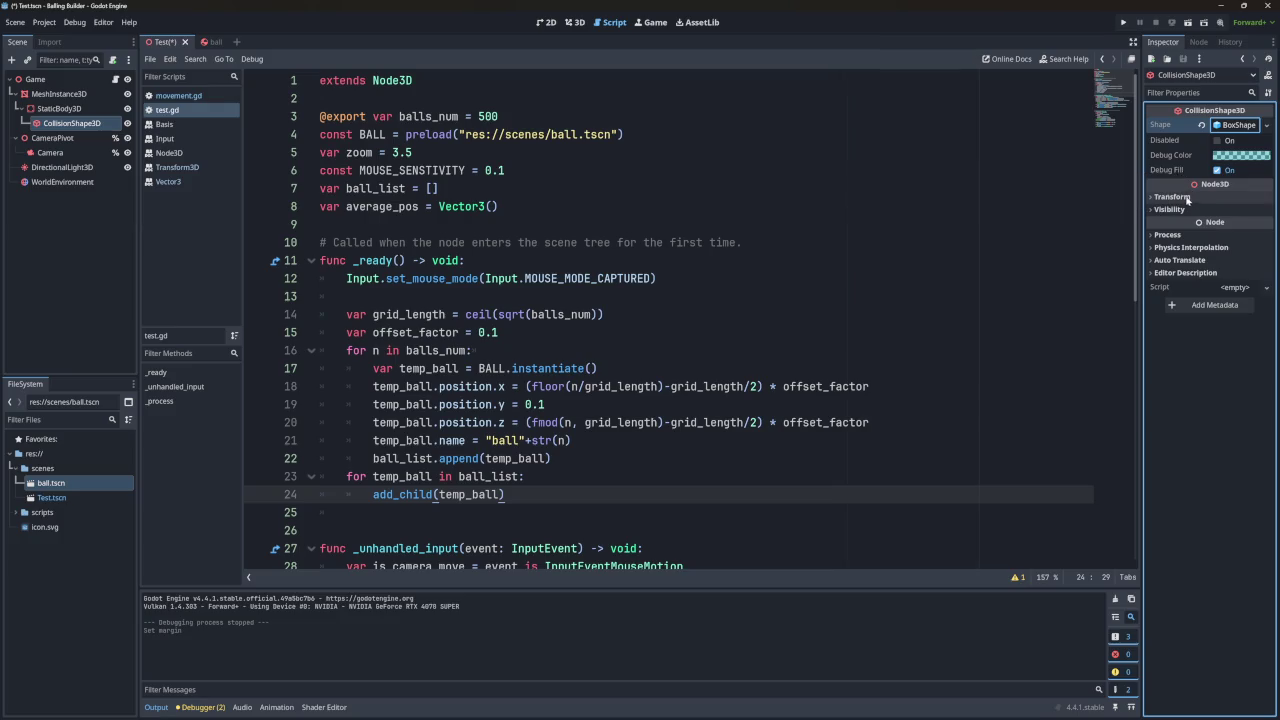
left_click(60, 108)
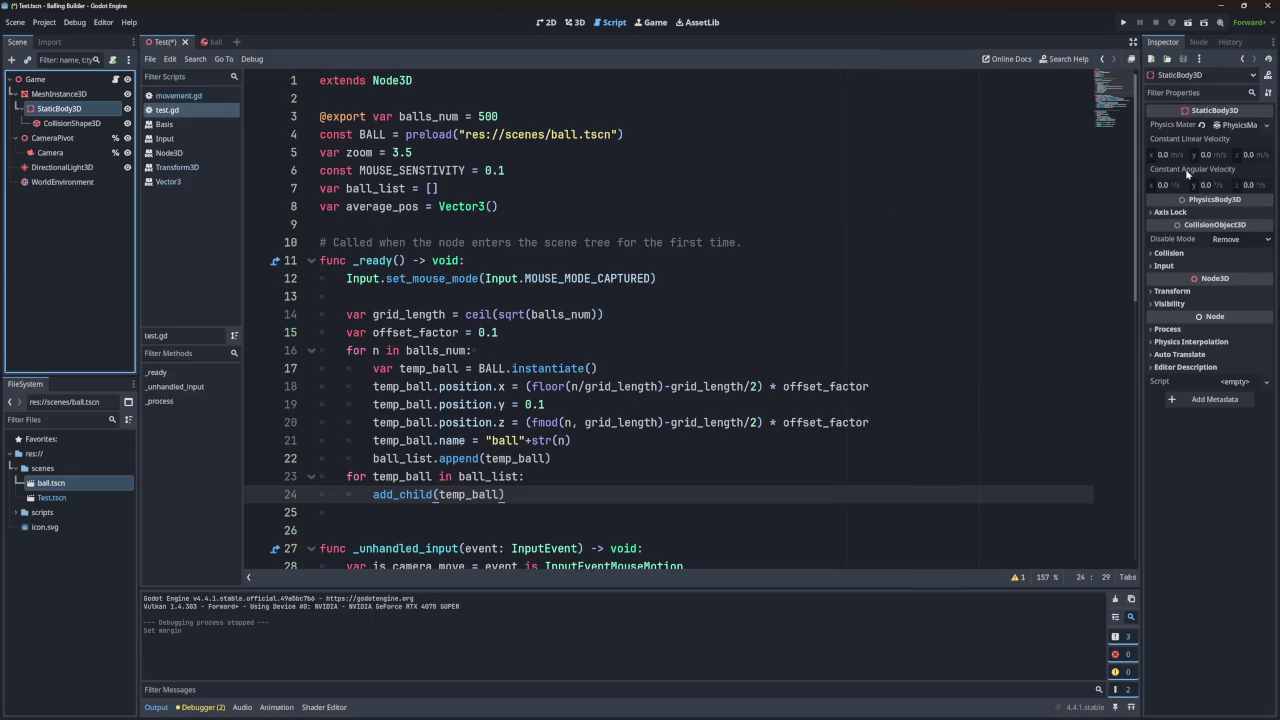
mouse_move(1187, 174)
left_click(807, 227)
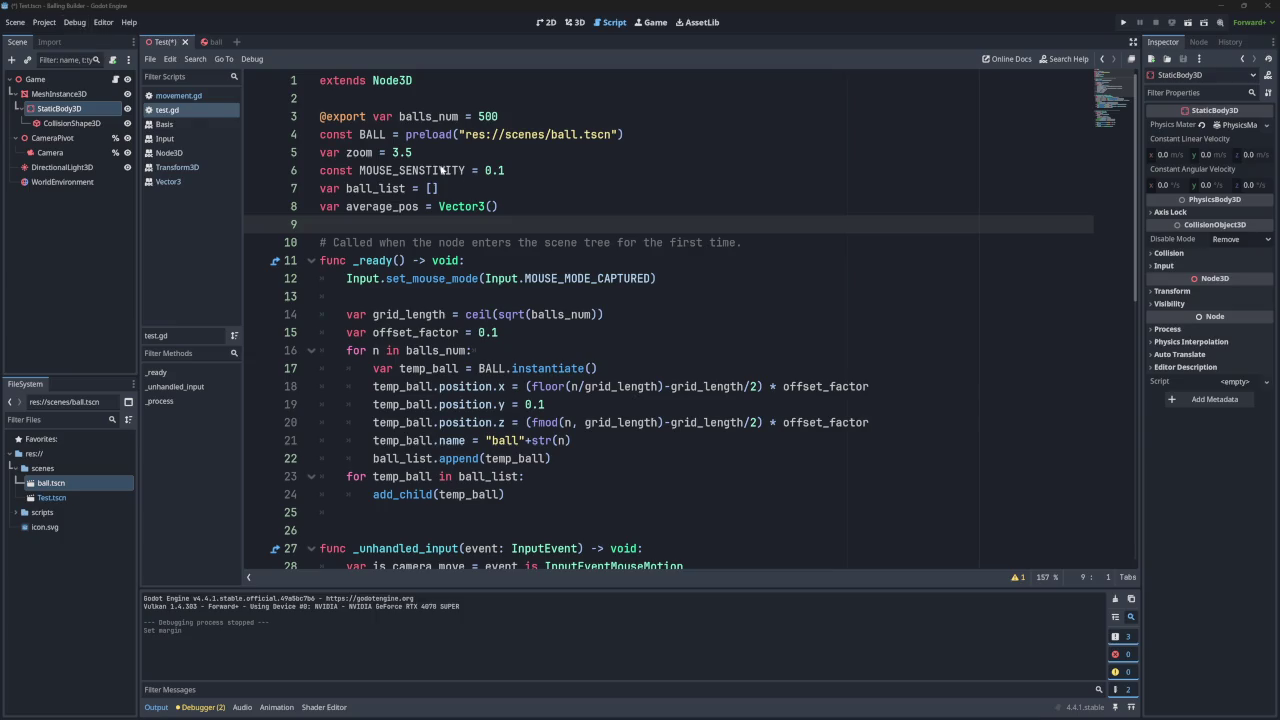
Save test.gd and bring up the Physics Engine list under Project Settings > Physics > 3D.
left_click(474, 184)
key("ctrl+s")
left_click(44, 22)
left_click(79, 42)
scroll(396, 368, "down", 2)
scroll(396, 368, "down", 3)
left_click(380, 371)
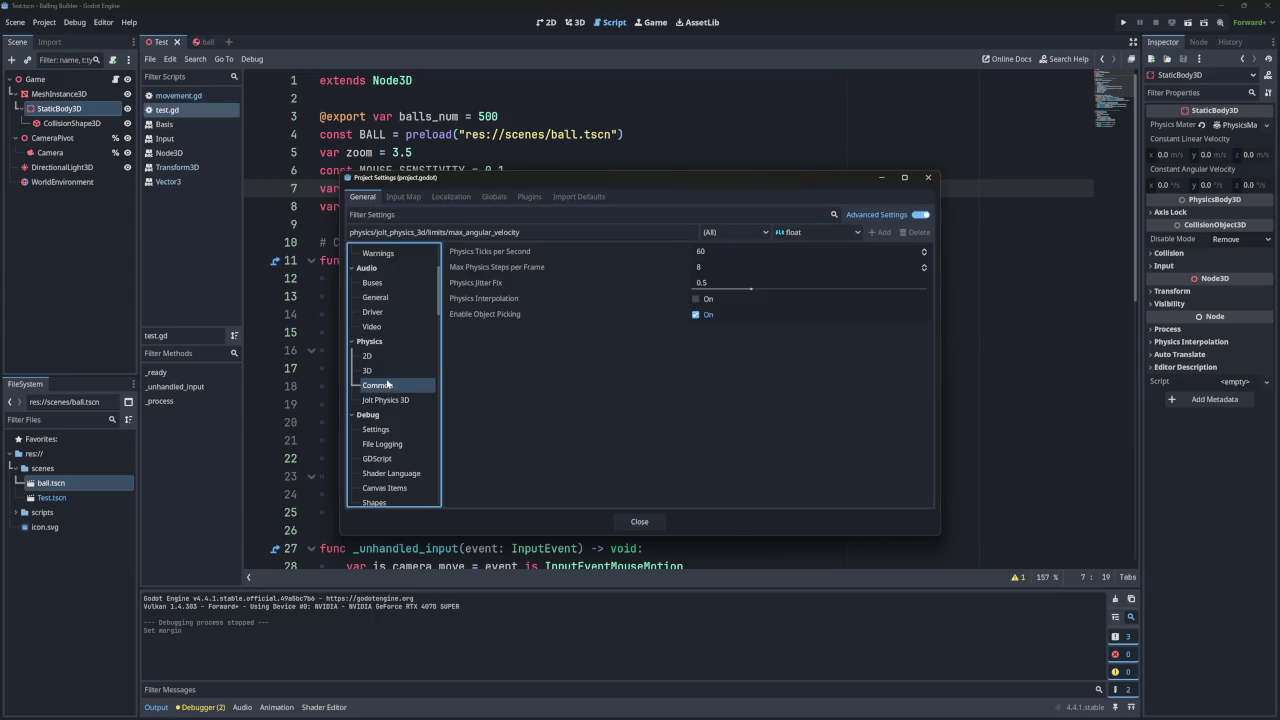
left_click(762, 269)
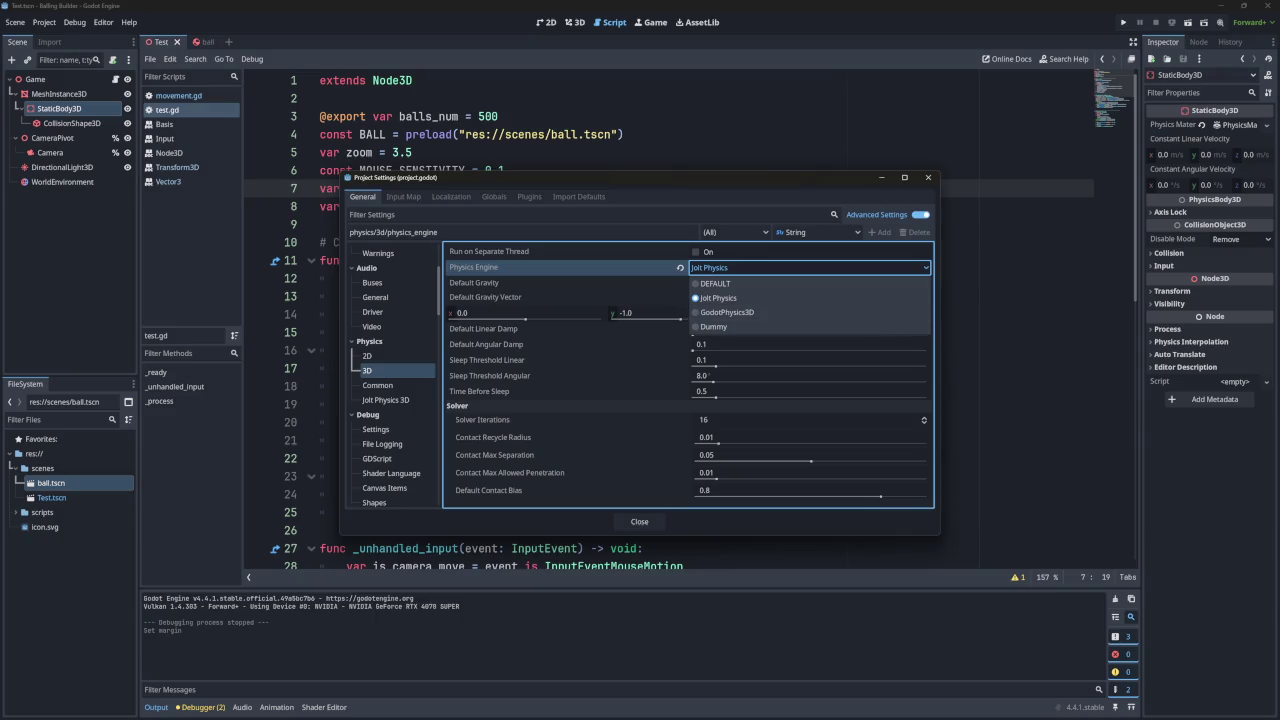
Keep Jolt Physics as the 3D physics engine and return focus to Project Settings.
key("Escape")
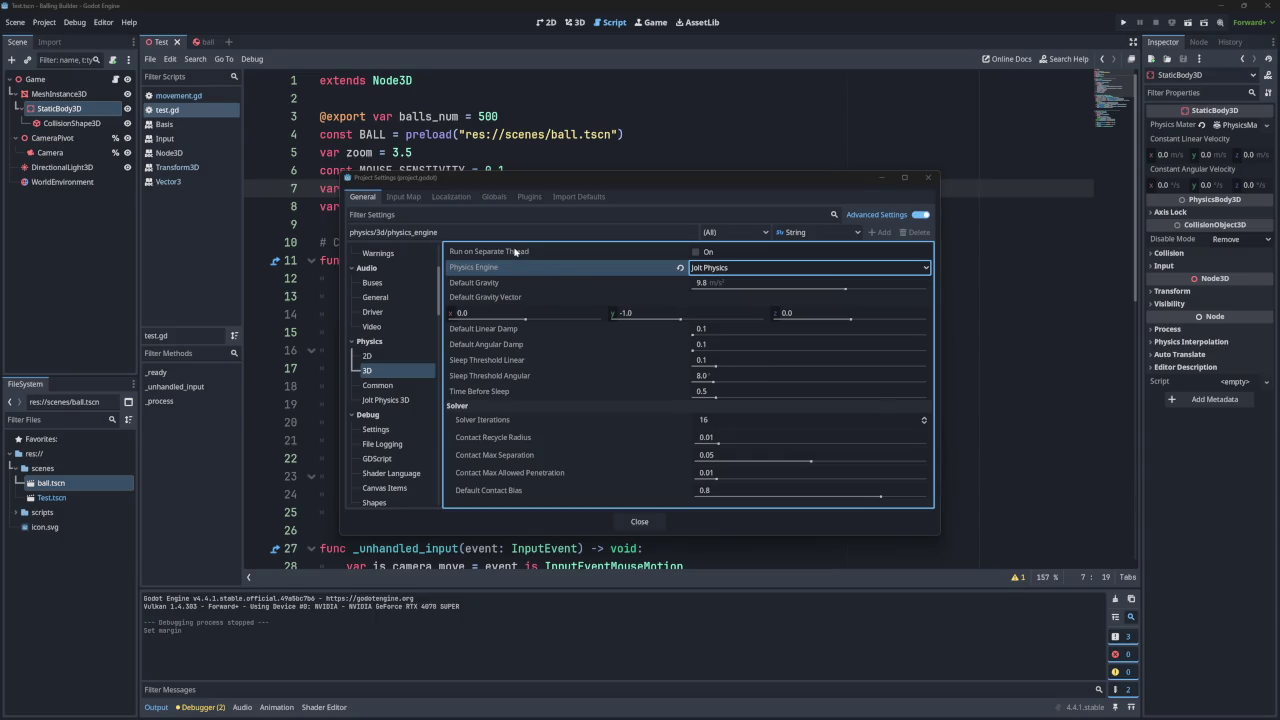
left_click(627, 203)
mouse_move(504, 253)
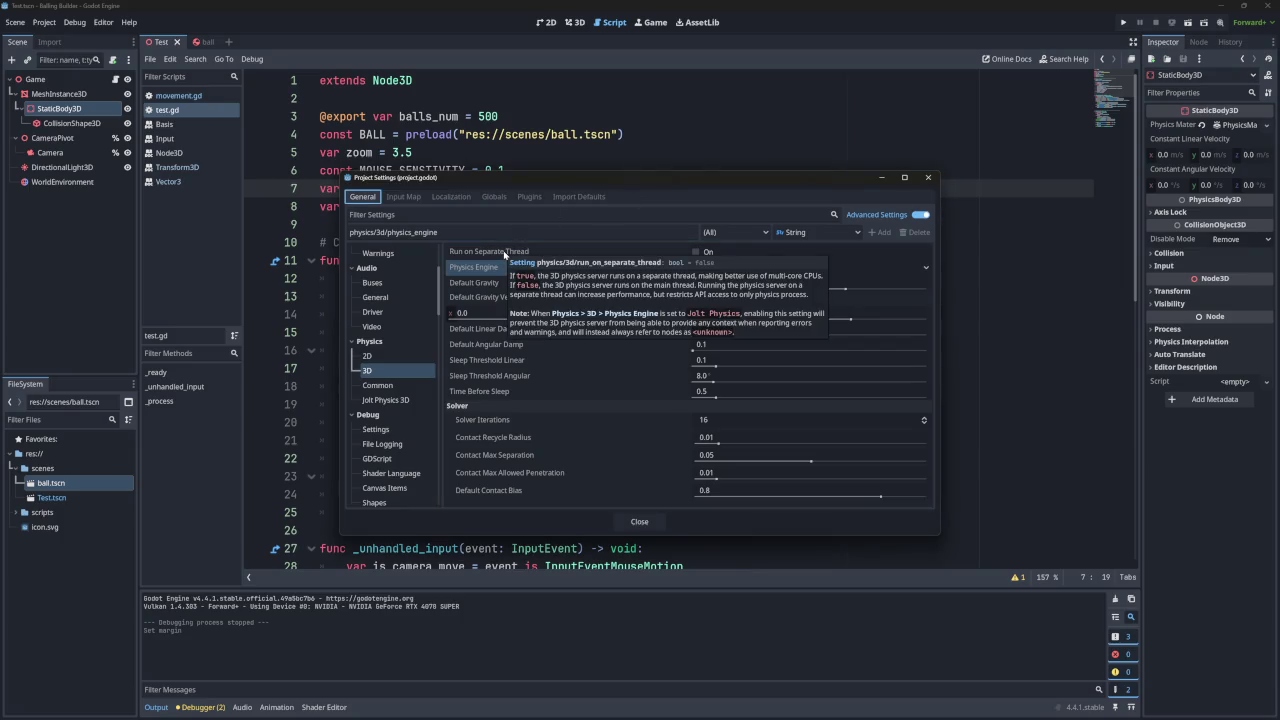
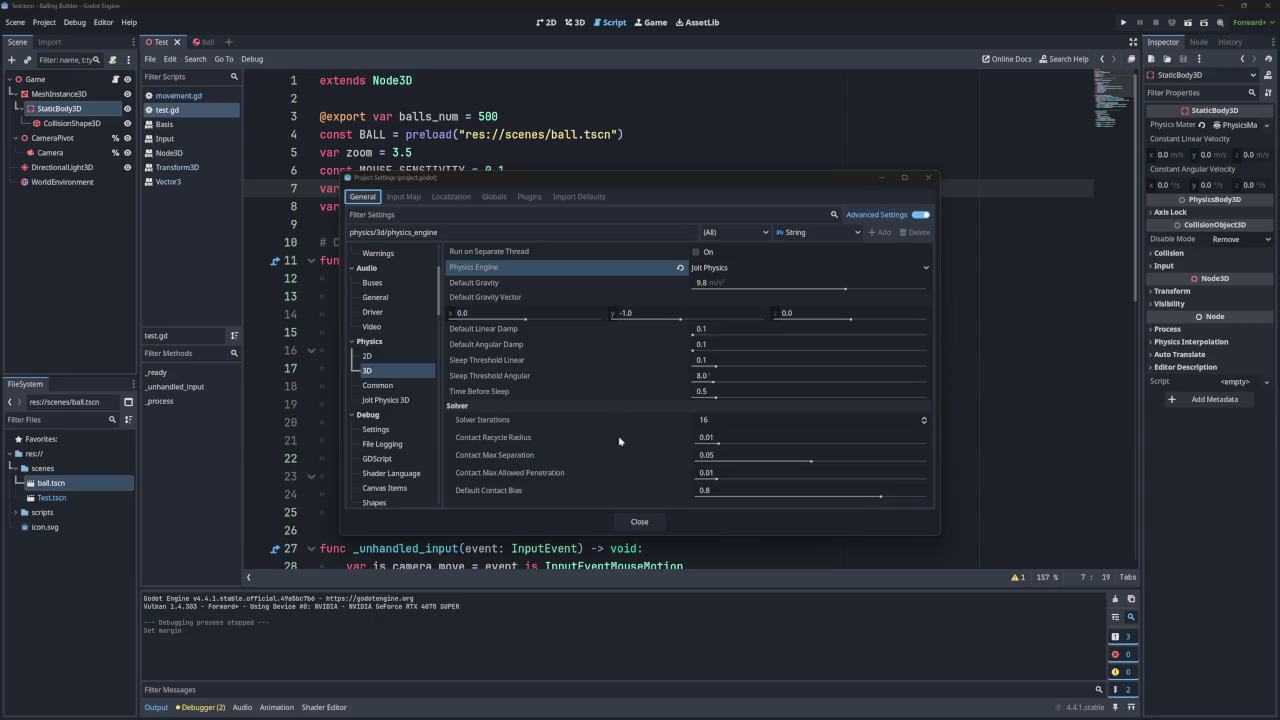
Enable Areas Detect Static Bodies under Jolt Physics 3D, close Project Settings, and run the game.
mouse_move(502, 454)
left_click(389, 400)
scroll(559, 387, "down", 3)
scroll(560, 393, "up", 1)
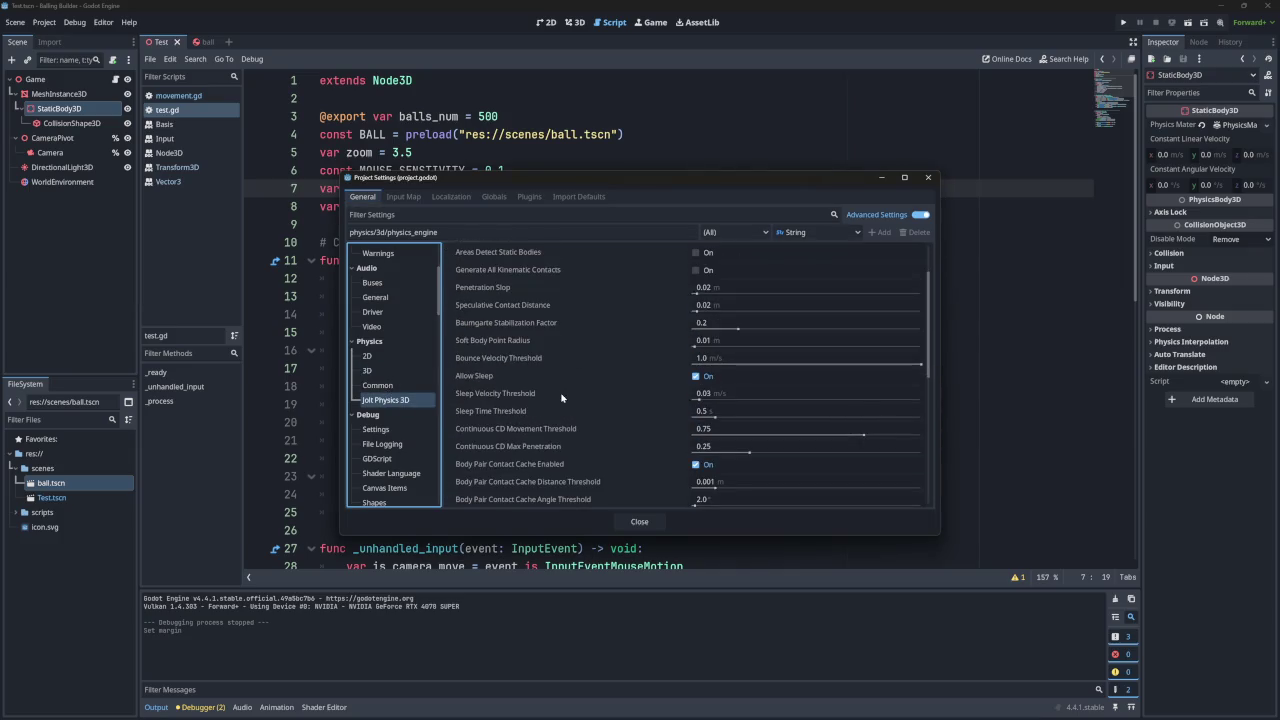
scroll(514, 412, "up", 2)
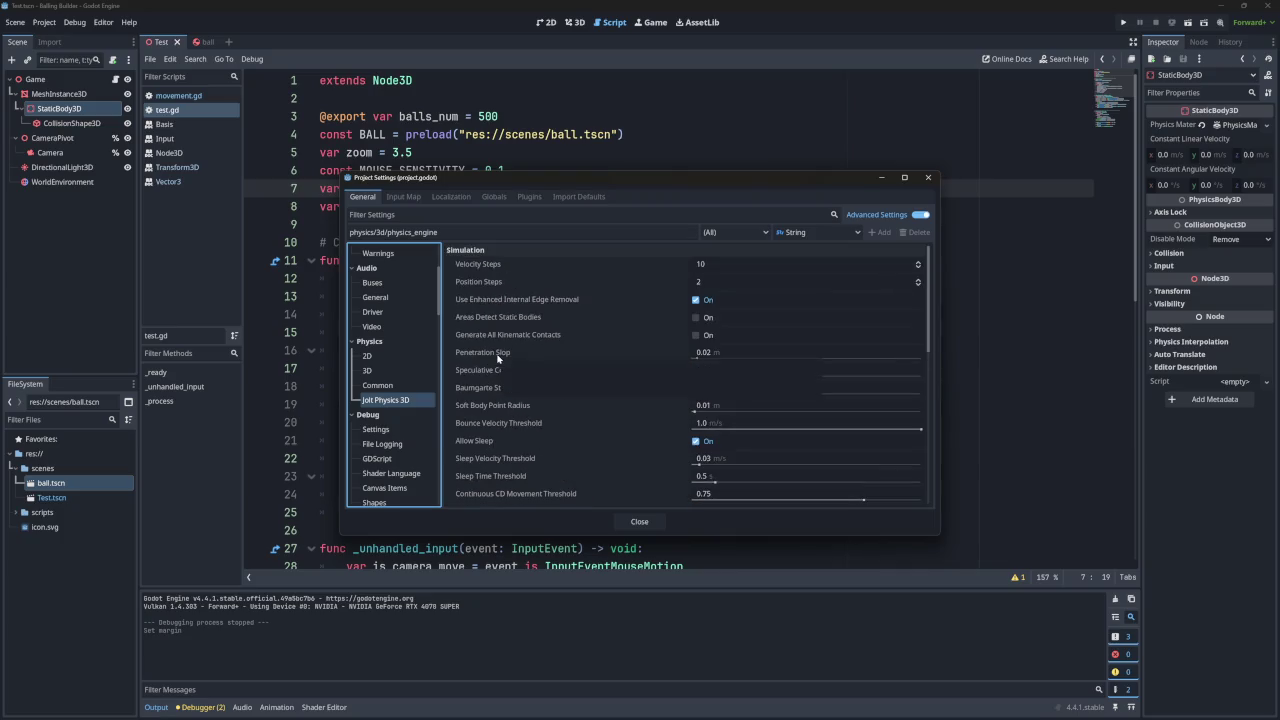
mouse_move(498, 356)
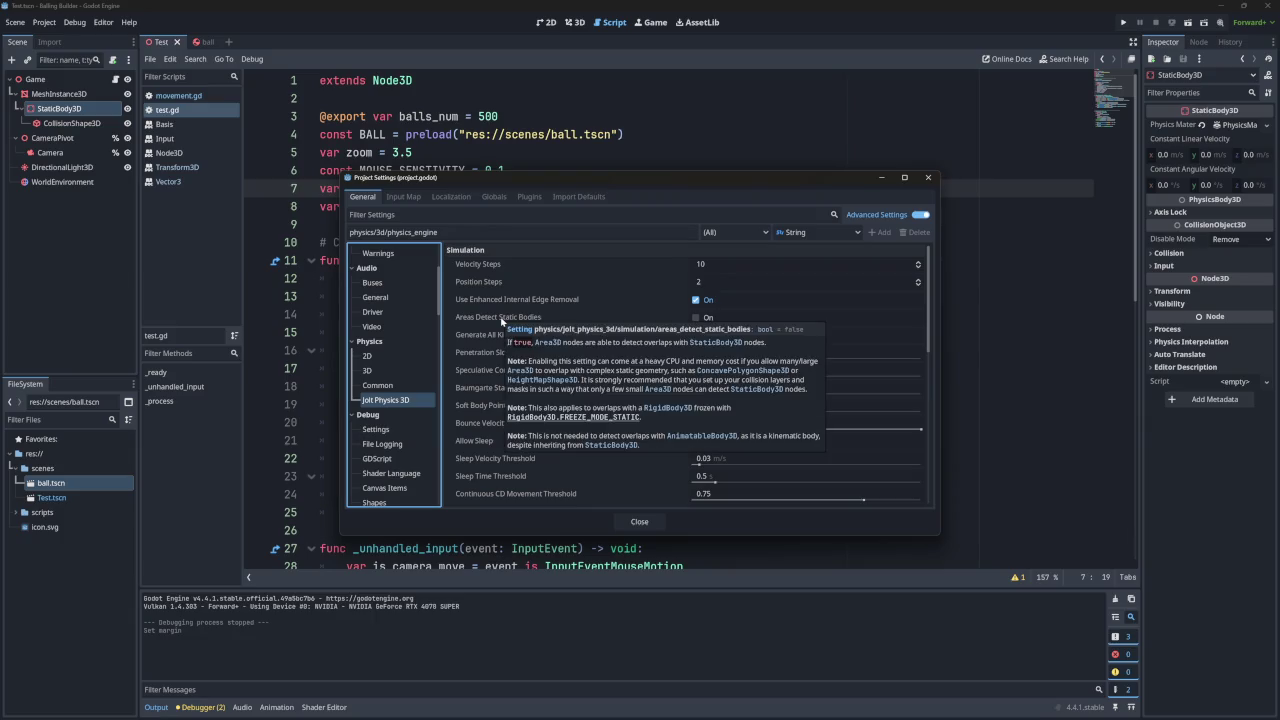
left_click(697, 318)
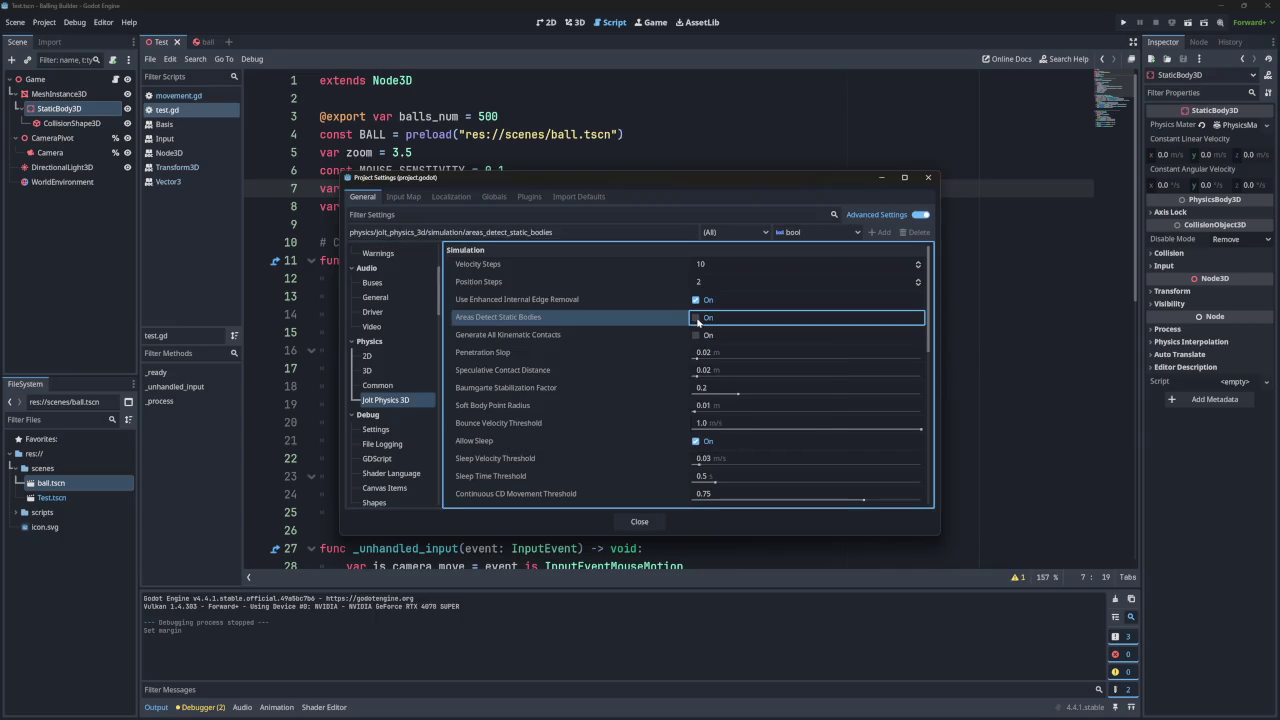
left_click(926, 179)
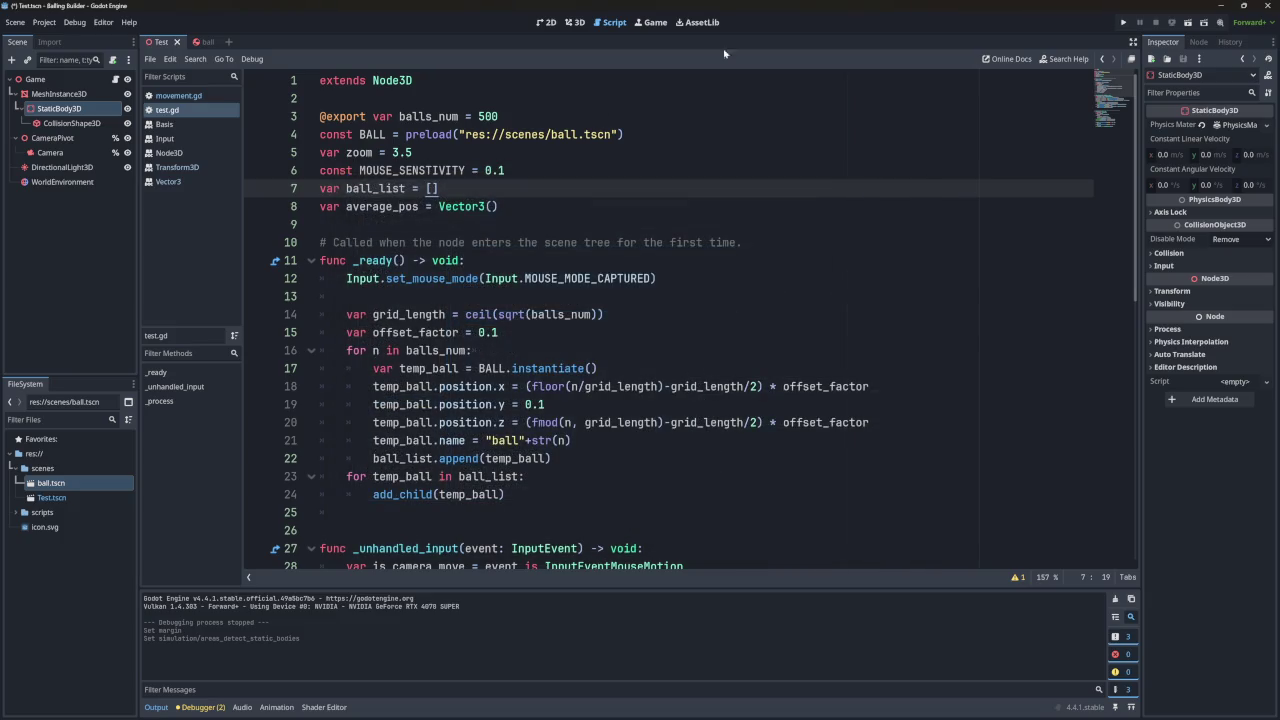
left_click(1123, 22)
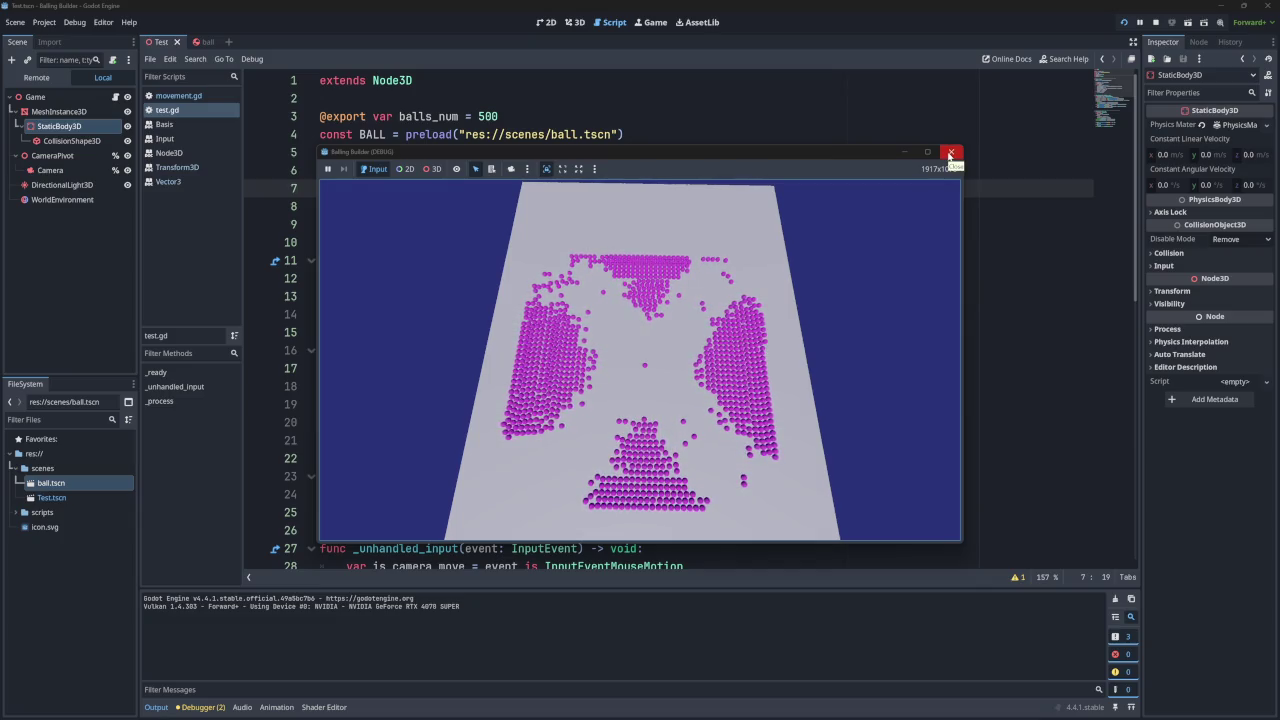
Stop the game once the magenta balls have spread across the floor.
left_click(950, 155)
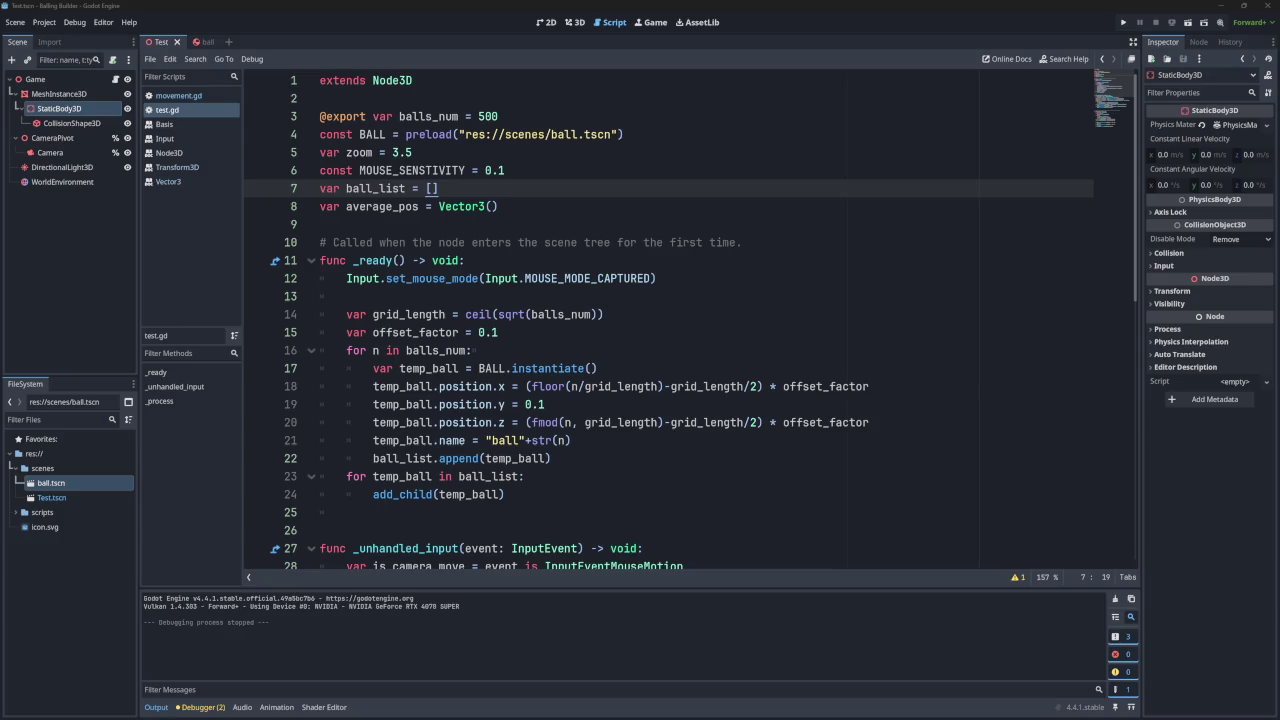
left_click(600, 494)
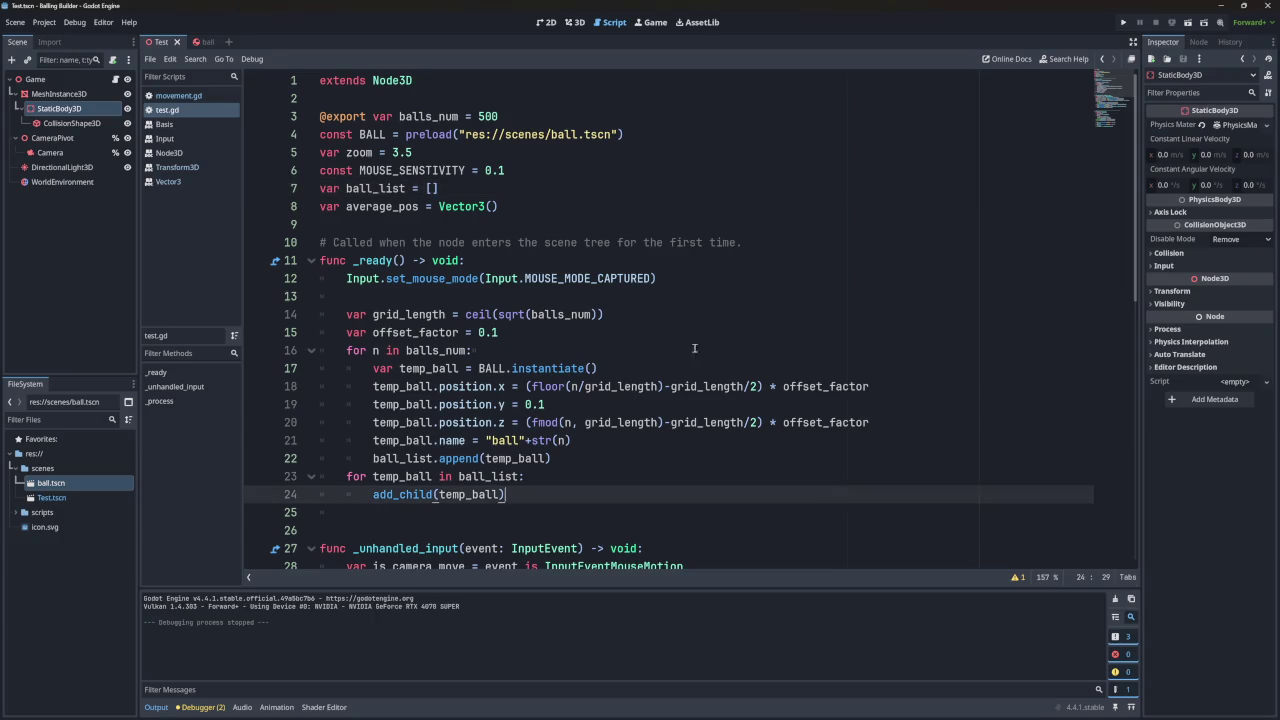
Disable the floor's CollisionShape3D and test-run the game without floor collision.
left_click(70, 123)
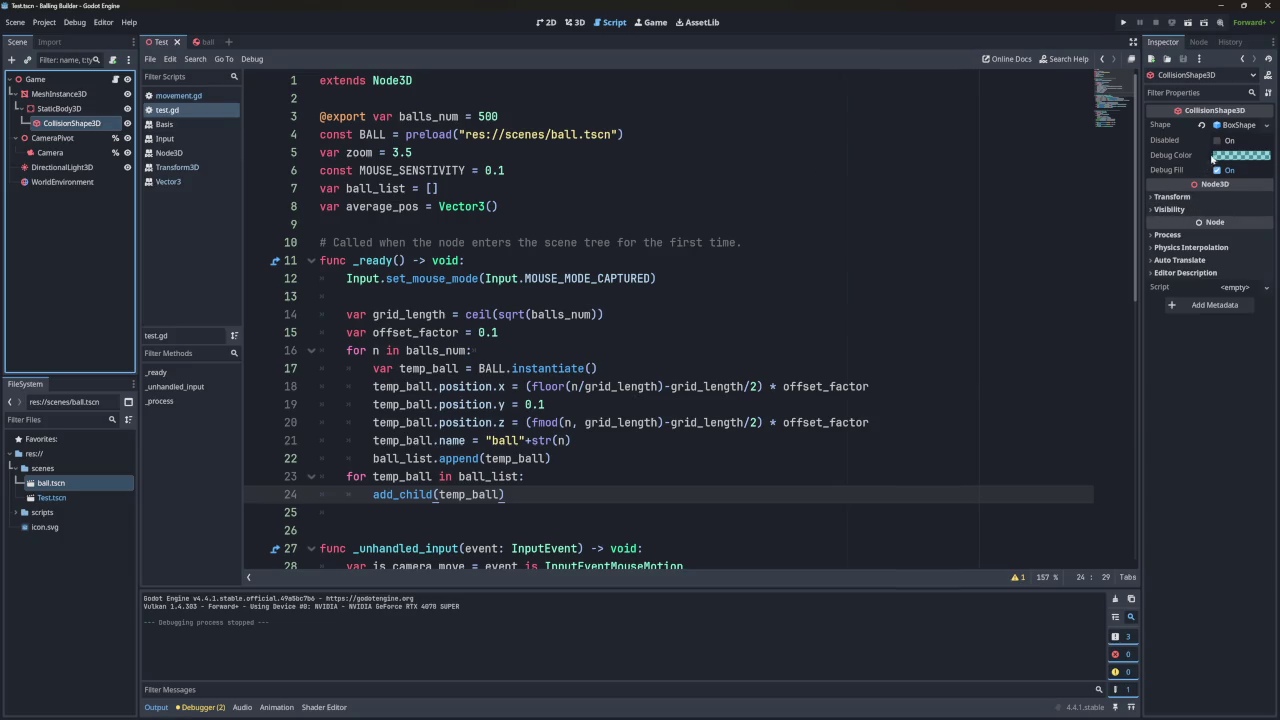
left_click(1217, 140)
left_click(1123, 22)
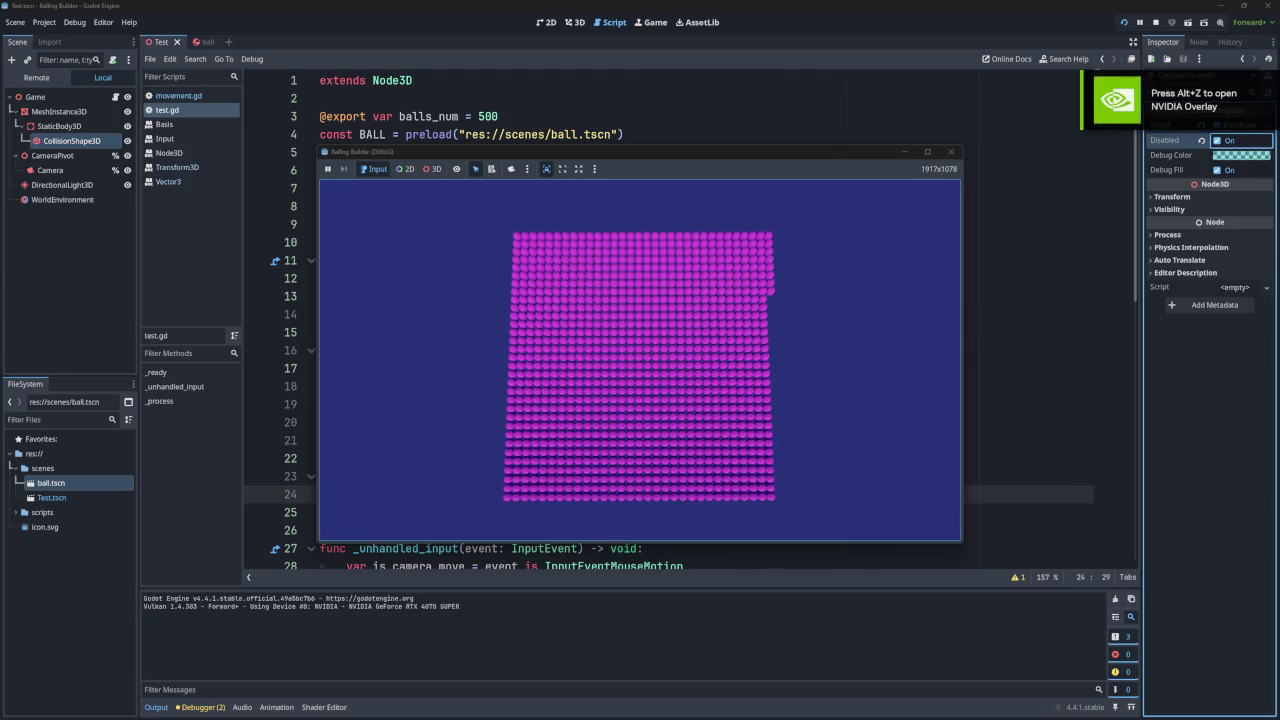
left_click(951, 151)
Re-enable the floor's collision shape and select the StaticBody3D node.
left_click(1217, 141)
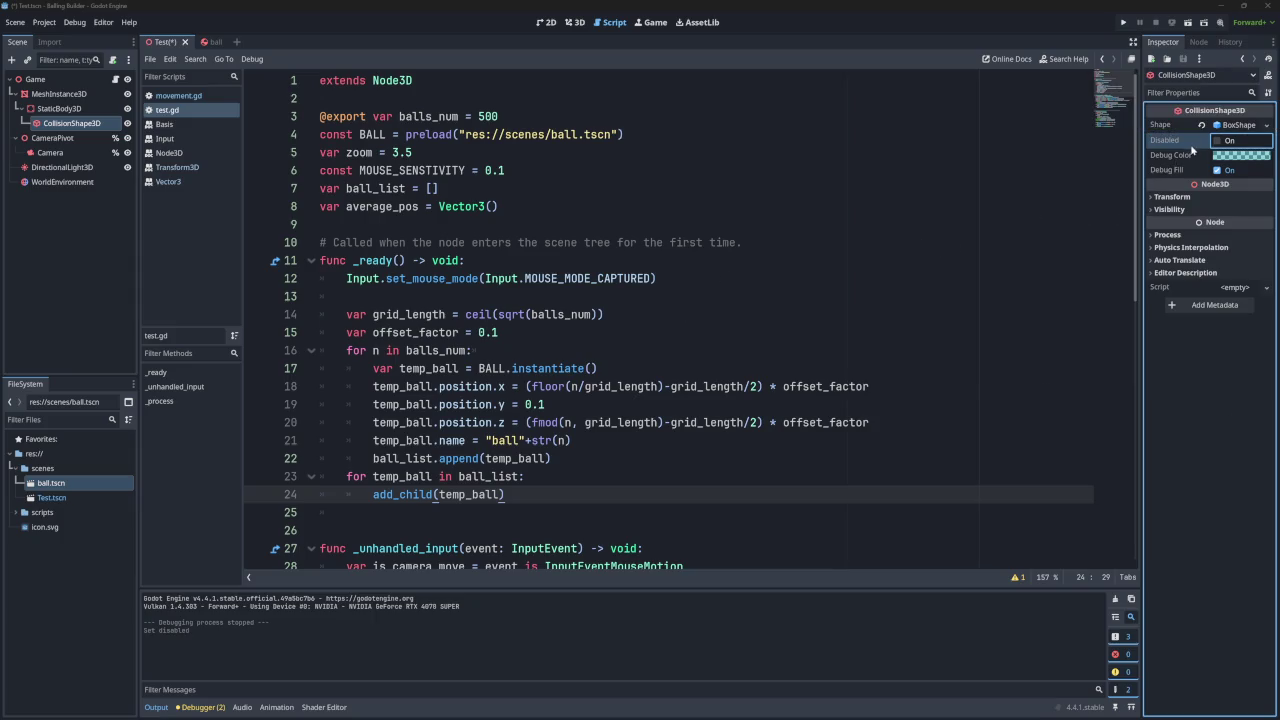
left_click(62, 108)
left_click(74, 124)
left_click(74, 108)
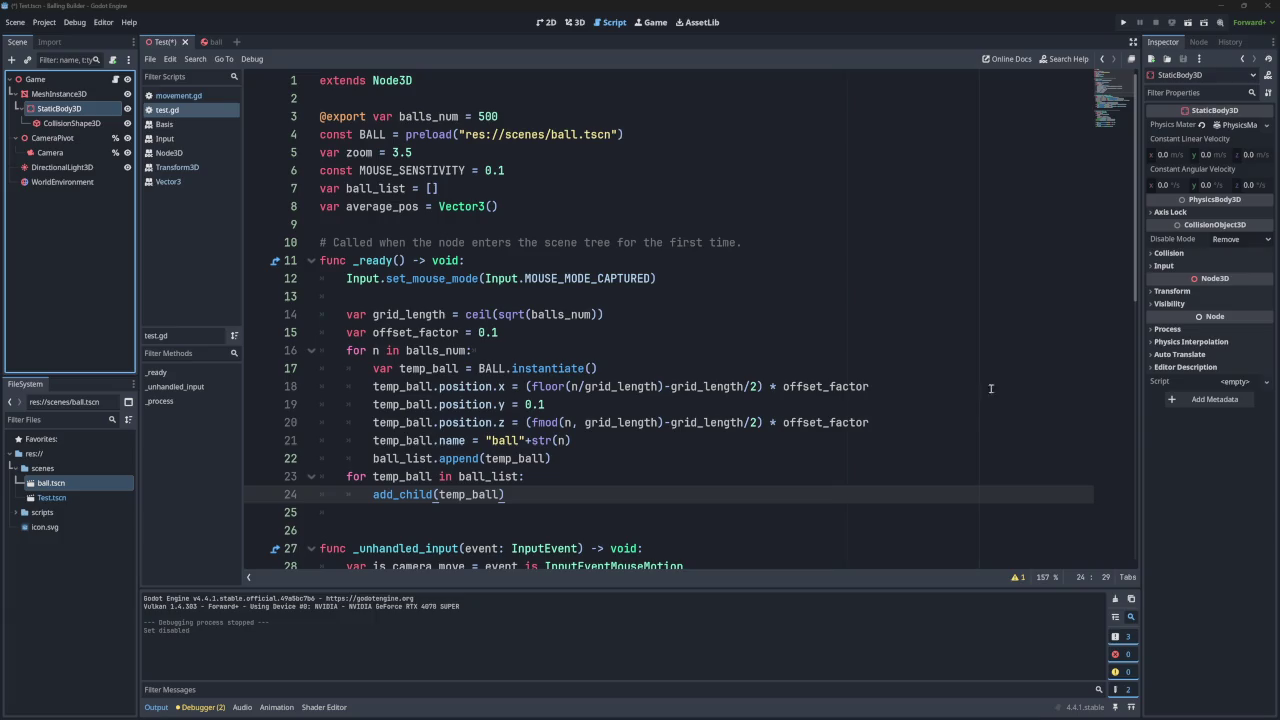
scroll(670, 343, "down", 4)
Show the floor plane in the 3D viewport, clear the selection, and save the Test scene.
scroll(670, 343, "up", 4)
left_click(651, 22)
left_click(574, 22)
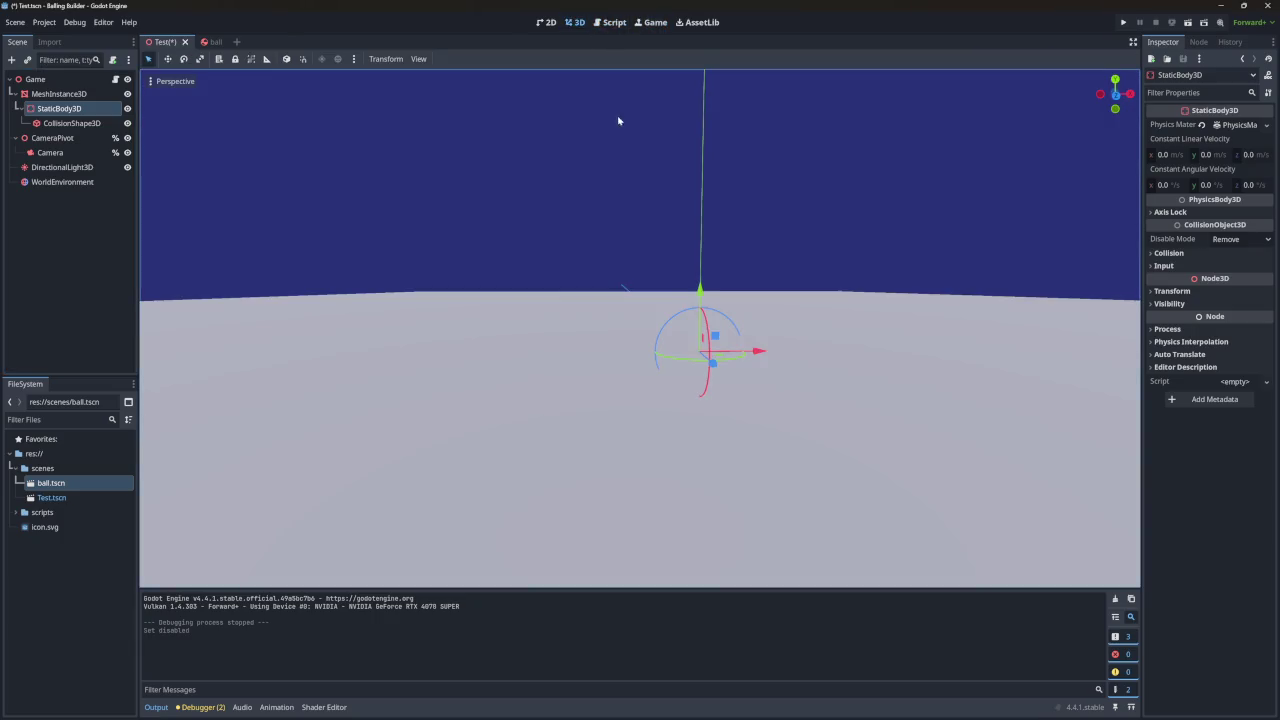
scroll(640, 328, "down", 5)
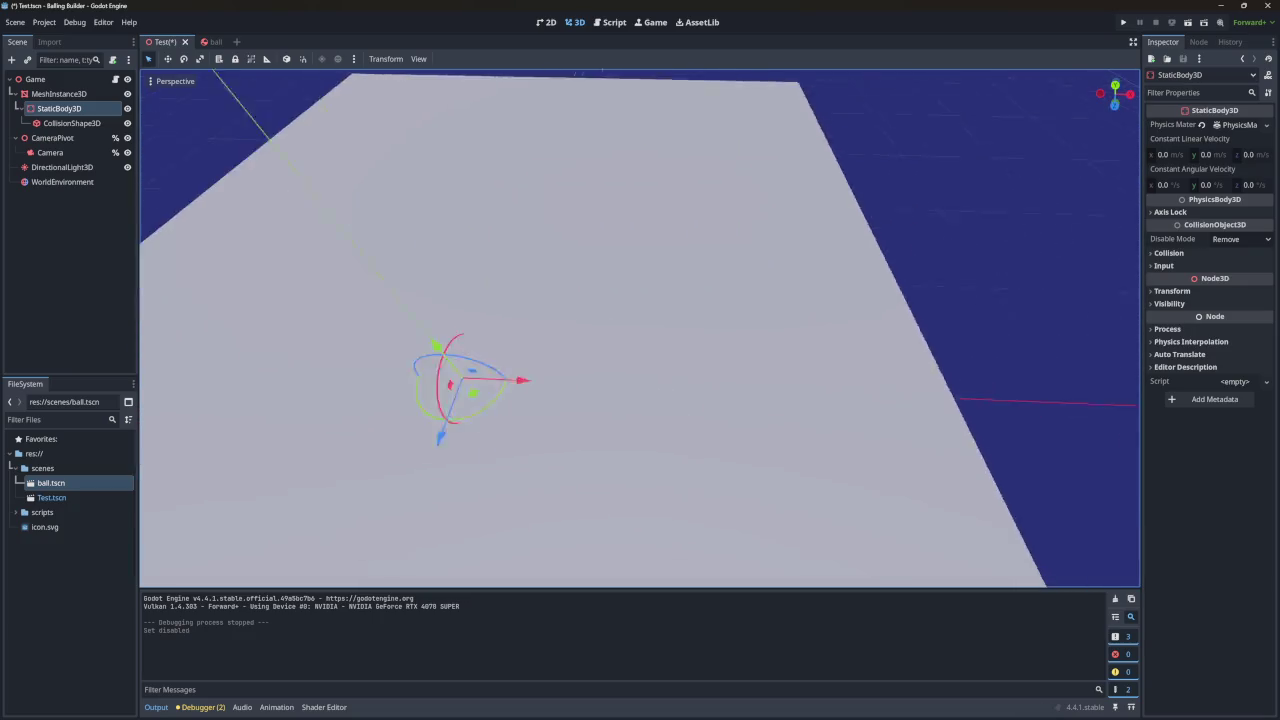
scroll(639, 328, "down", 5)
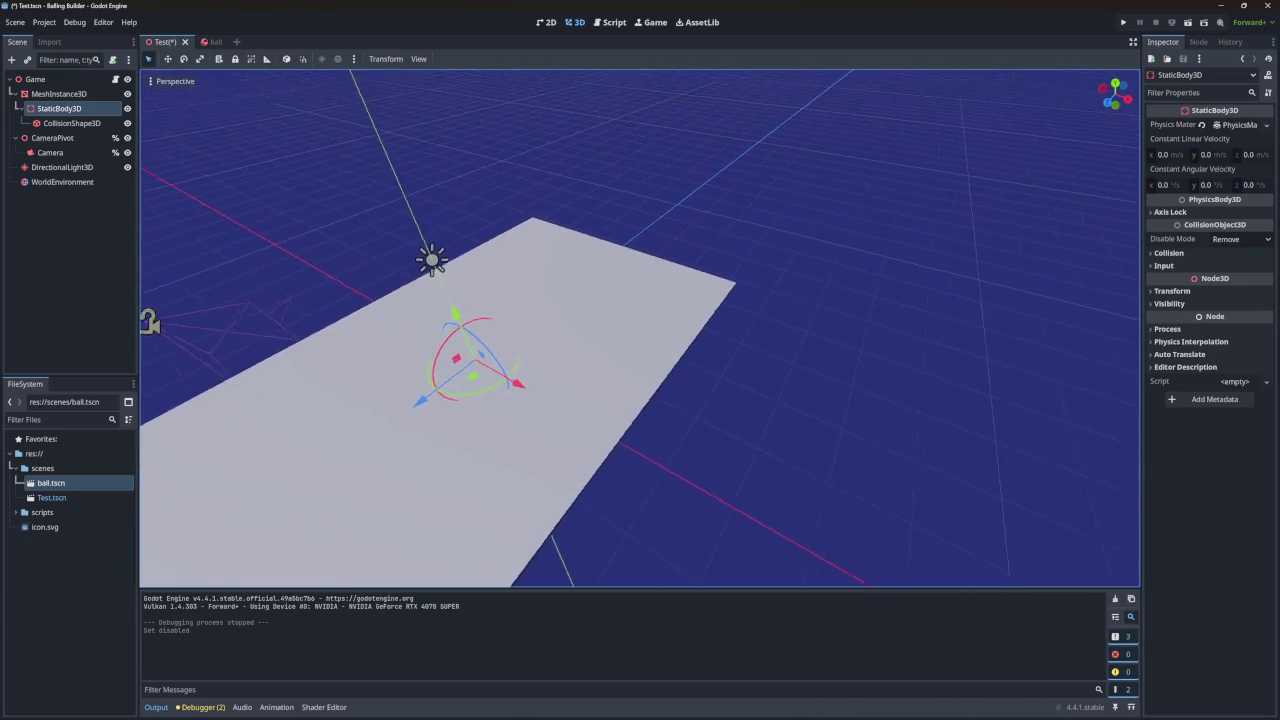
scroll(640, 328, "down", 5)
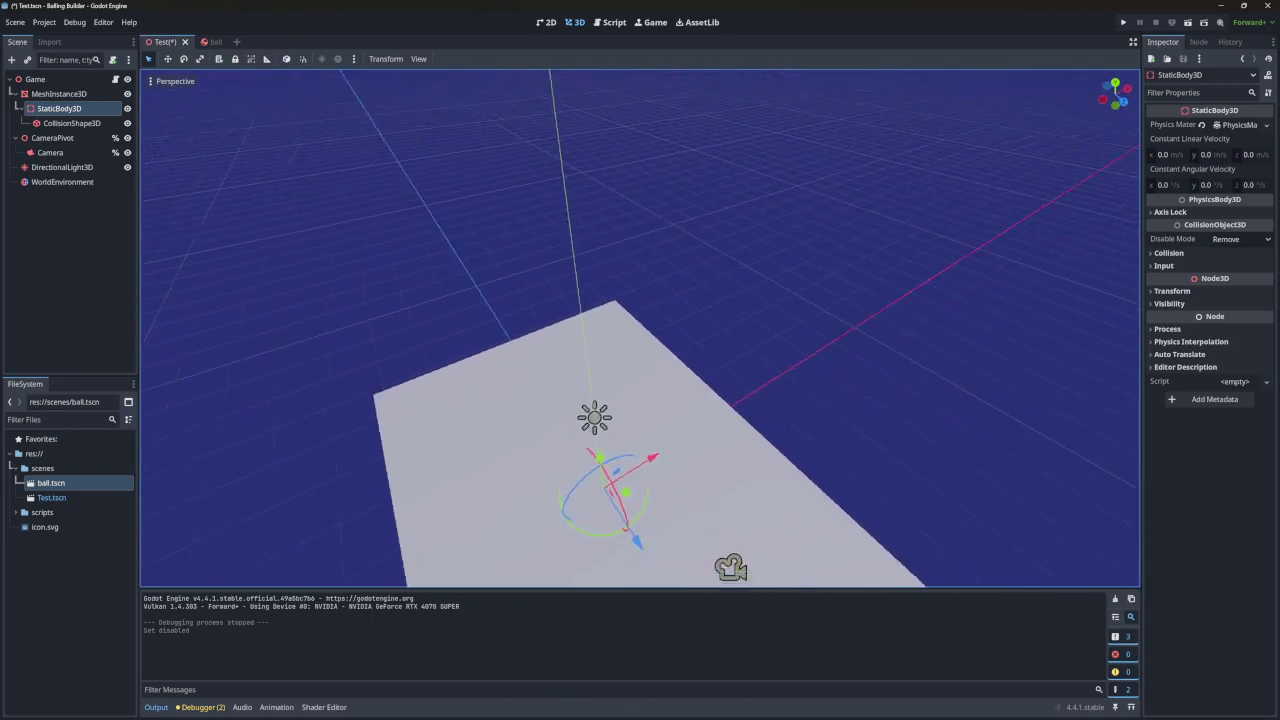
scroll(640, 328, "down", 5)
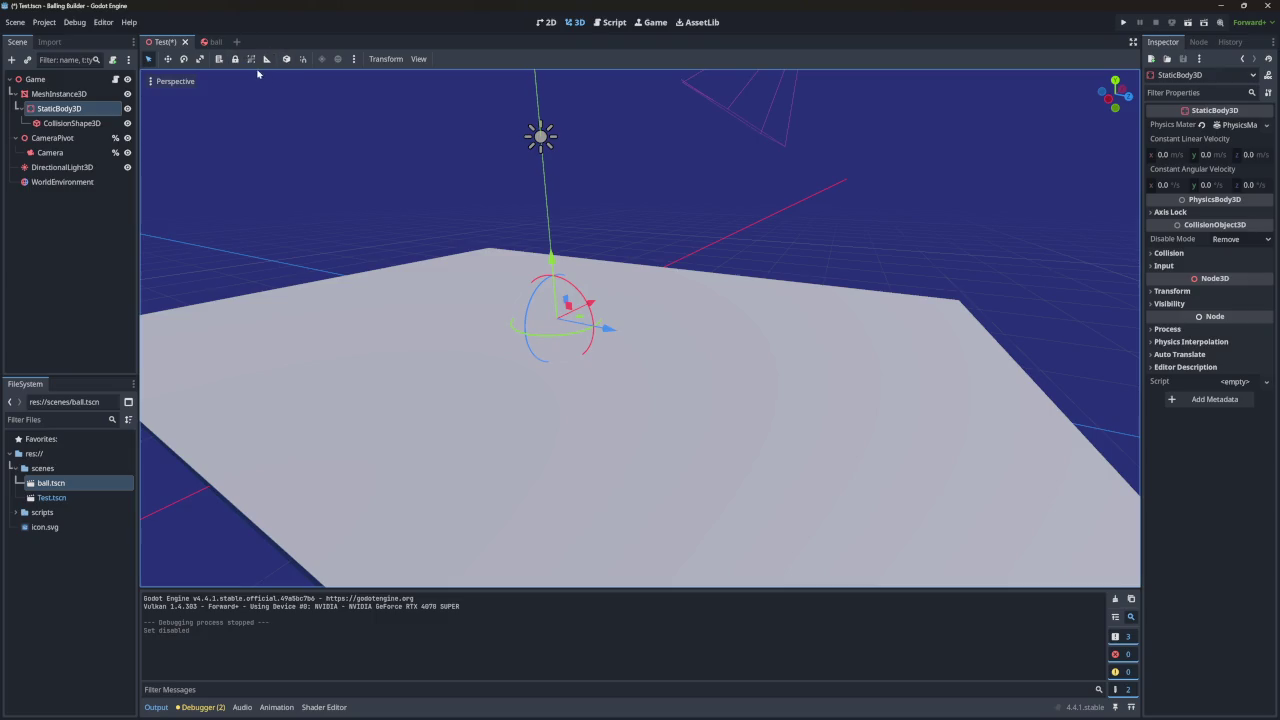
left_click(353, 180)
key("ctrl+s")
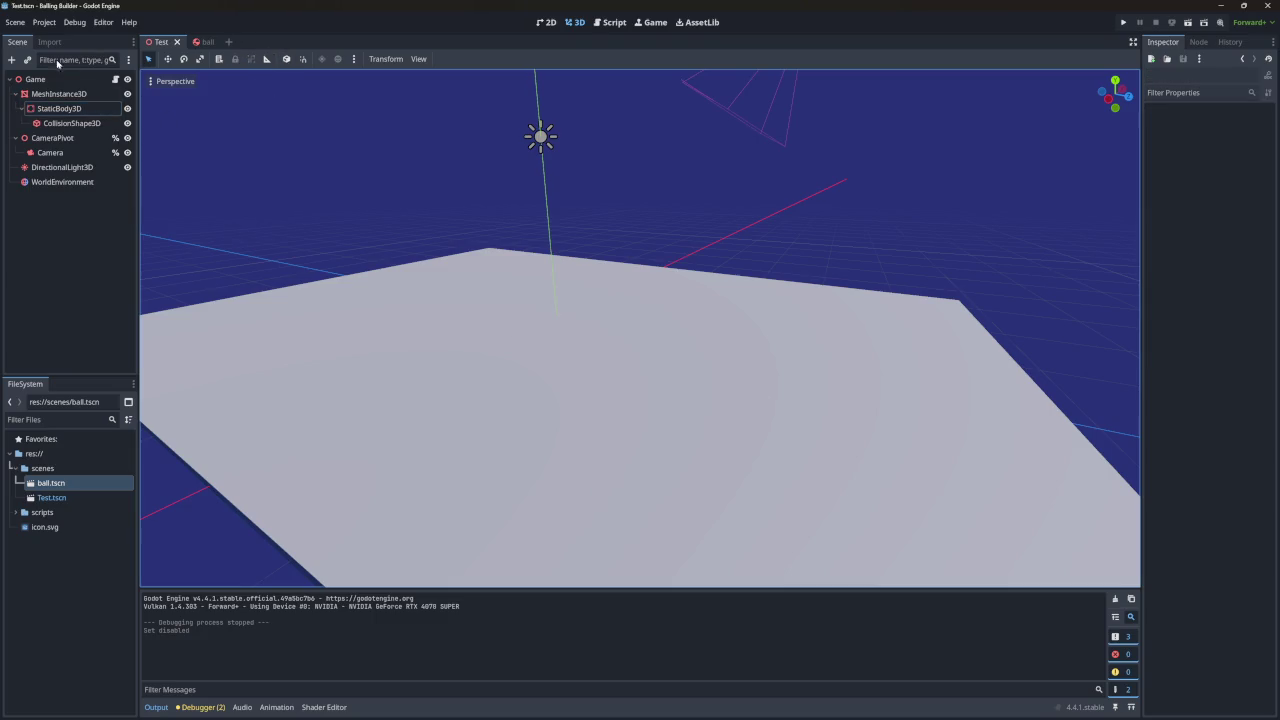
Change the Physics > 3D Physics Engine from Jolt Physics to DEFAULT and restart the editor.
left_click(44, 22)
left_click(58, 37)
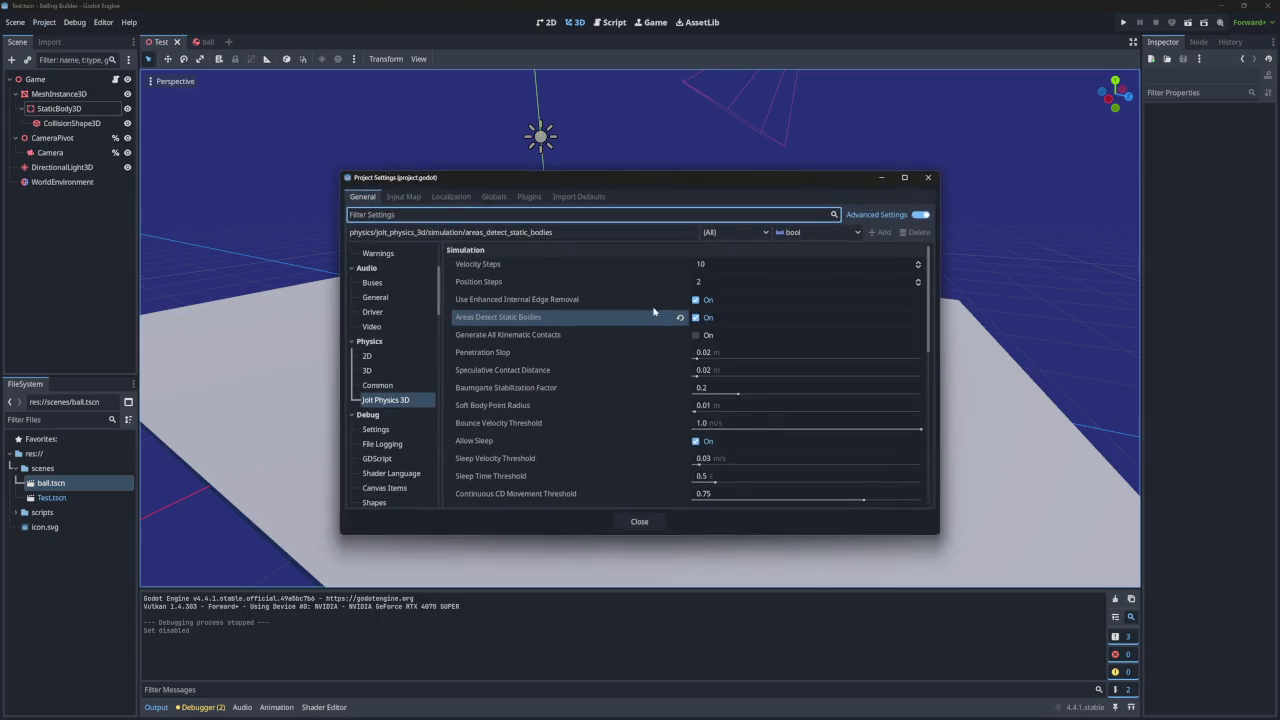
left_click(410, 371)
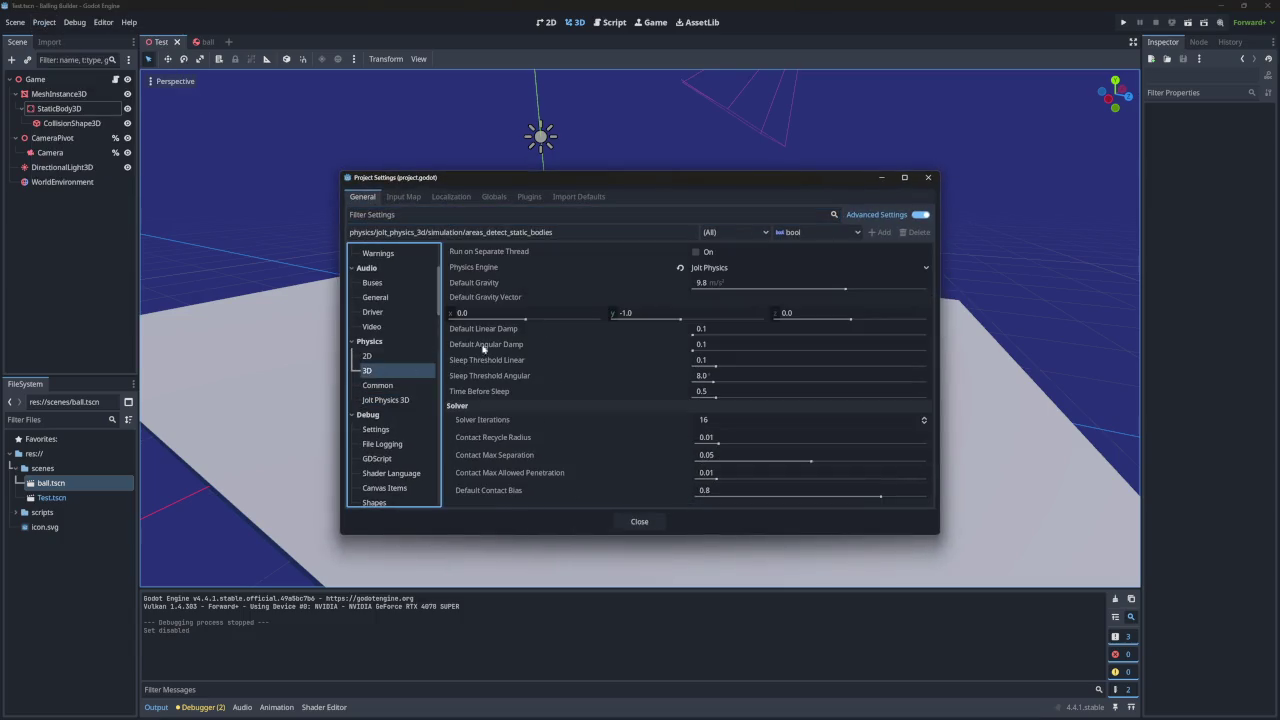
left_click(743, 268)
left_click(712, 282)
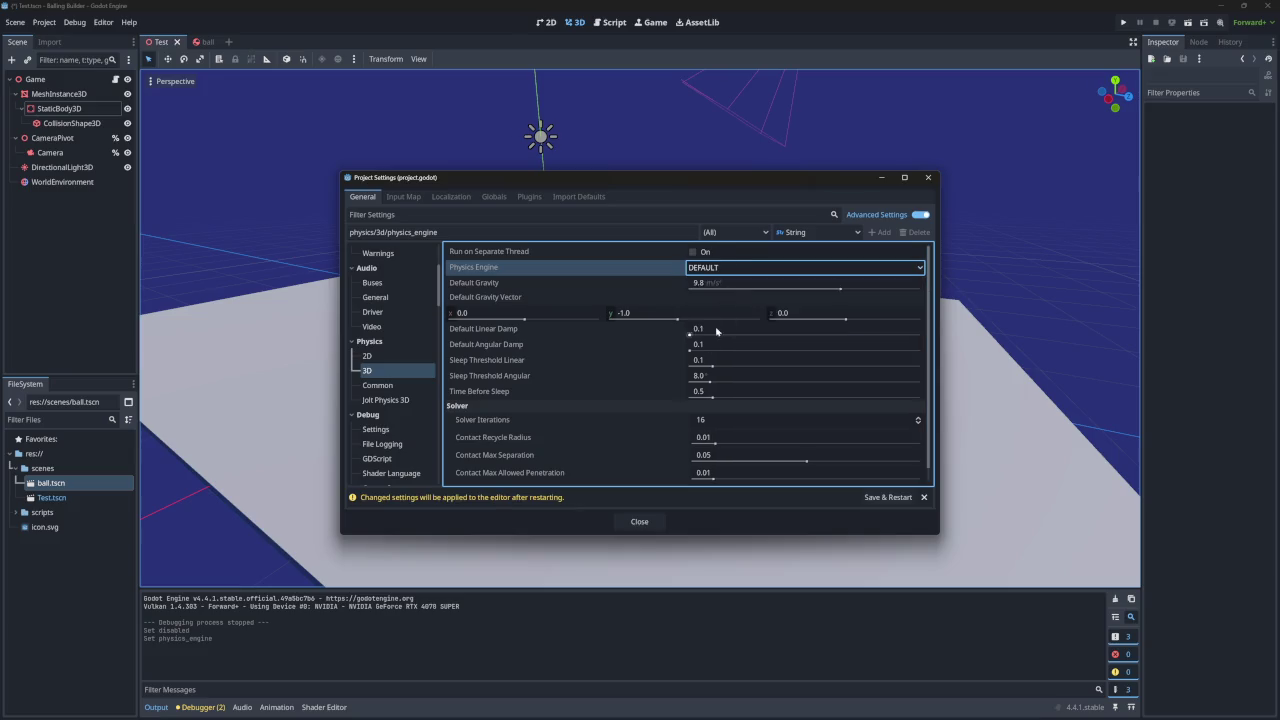
left_click(862, 497)
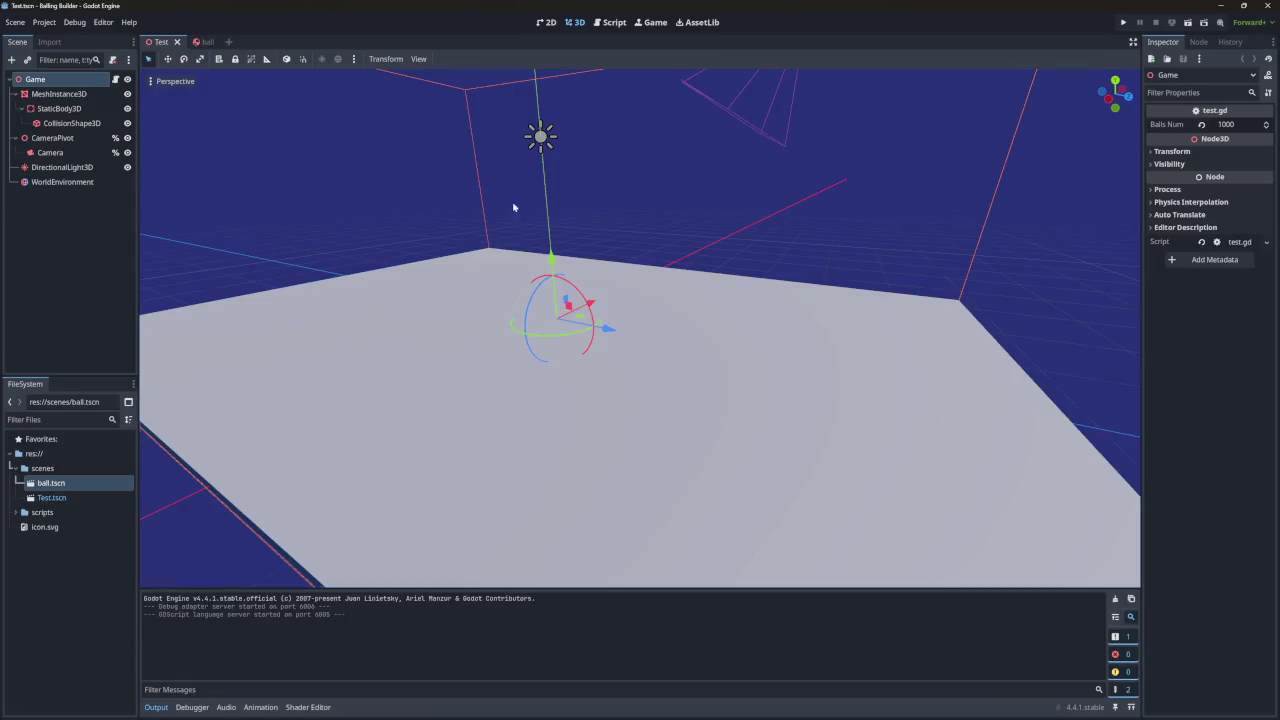
Run the ball grid under default physics, stop it, and reopen Project Settings.
left_click(1123, 22)
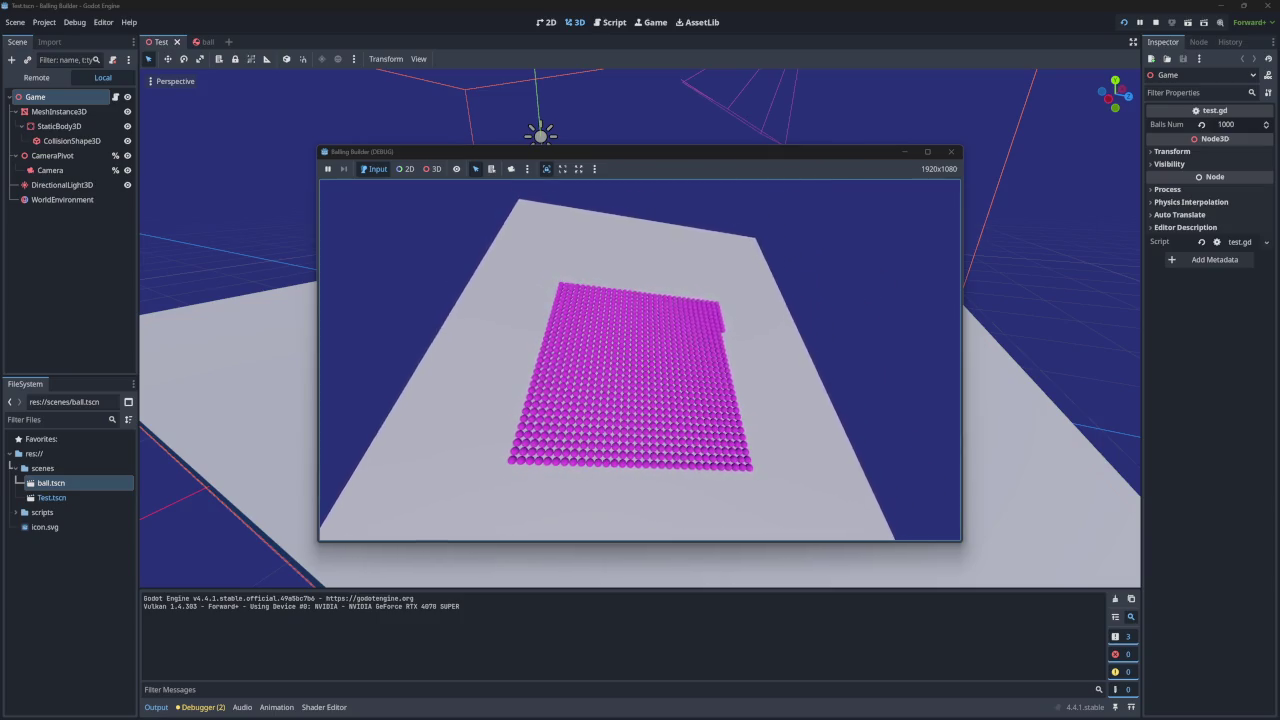
left_click(951, 151)
left_click(44, 22)
left_click(55, 42)
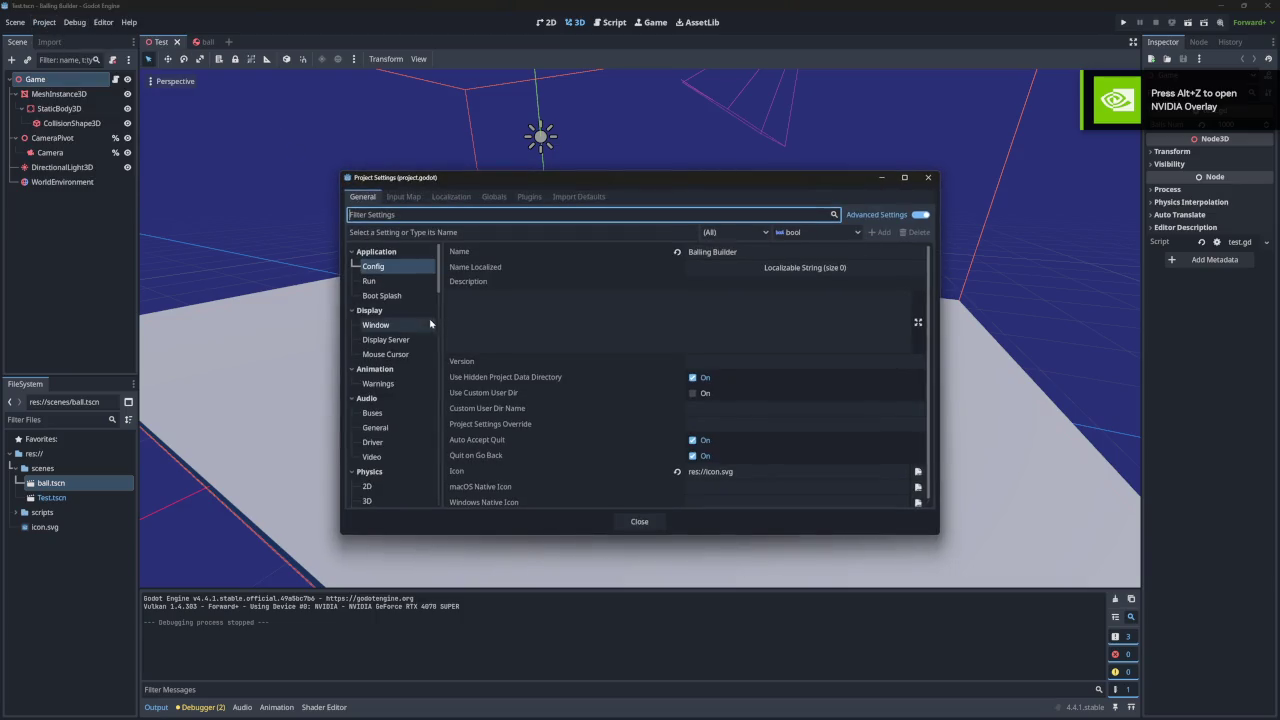
Bring up the Physics > 3D section of Project Settings.
scroll(393, 377, "down", 3)
scroll(394, 377, "down", 1)
left_click(367, 388)
left_click(367, 403)
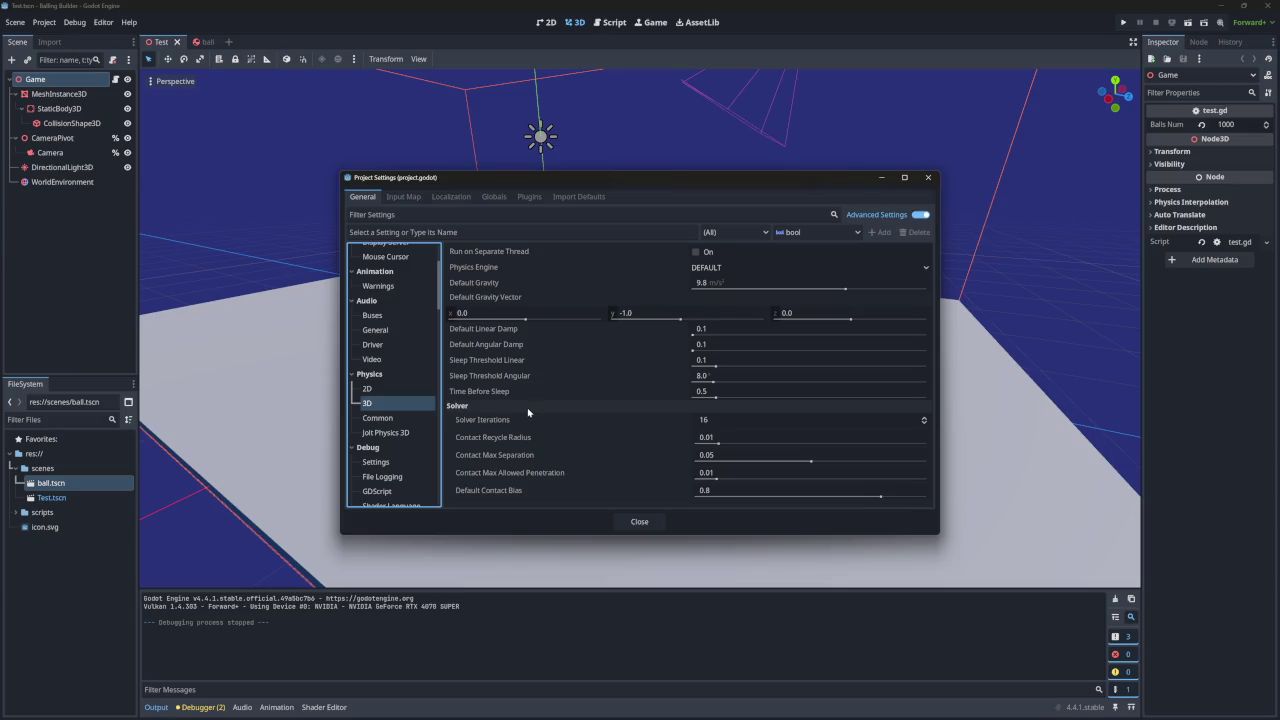
left_click(379, 417)
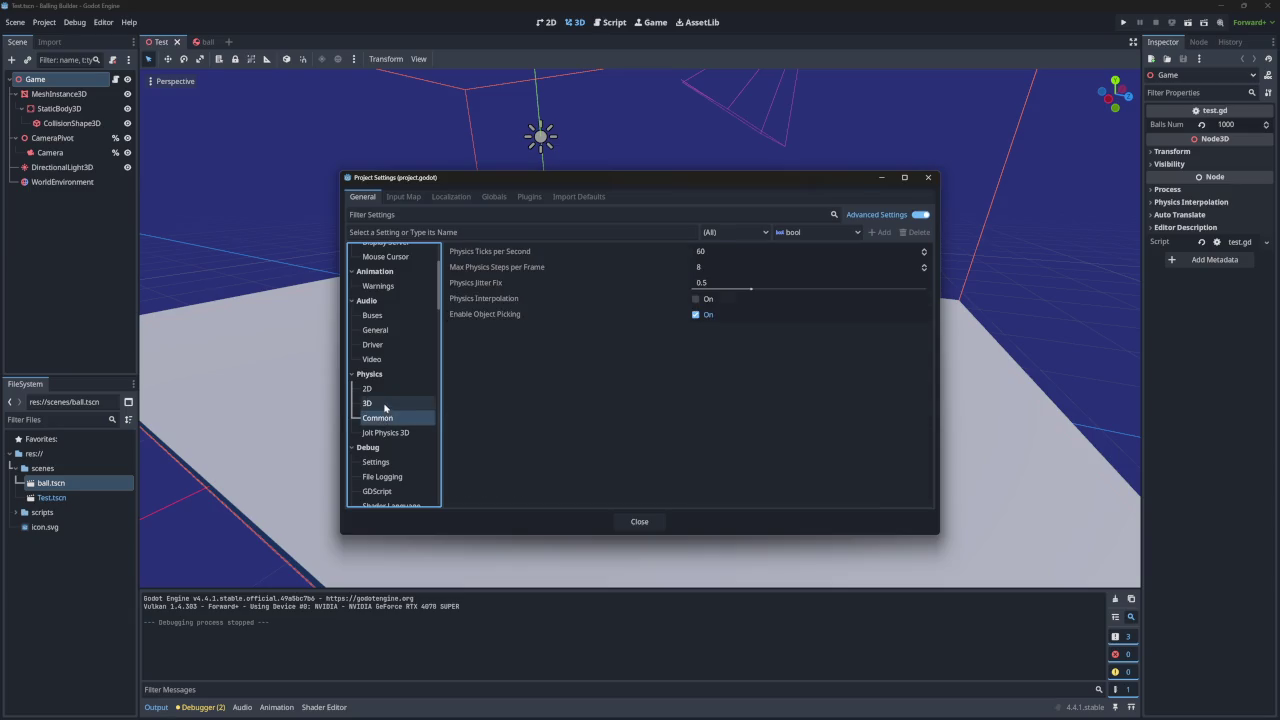
left_click(386, 405)
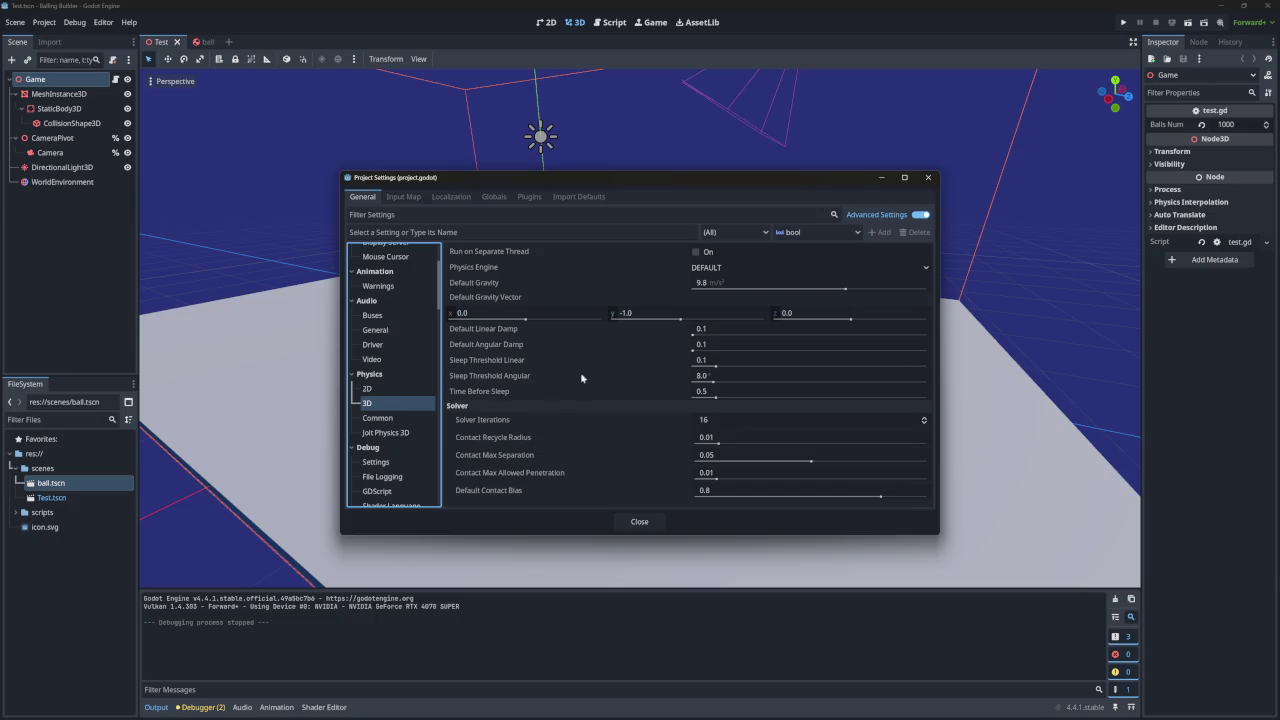
Set Default Linear Damp and Default Angular Damp to 0, close settings, and run the game.
left_click(709, 330)
type("0")
key("Return")
left_click(717, 345)
type("0")
key("Return")
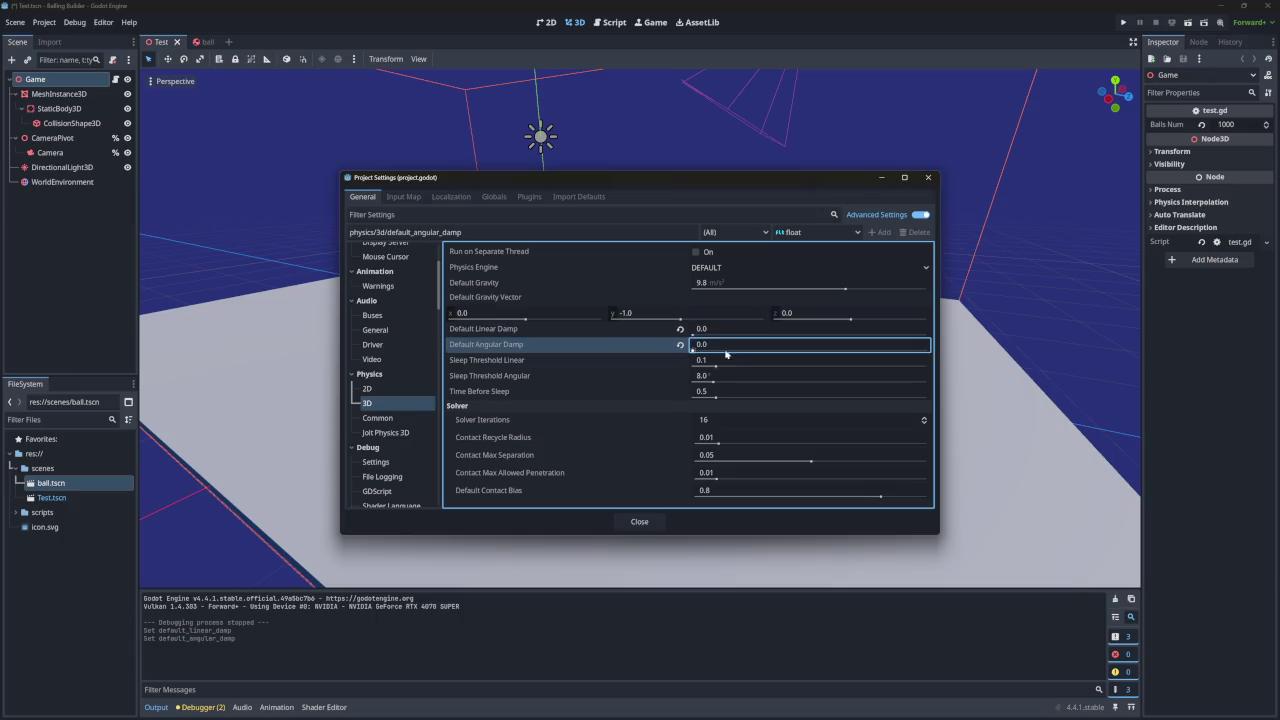
left_click(927, 178)
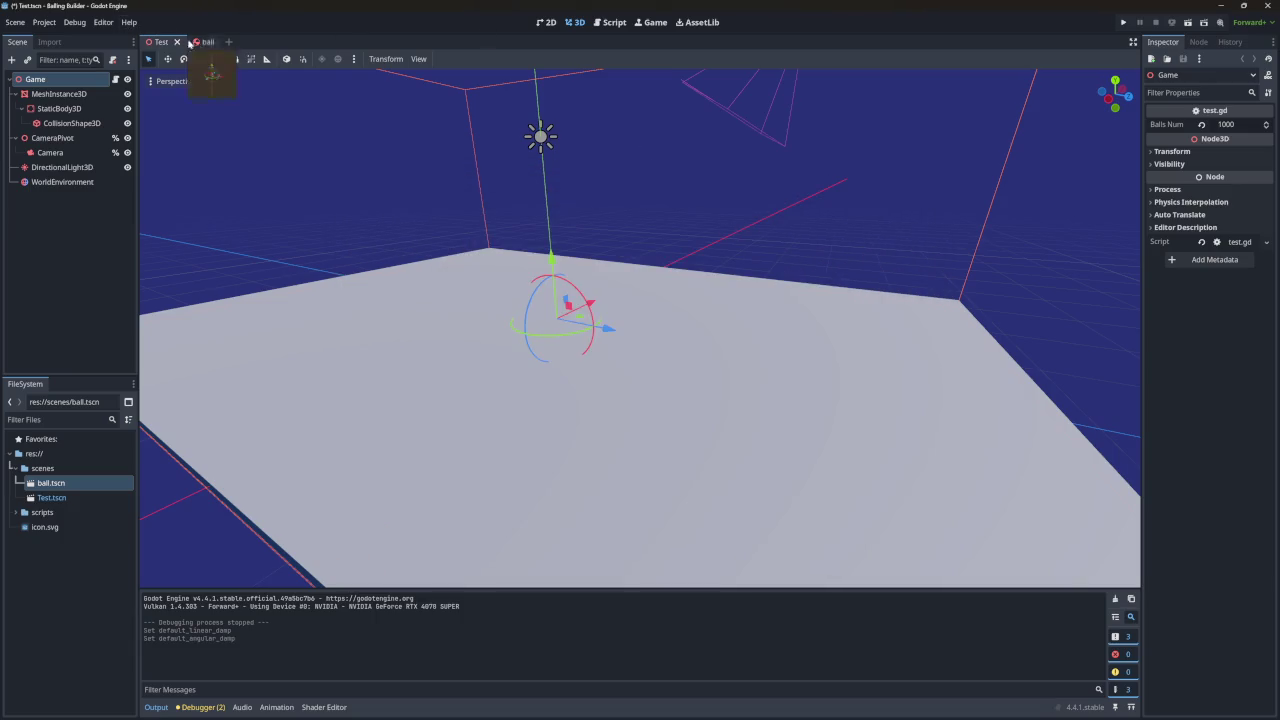
left_click(1124, 22)
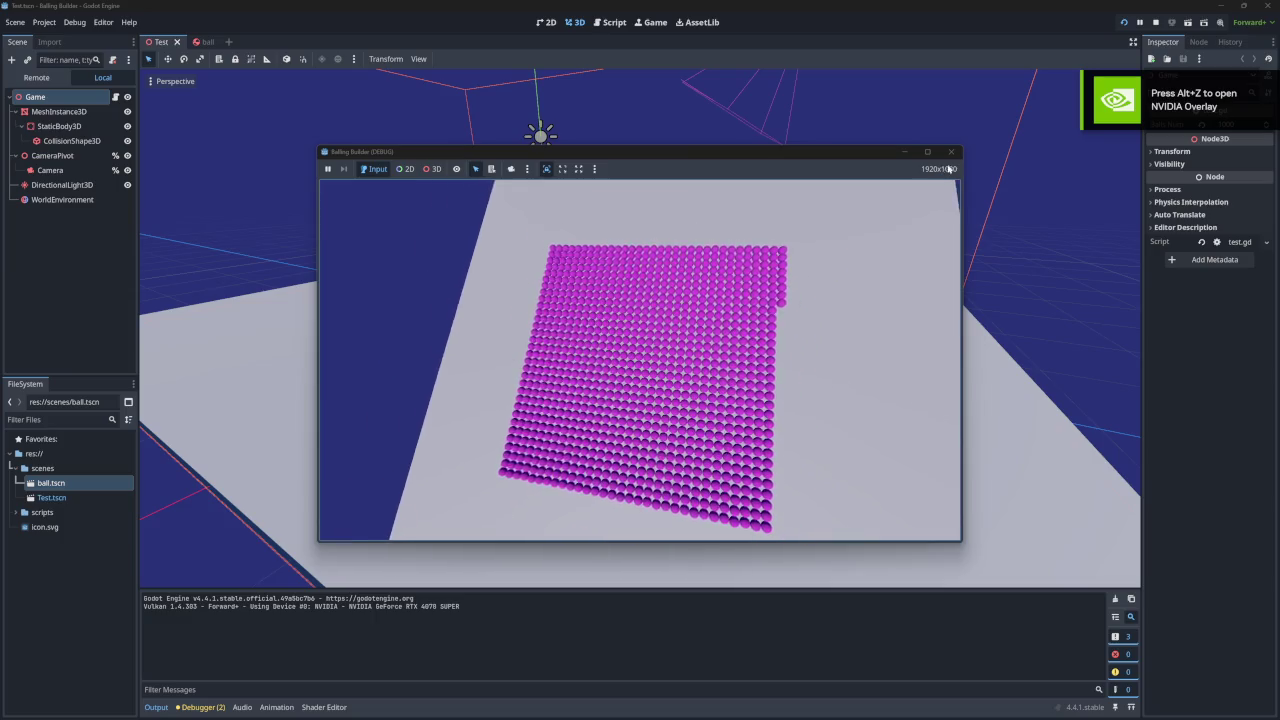
Stop the game and expand the StaticBody3D floor's Physics Material (Friction 1.0, Rough on).
key("Escape")
left_click(66, 123)
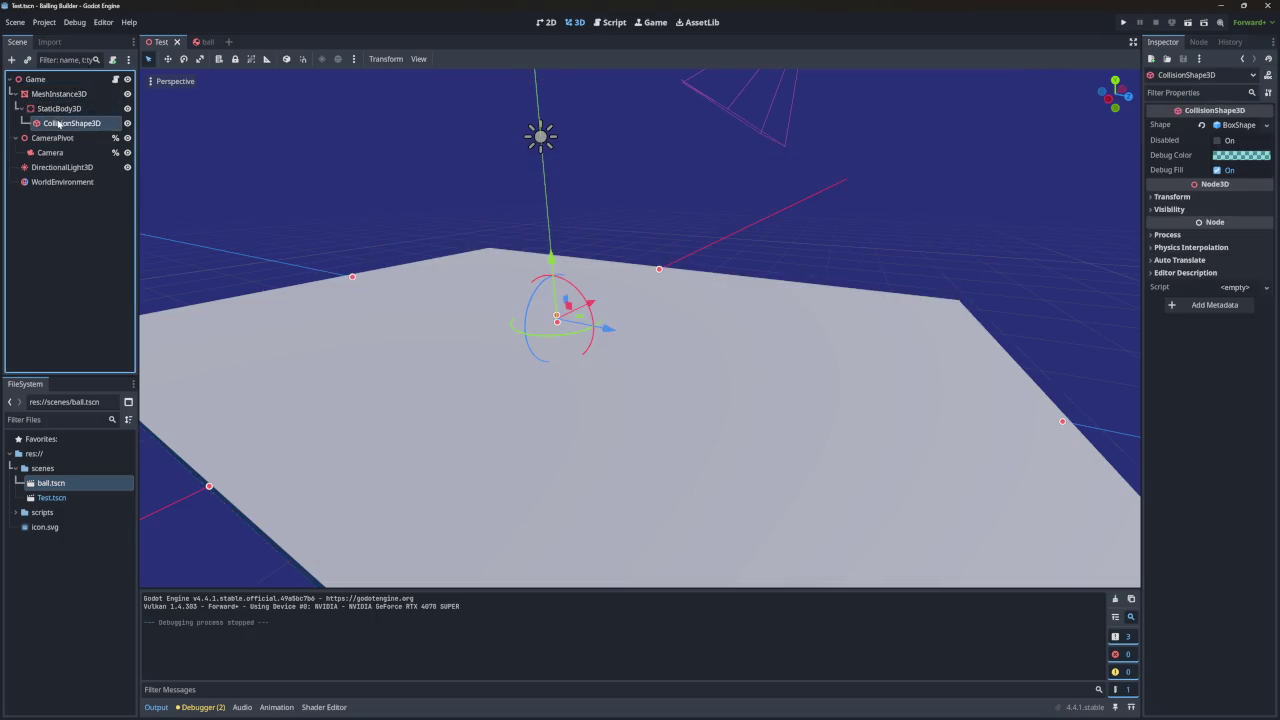
left_click(67, 111)
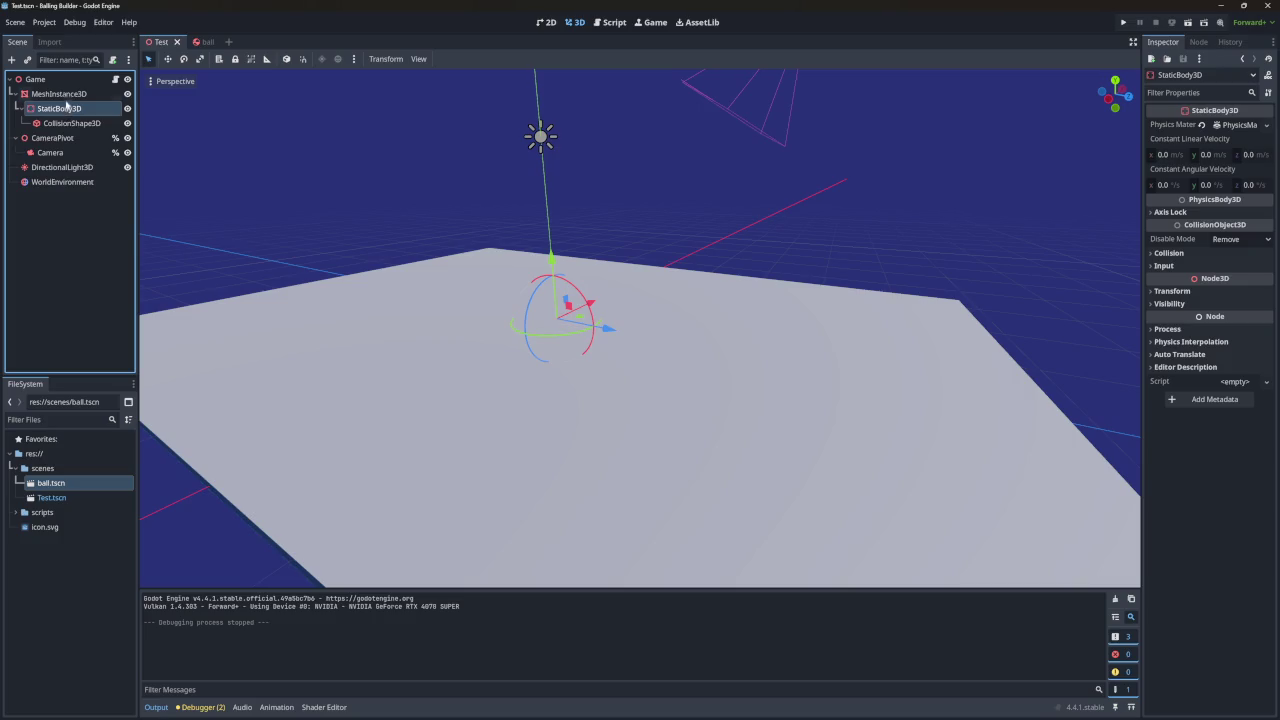
left_click(60, 94)
left_click(58, 108)
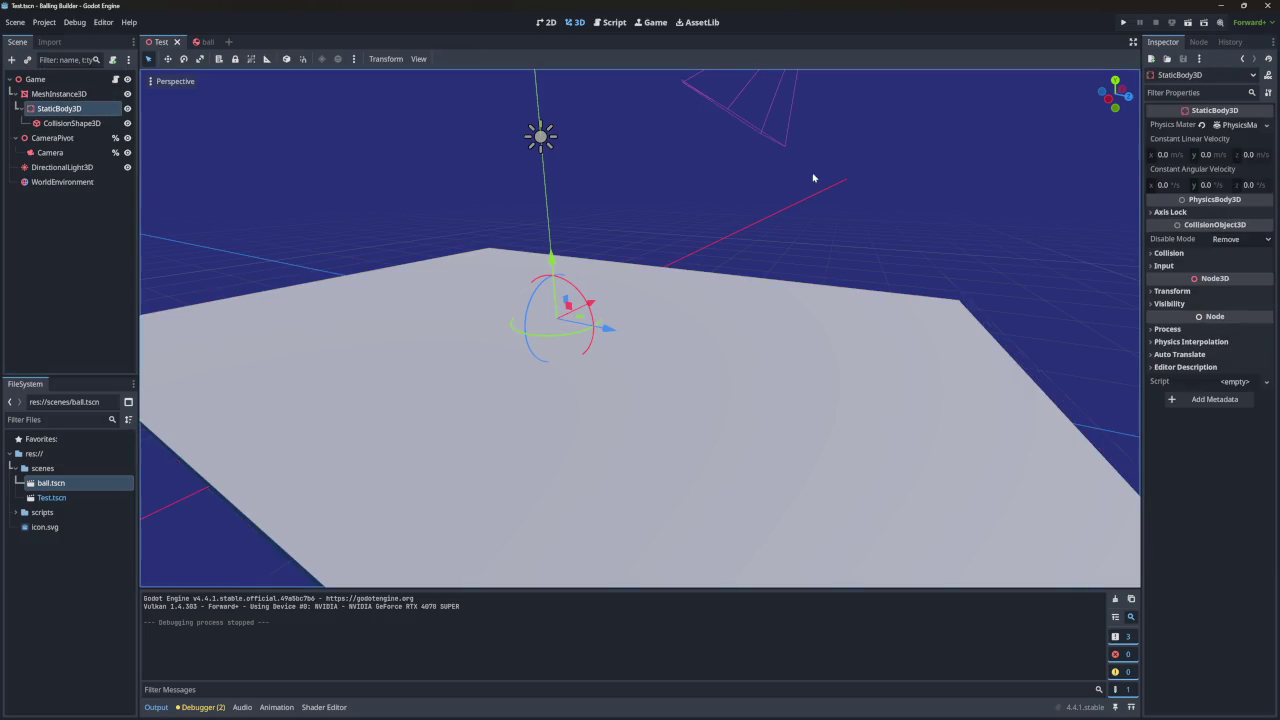
left_click(1238, 125)
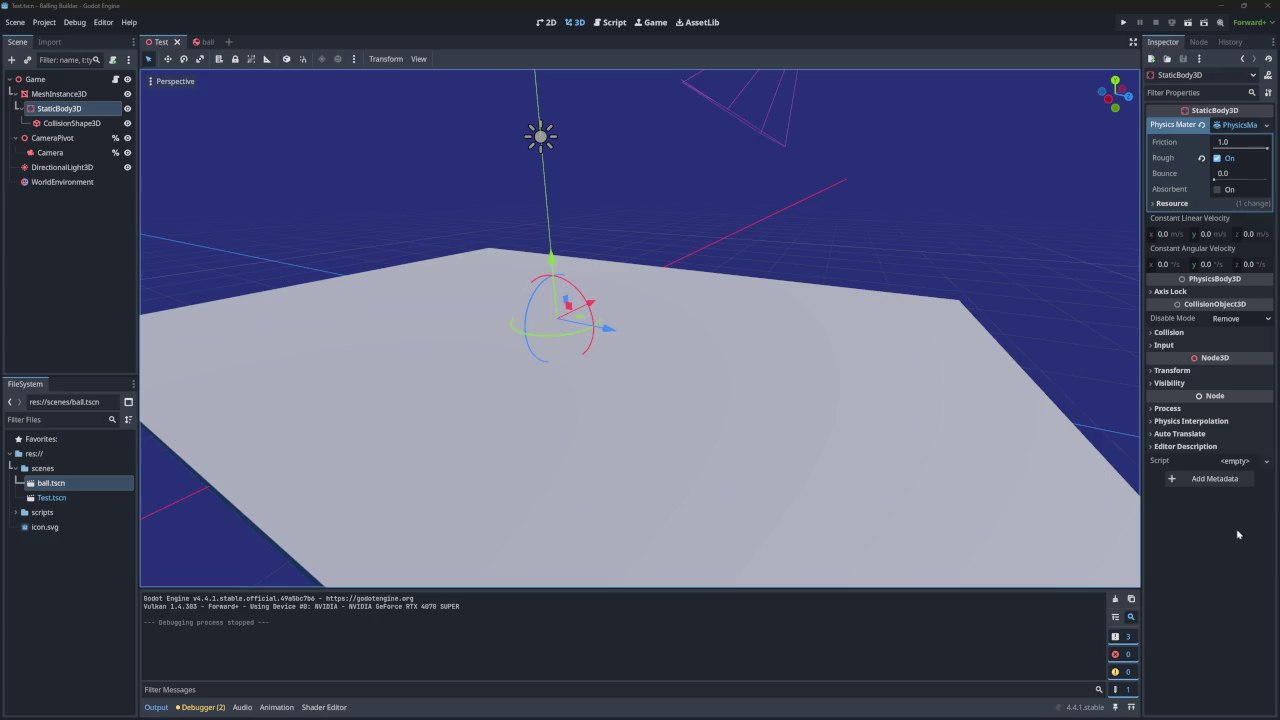
Uncheck Rough on the floor's physics material, save the Test scene, and run the game.
left_click(1230, 148)
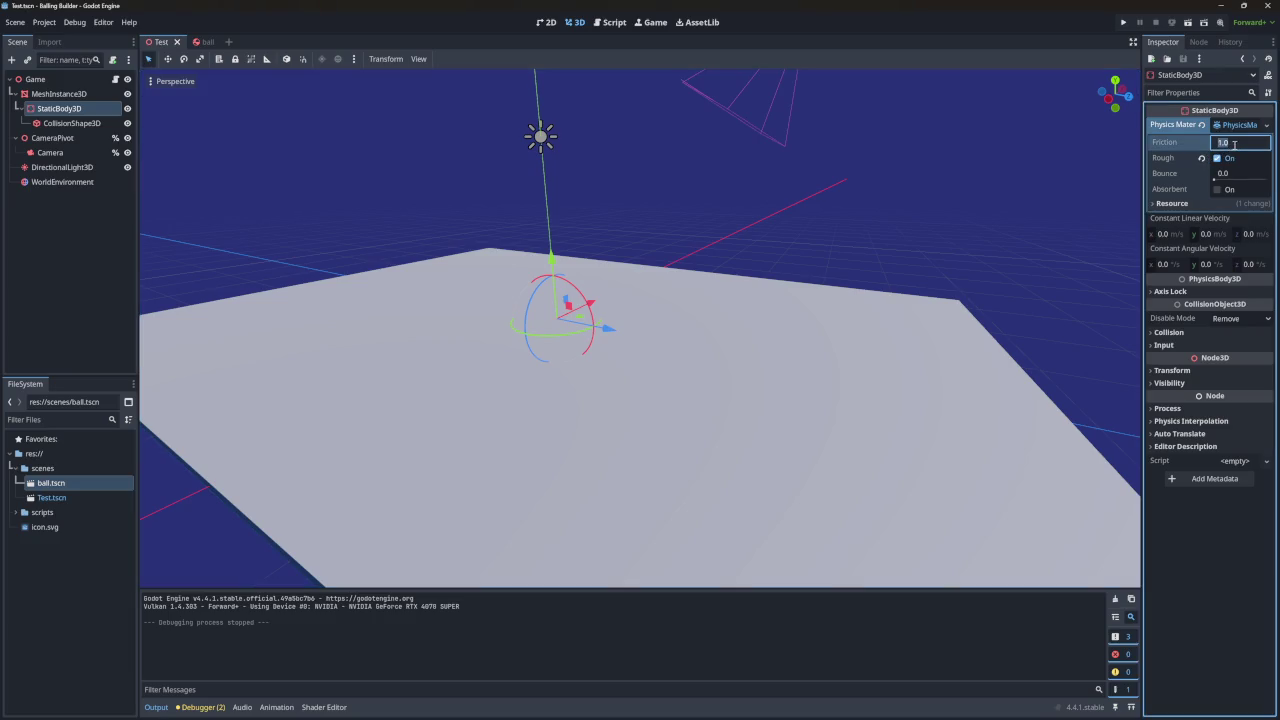
left_click(1200, 157)
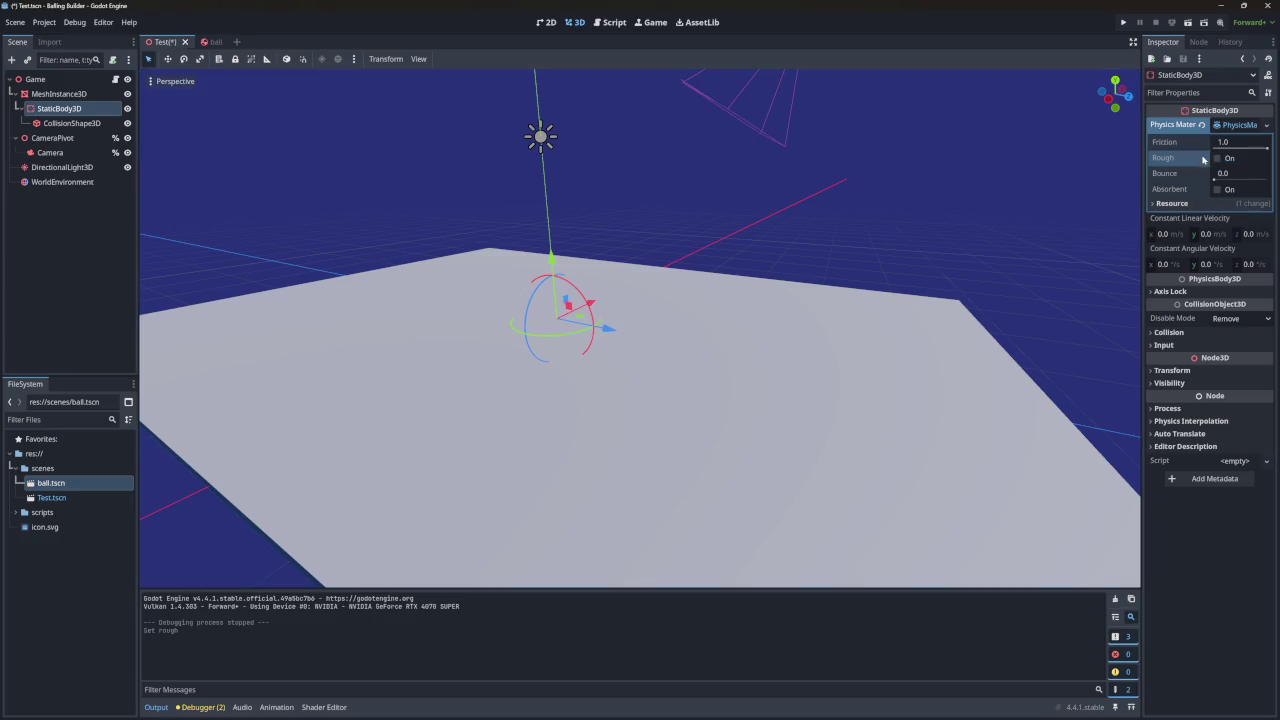
key("ctrl+s")
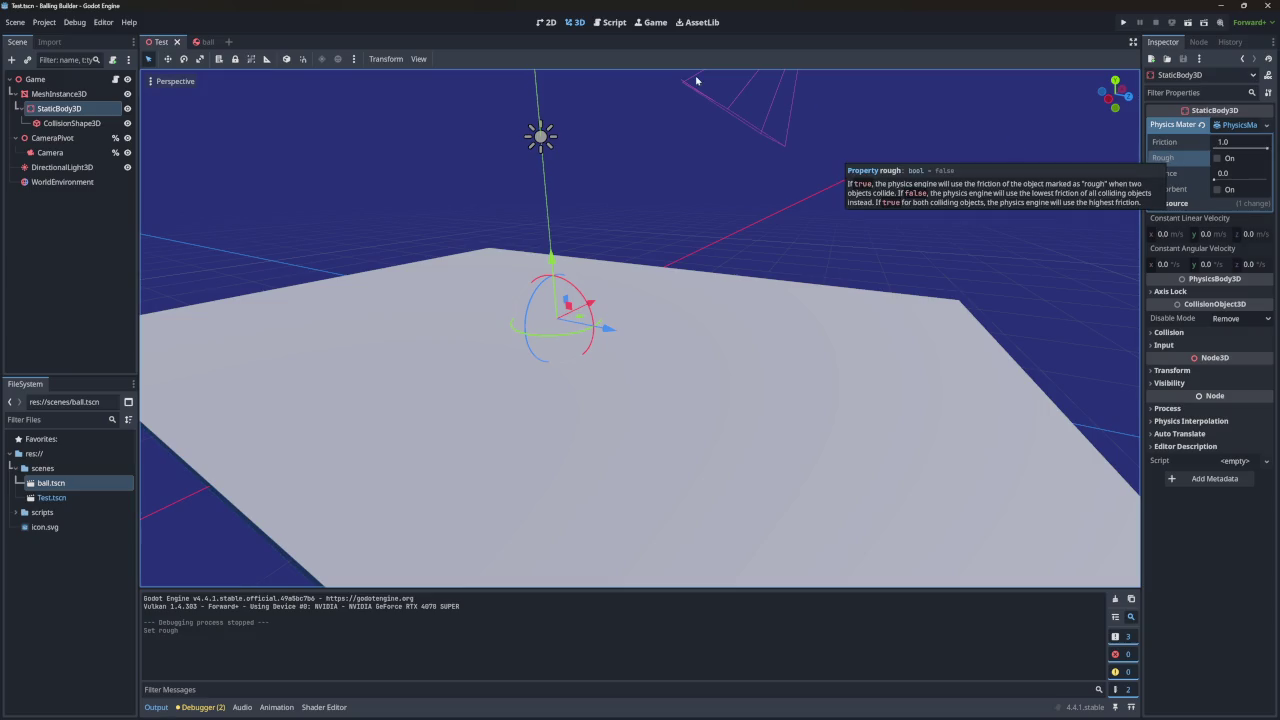
left_click(1123, 22)
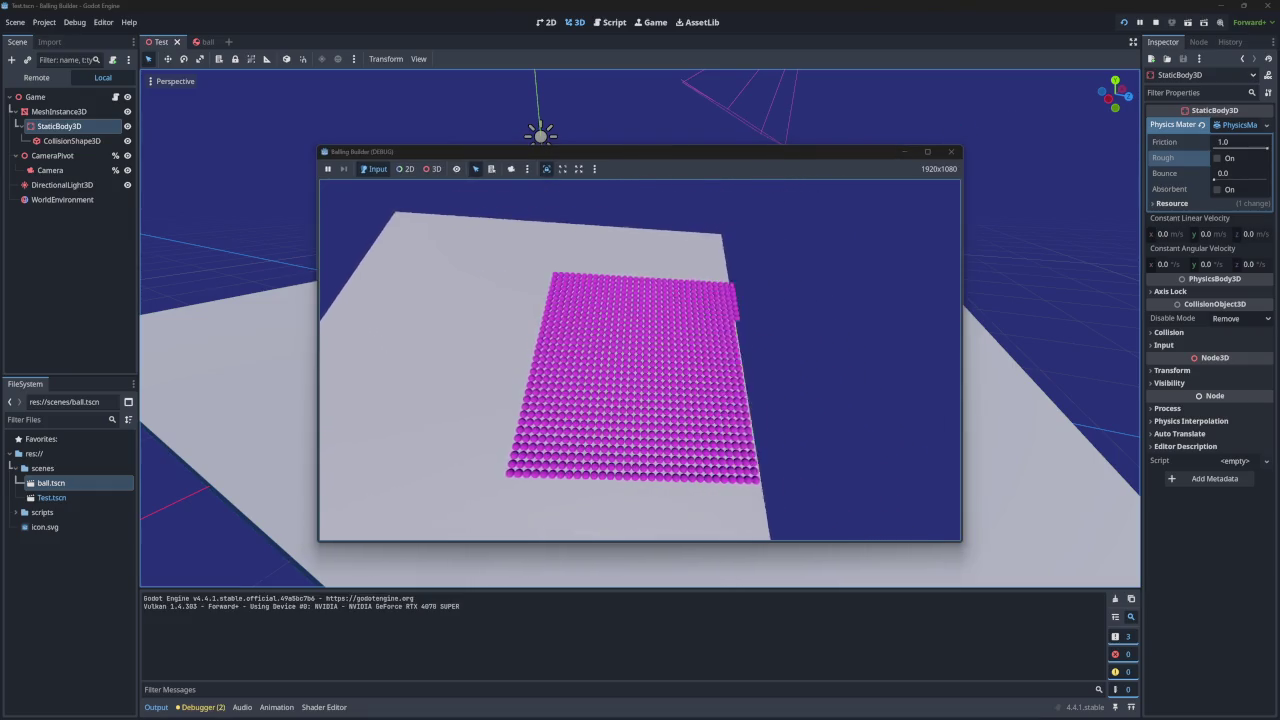
Run the ball game once more, close it, and return to the ball scene.
left_click(951, 151)
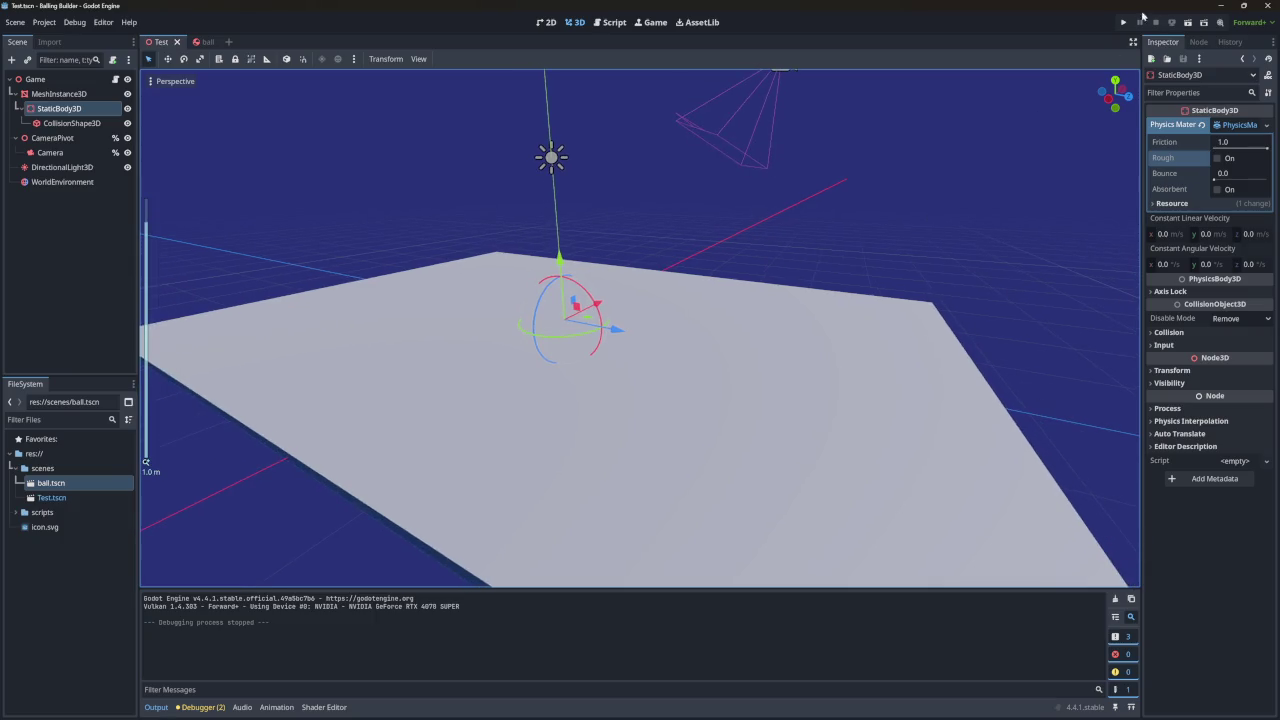
left_click(1123, 22)
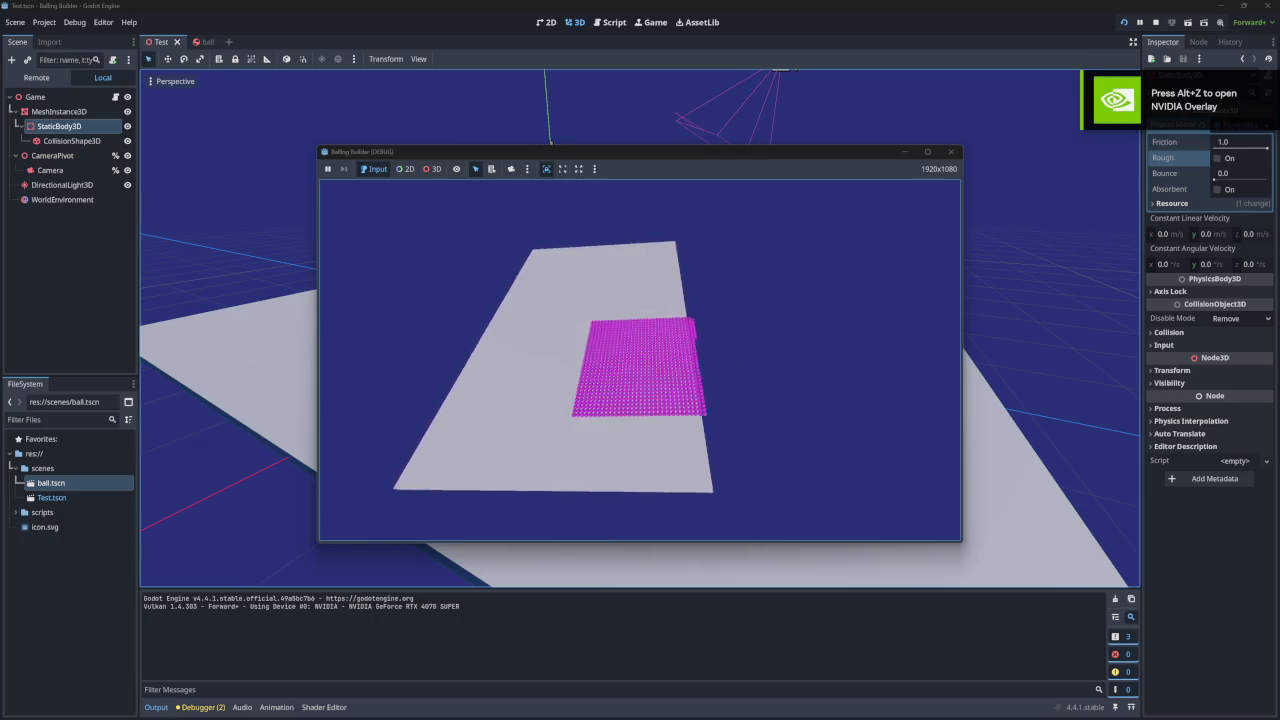
left_click(949, 153)
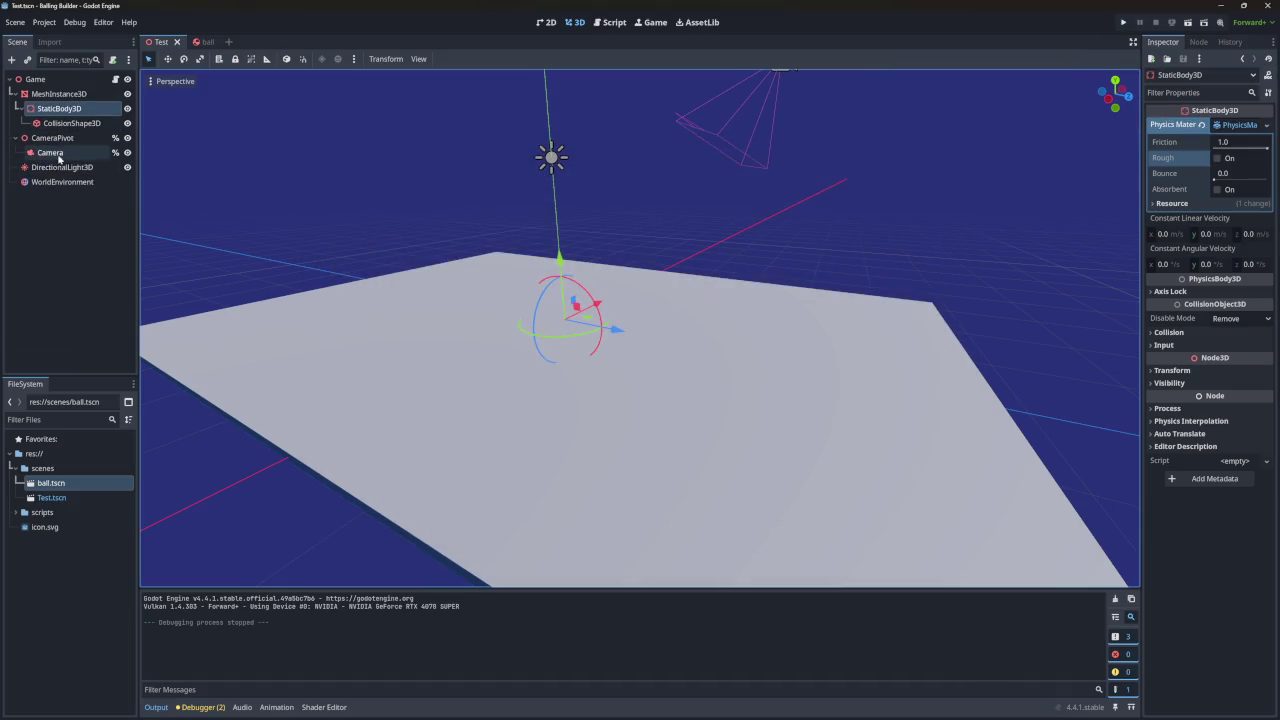
left_click(205, 43)
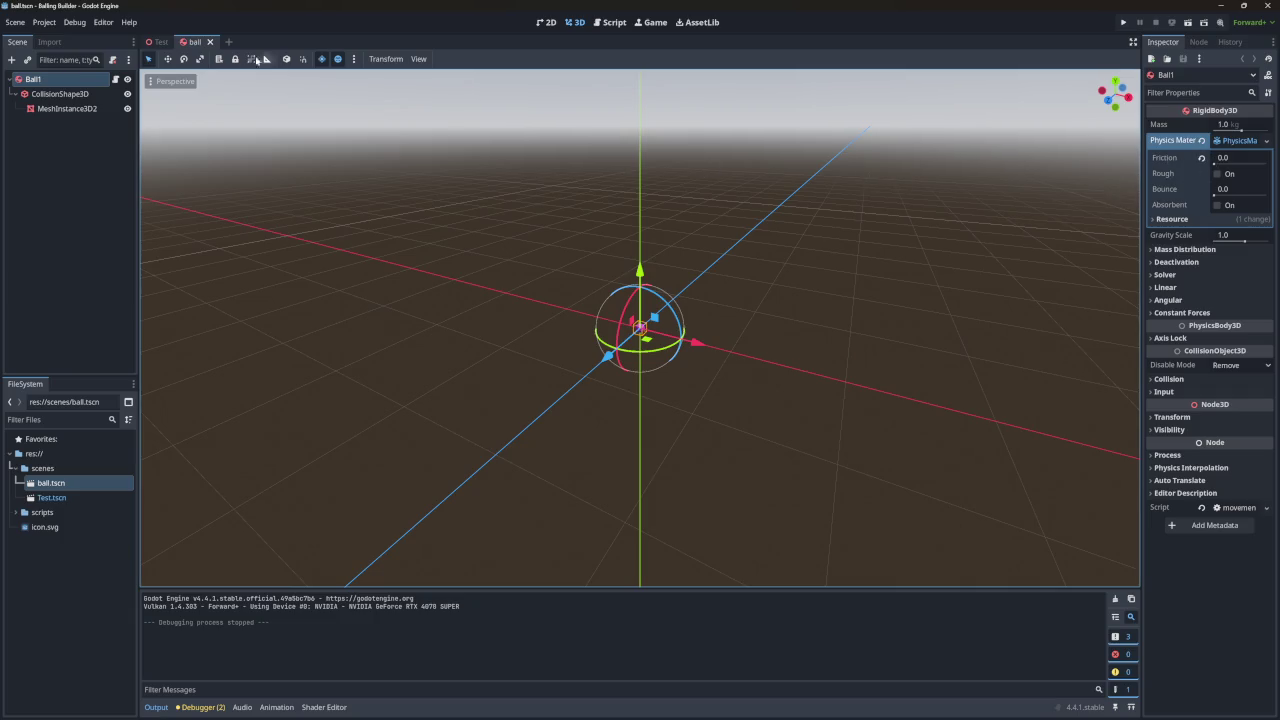
Compare the floor's Rough setting in the Test scene with the ball's physics material (friction 0.0, rough off).
left_click(160, 42)
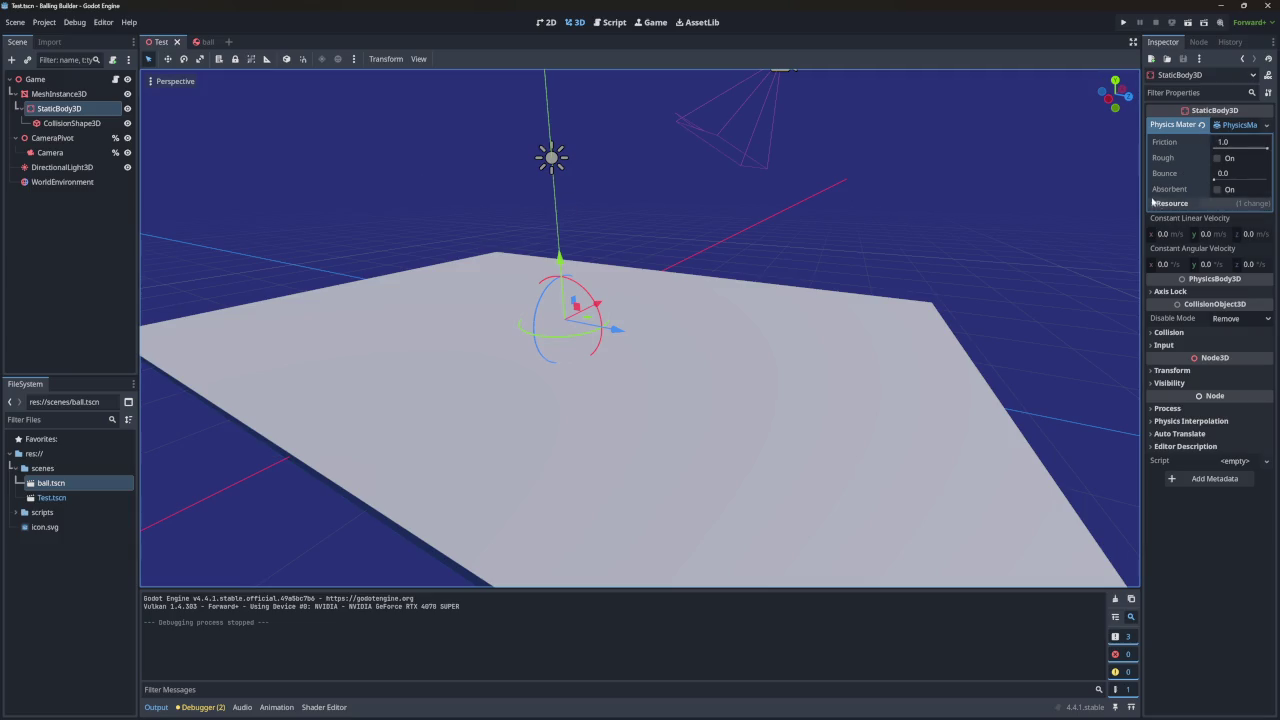
mouse_move(1202, 154)
left_click(203, 41)
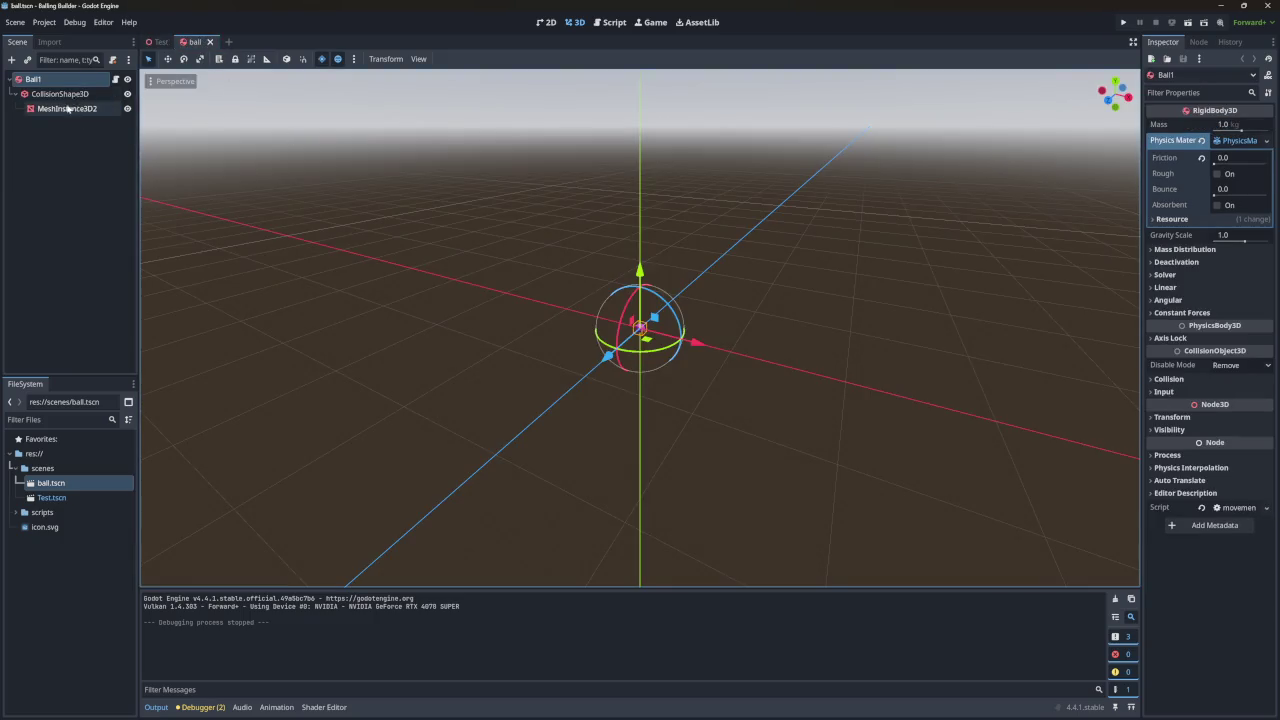
Read the Node3D, Vector3 and Transform3D class documentation in the script editor.
left_click(157, 41)
left_click(610, 22)
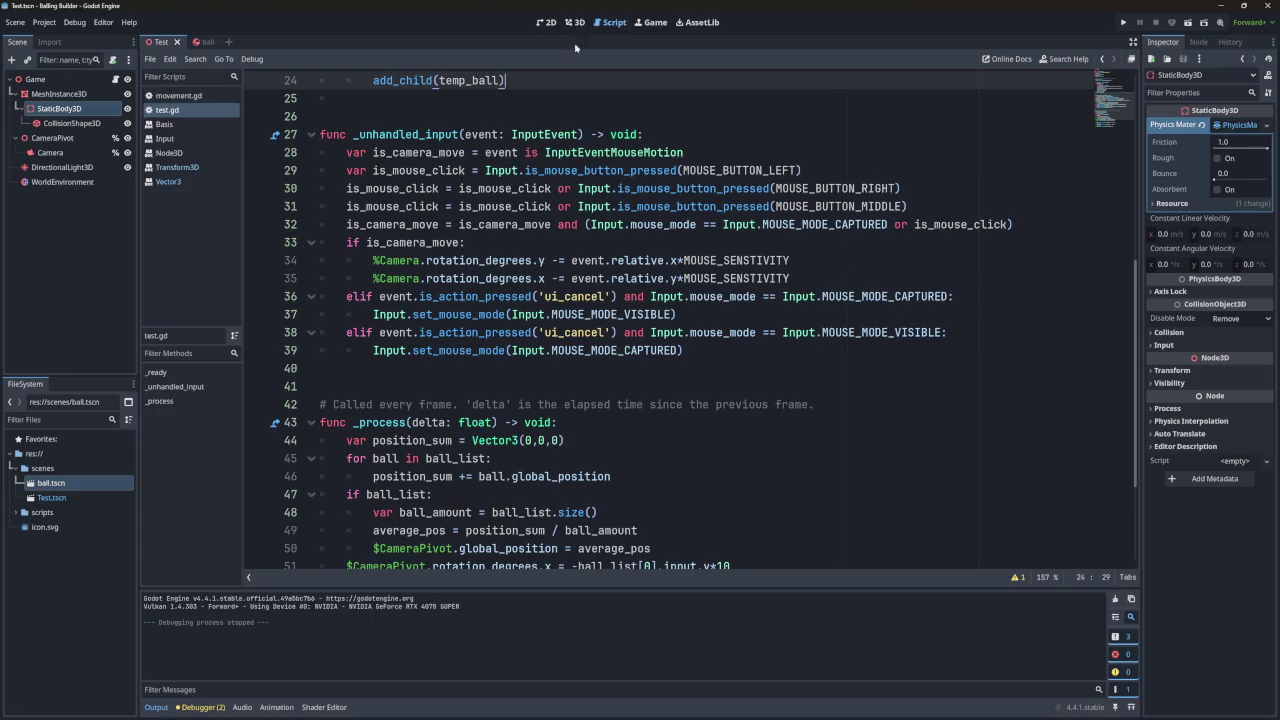
left_click(169, 153)
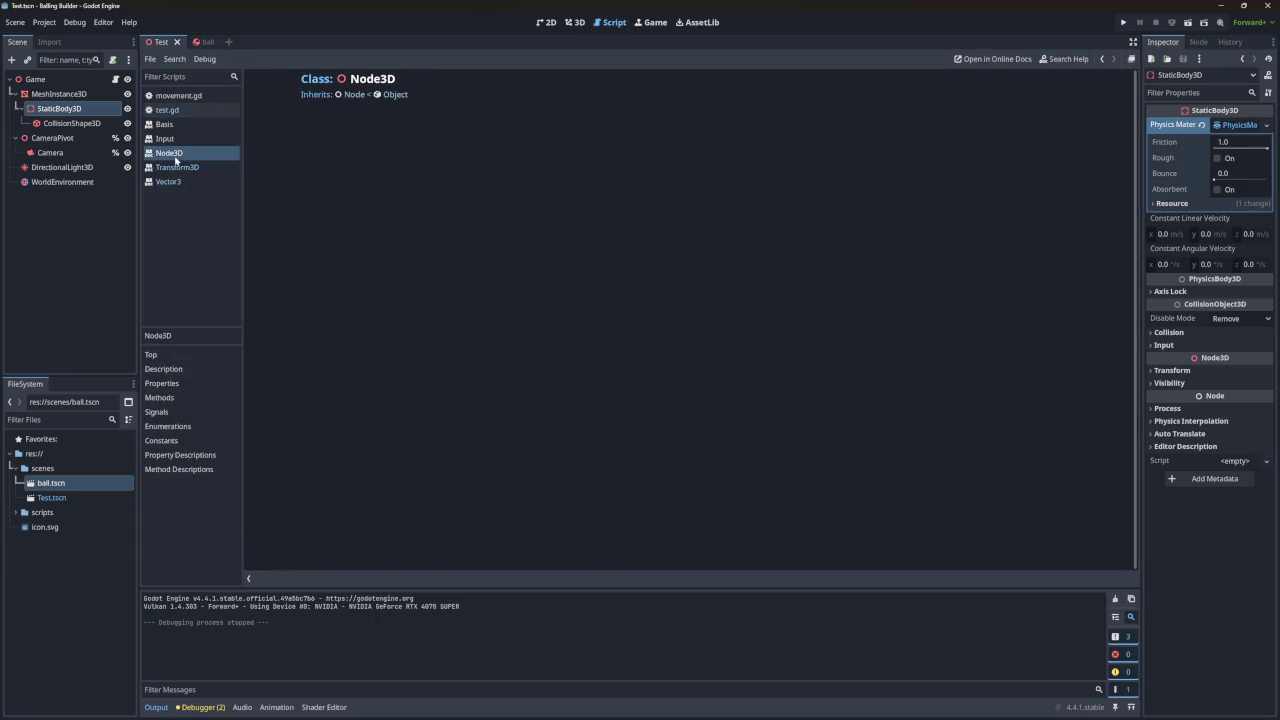
left_click(168, 181)
left_click(176, 167)
left_click(169, 153)
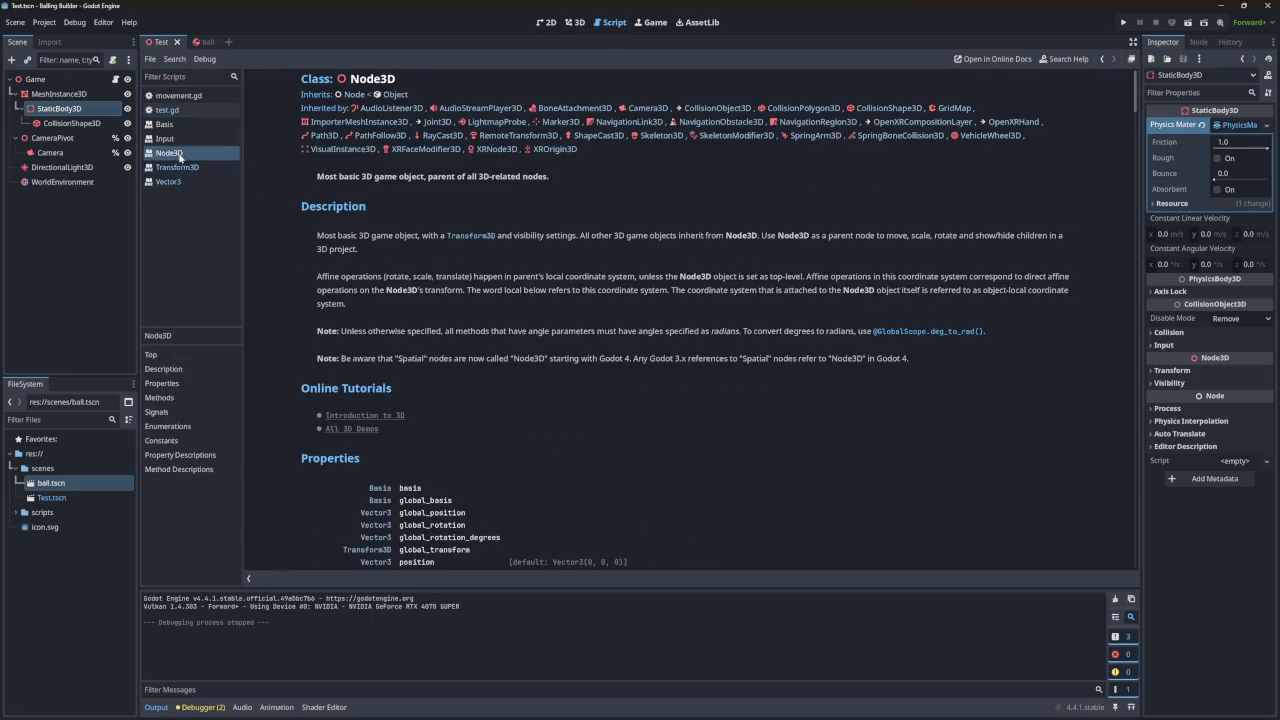
left_click(181, 169)
Check linear_velocity in movement.gd, then turn Rough back on for the floor's physics material.
left_click(166, 110)
left_click(177, 95)
scroll(424, 236, "down", 5)
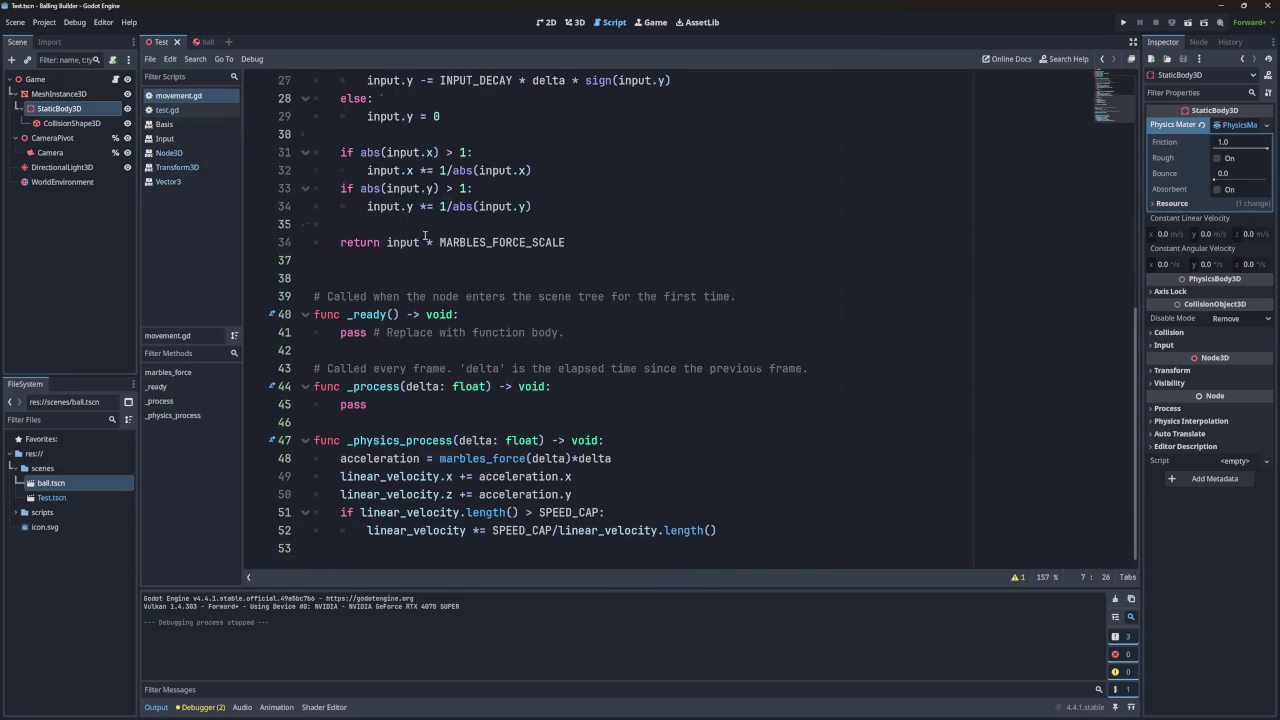
double_click(424, 478)
key("Left")
key("Left")
key("Left")
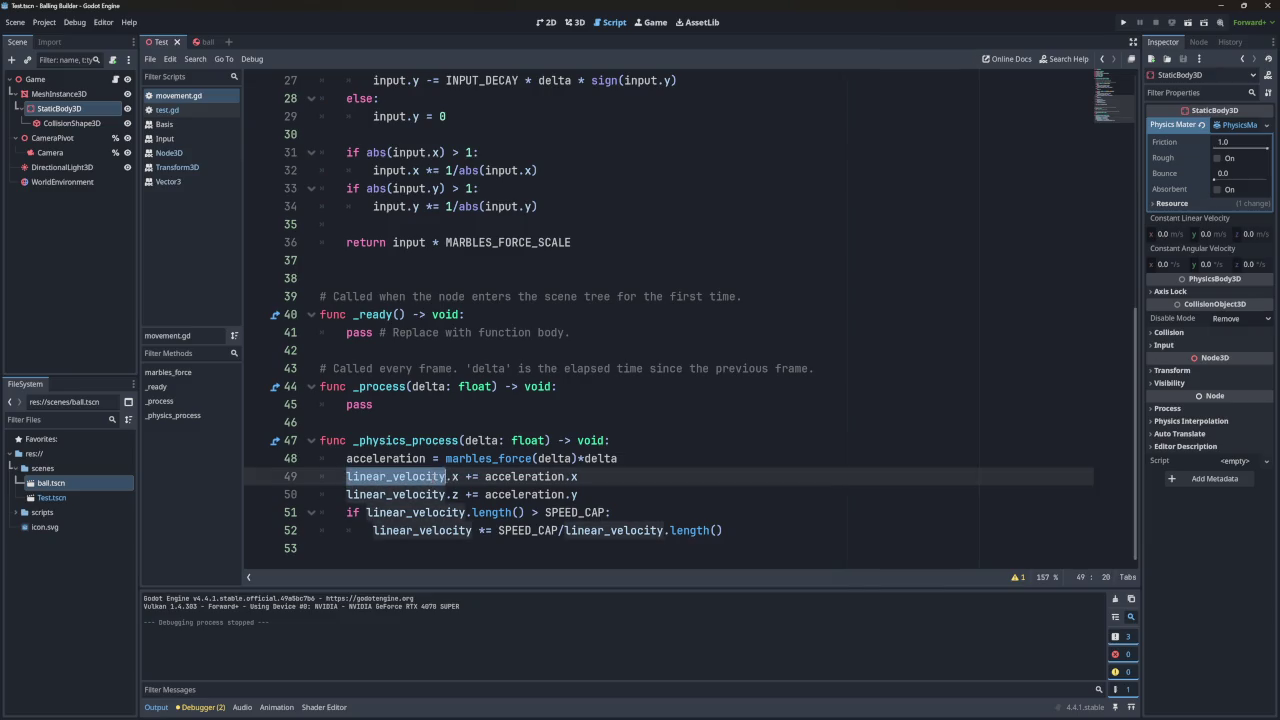
left_click(167, 110)
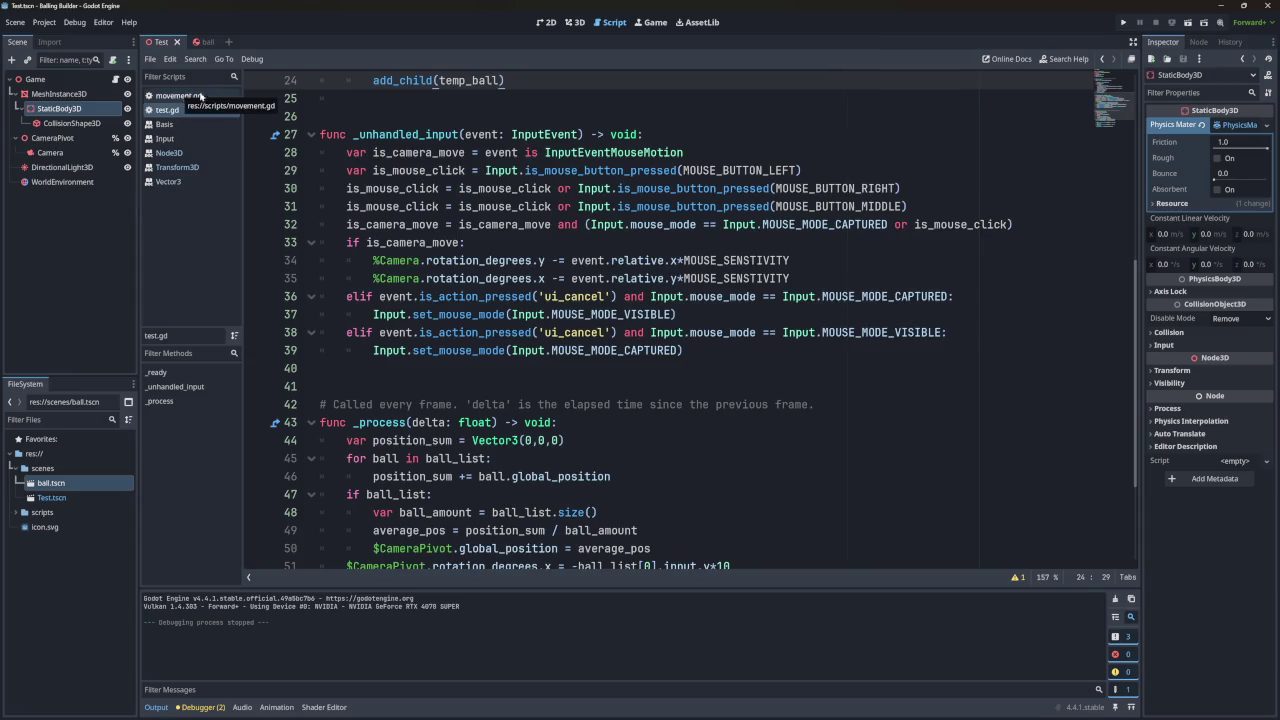
left_click(1217, 158)
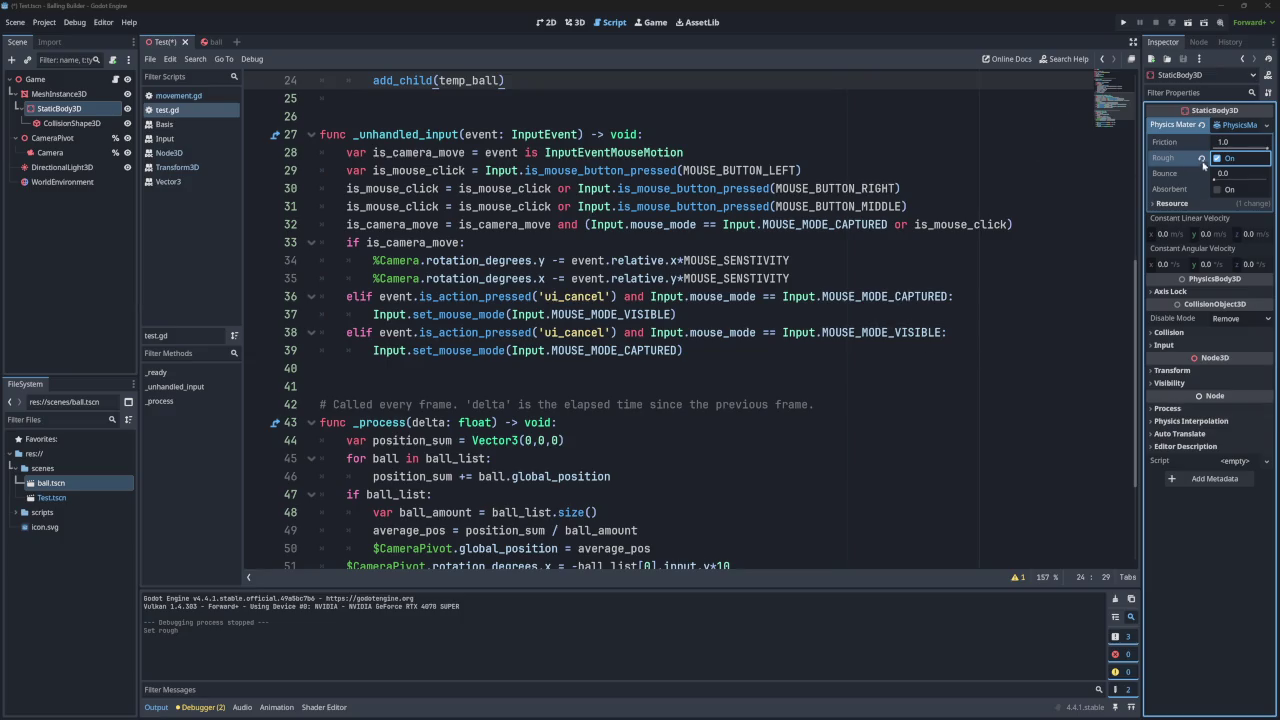
Run the ball-grid game several times, closing or reloading between runs, then stop it.
left_click(1123, 22)
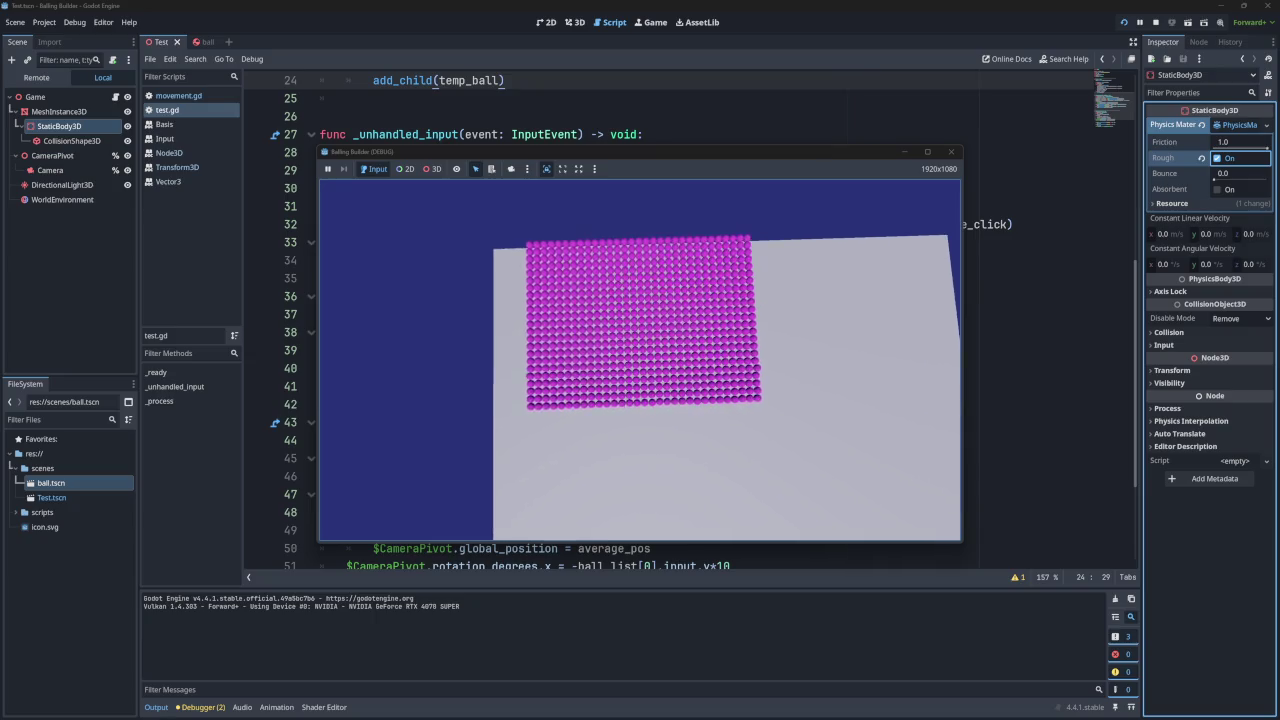
left_click(948, 152)
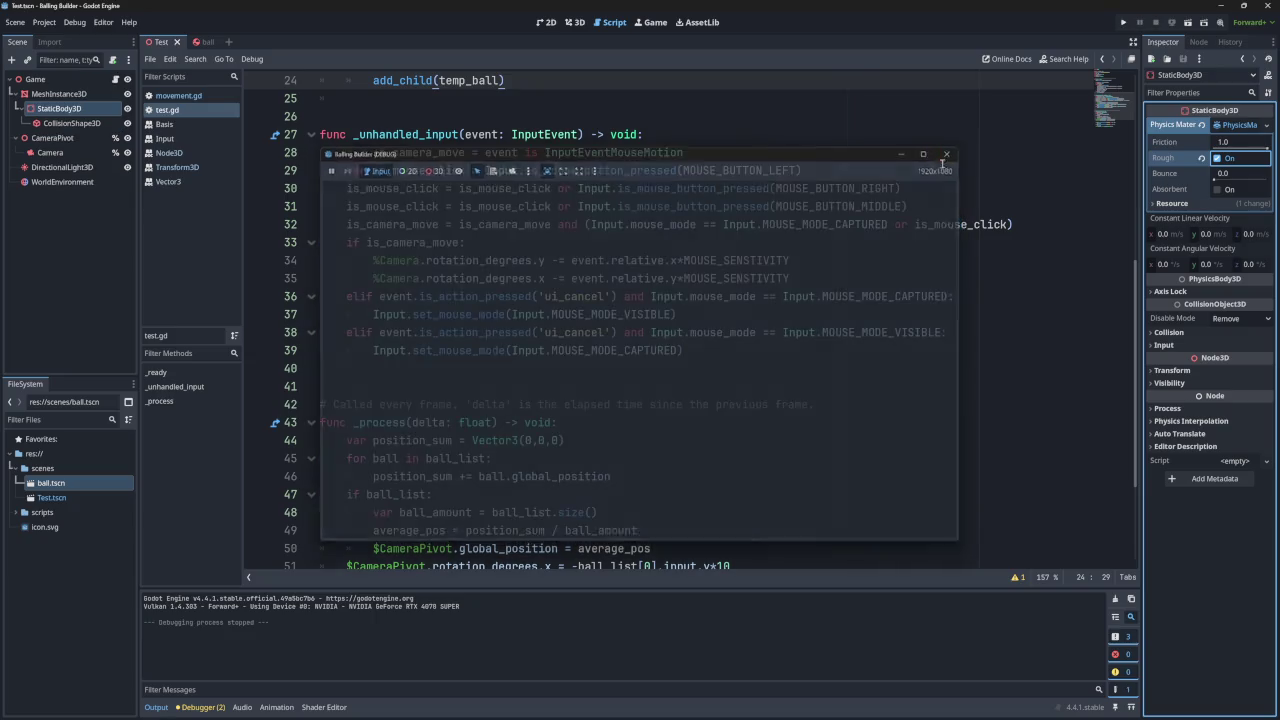
left_click(1123, 22)
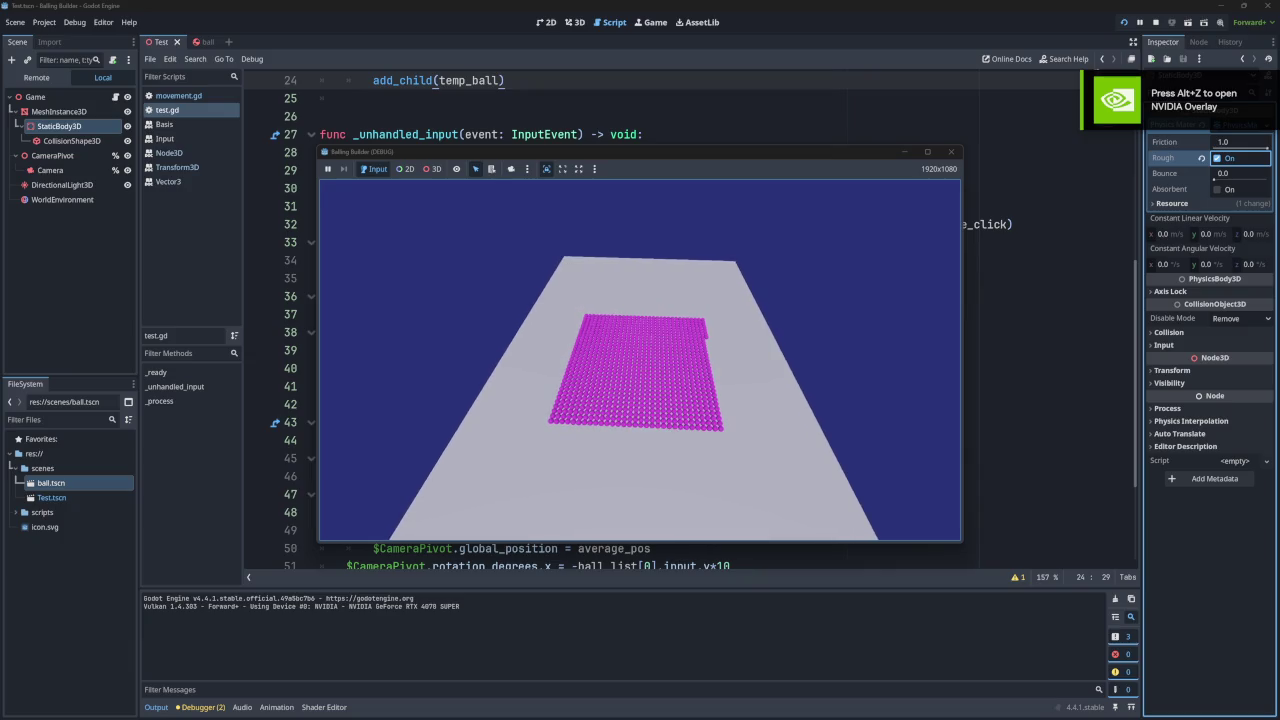
left_click(950, 151)
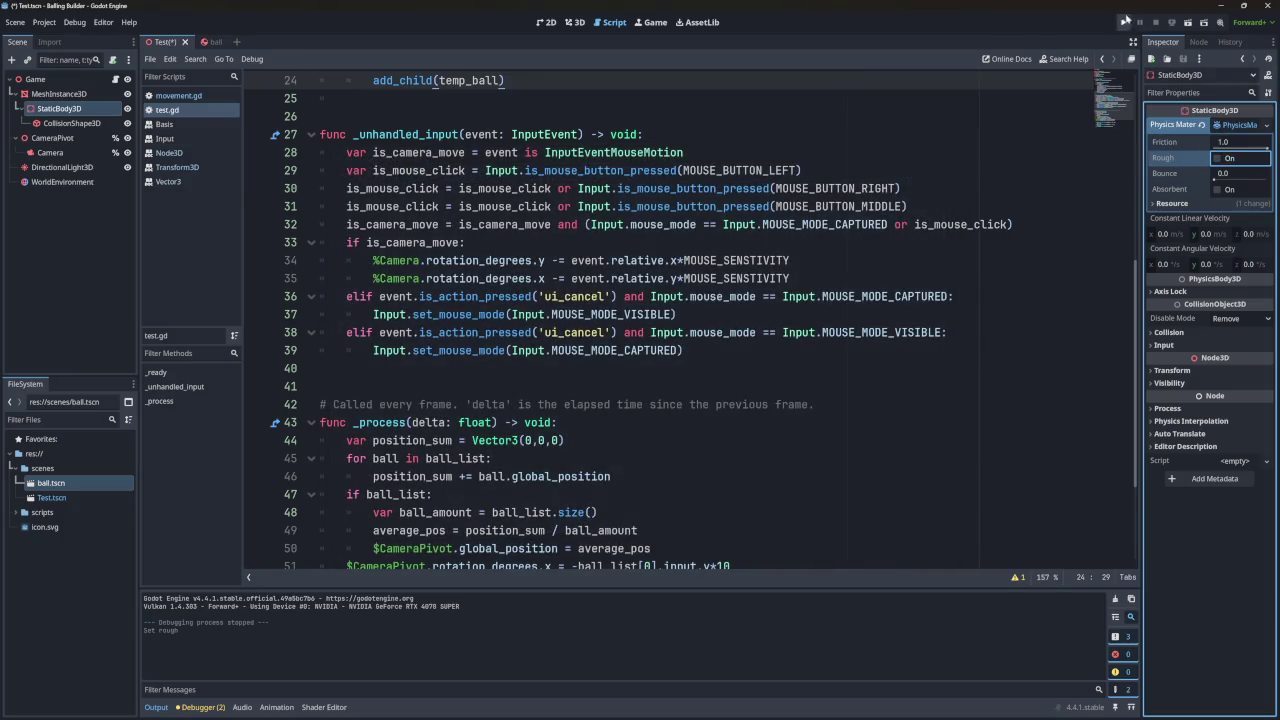
left_click(1123, 22)
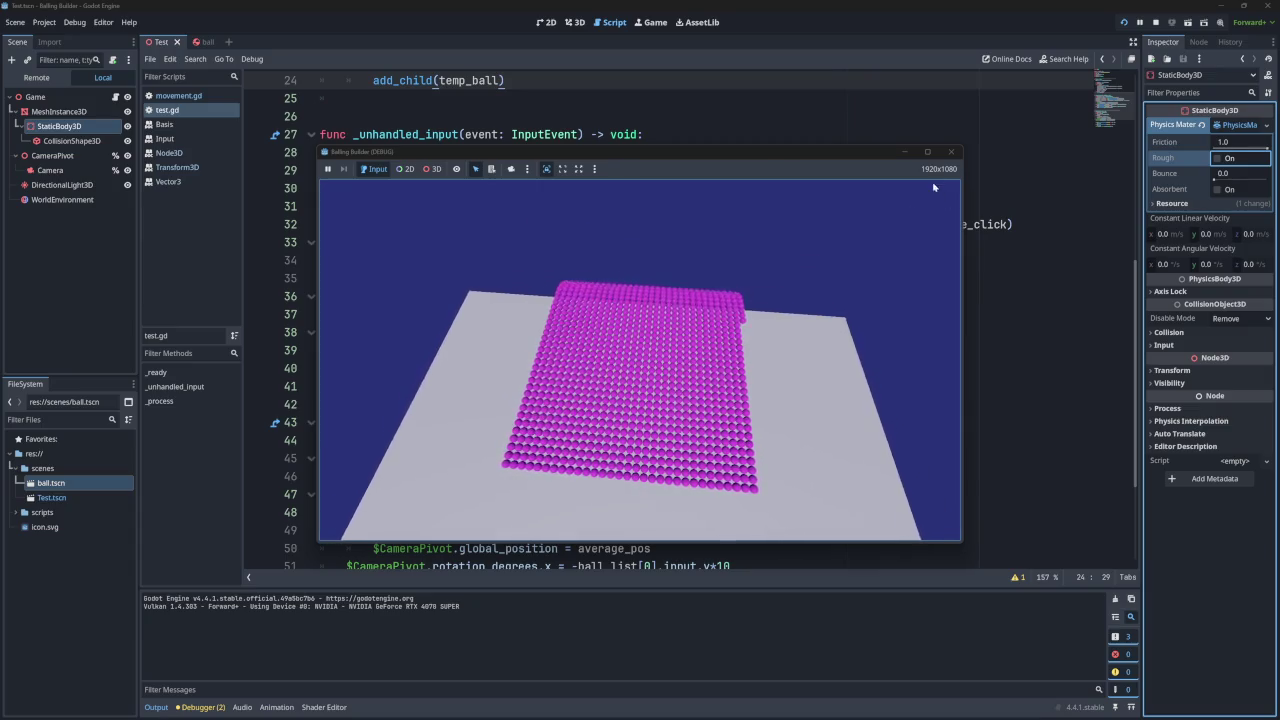
left_click(950, 151)
left_click(1123, 22)
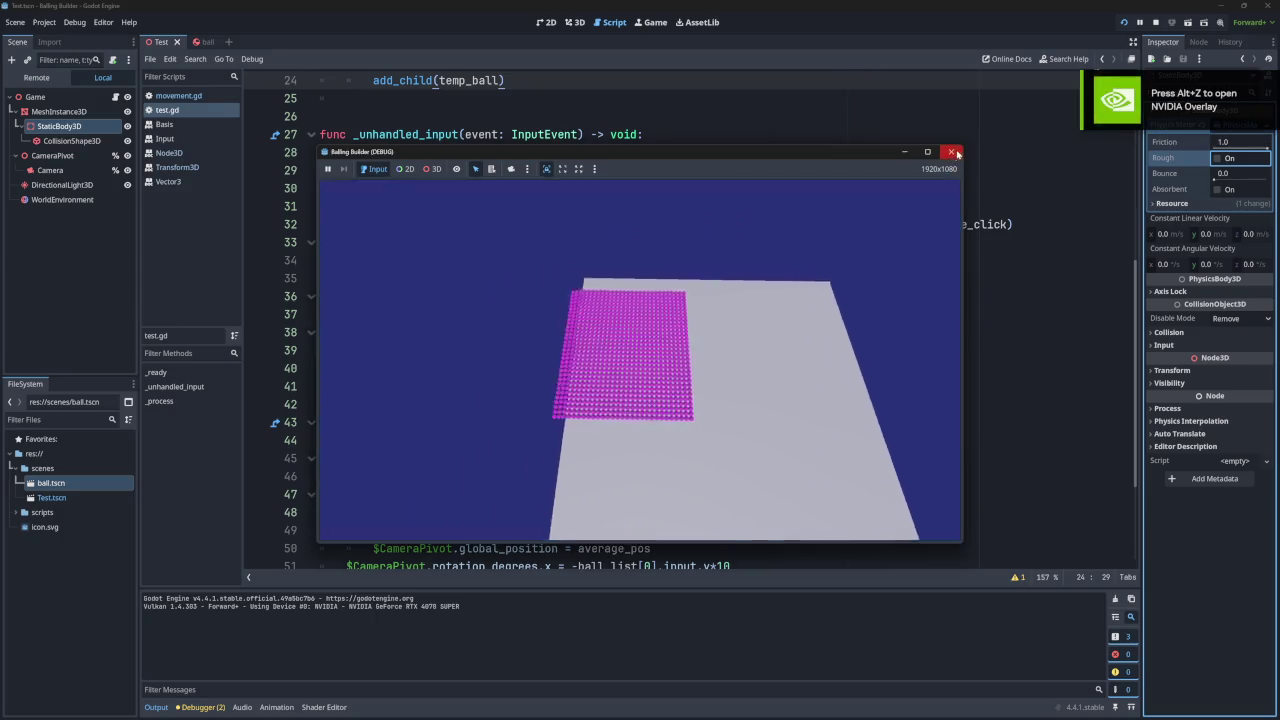
left_click(1124, 22)
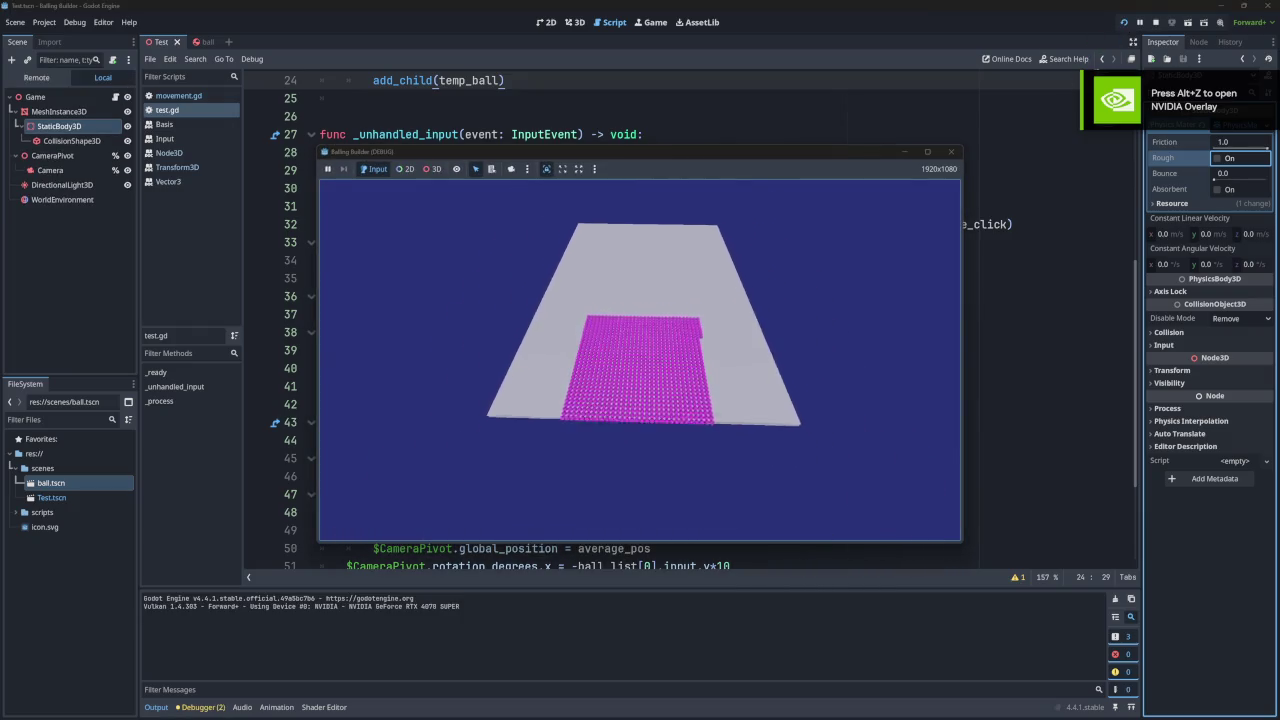
left_click(1124, 22)
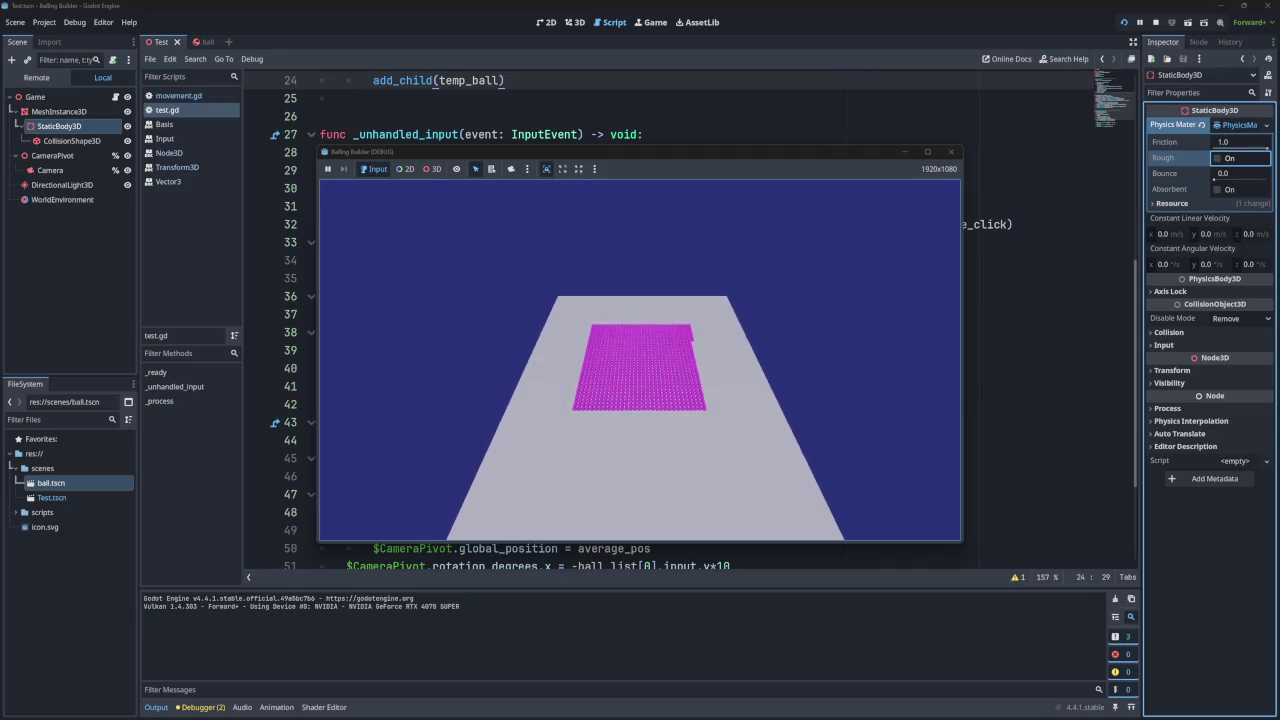
left_click(950, 151)
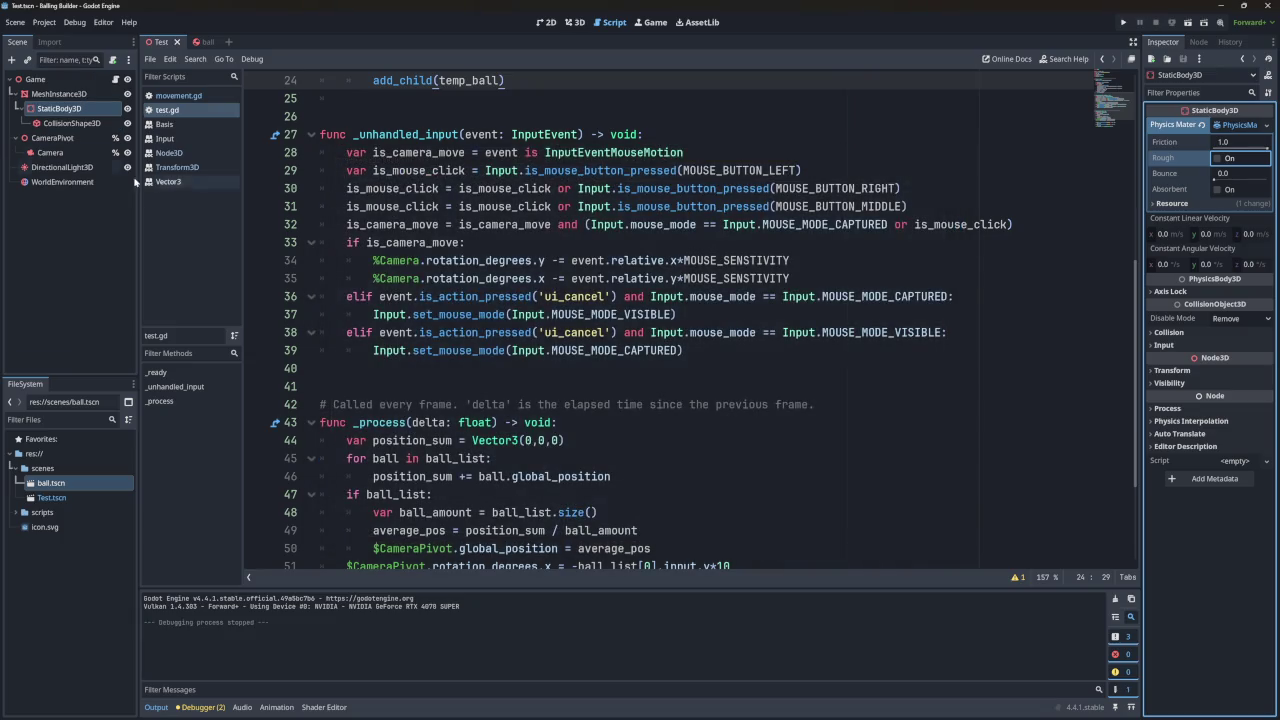
Set Display > Window Mode to Exclusive Fullscreen, revert the viewport to 1152×648, and run the game.
left_click(44, 22)
left_click(70, 39)
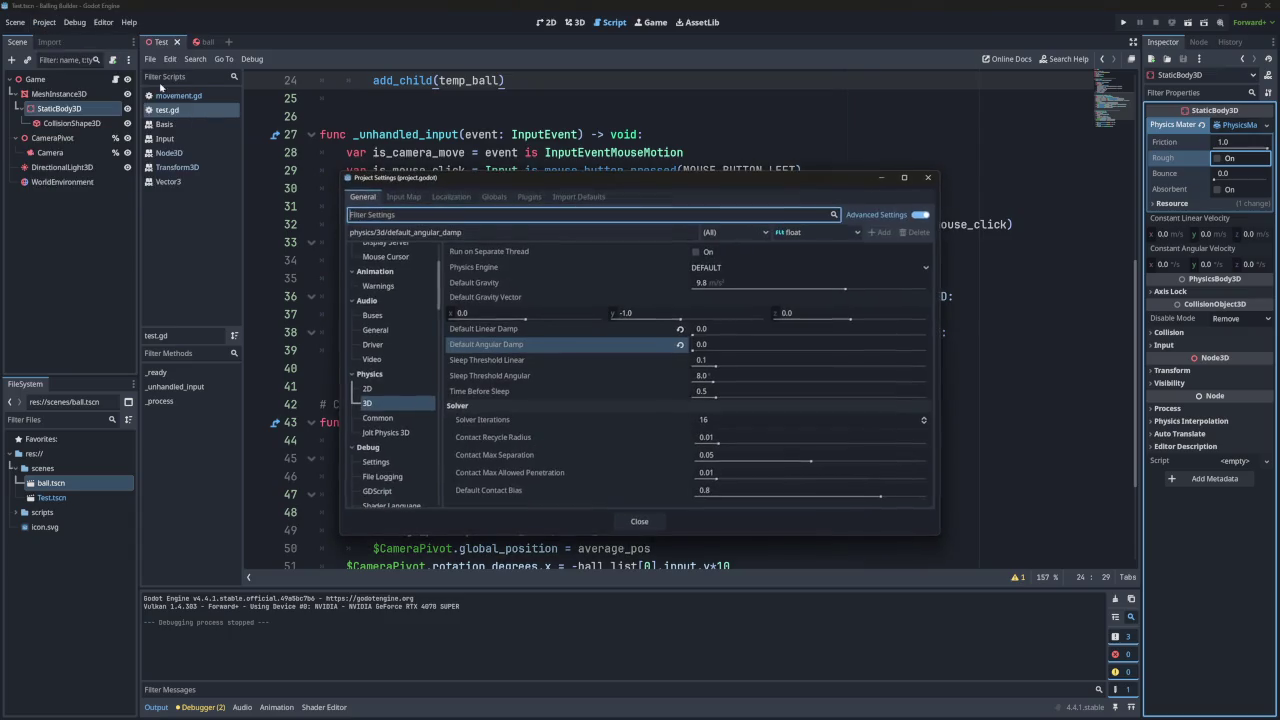
scroll(395, 290, "up", 3)
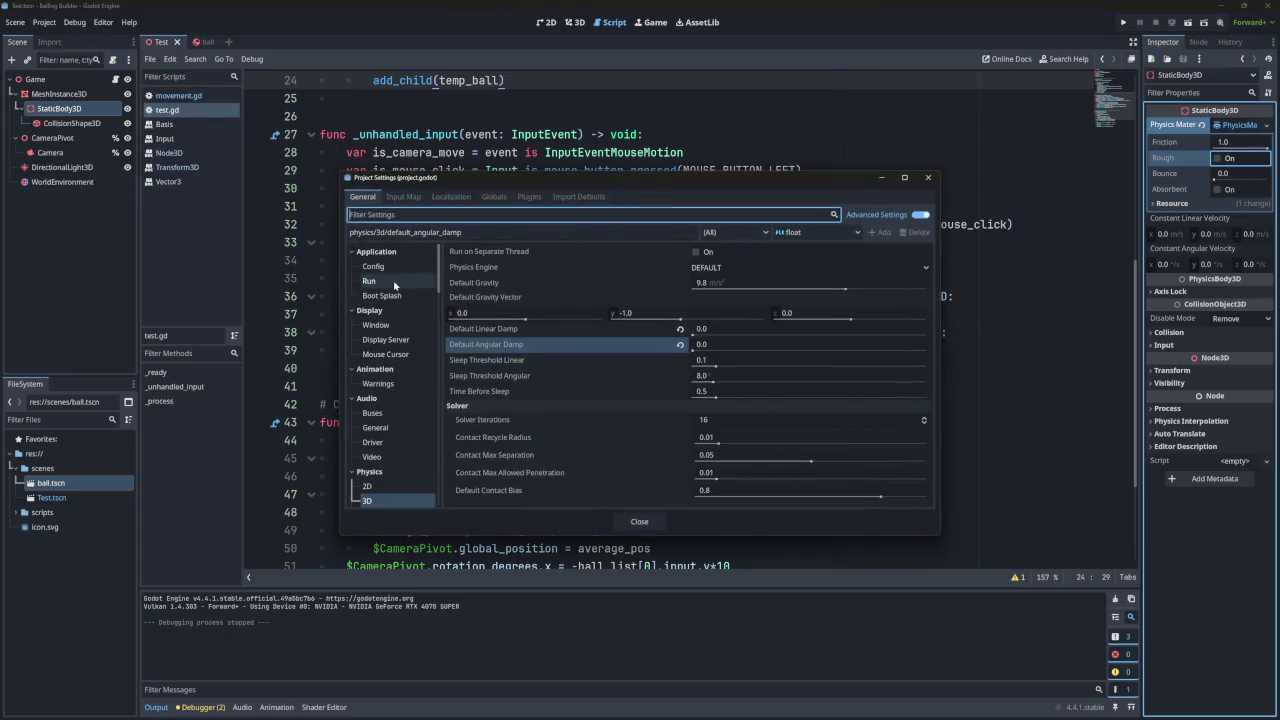
left_click(377, 325)
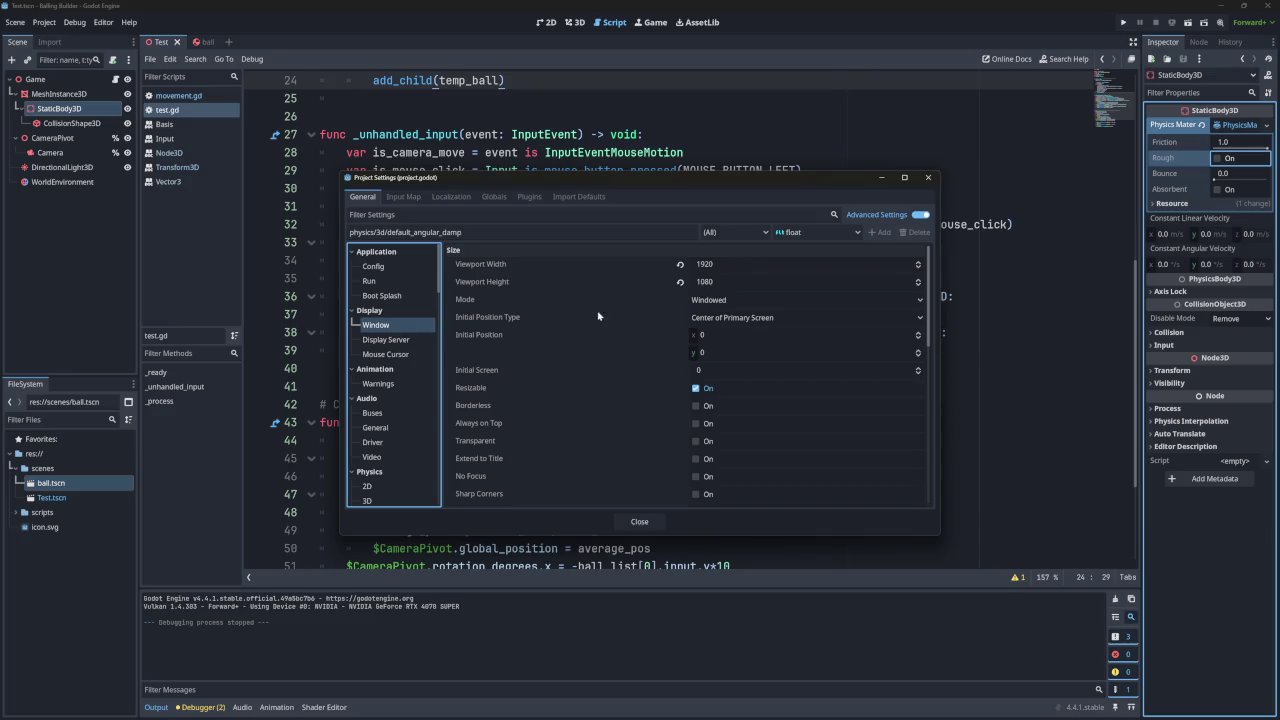
left_click(712, 301)
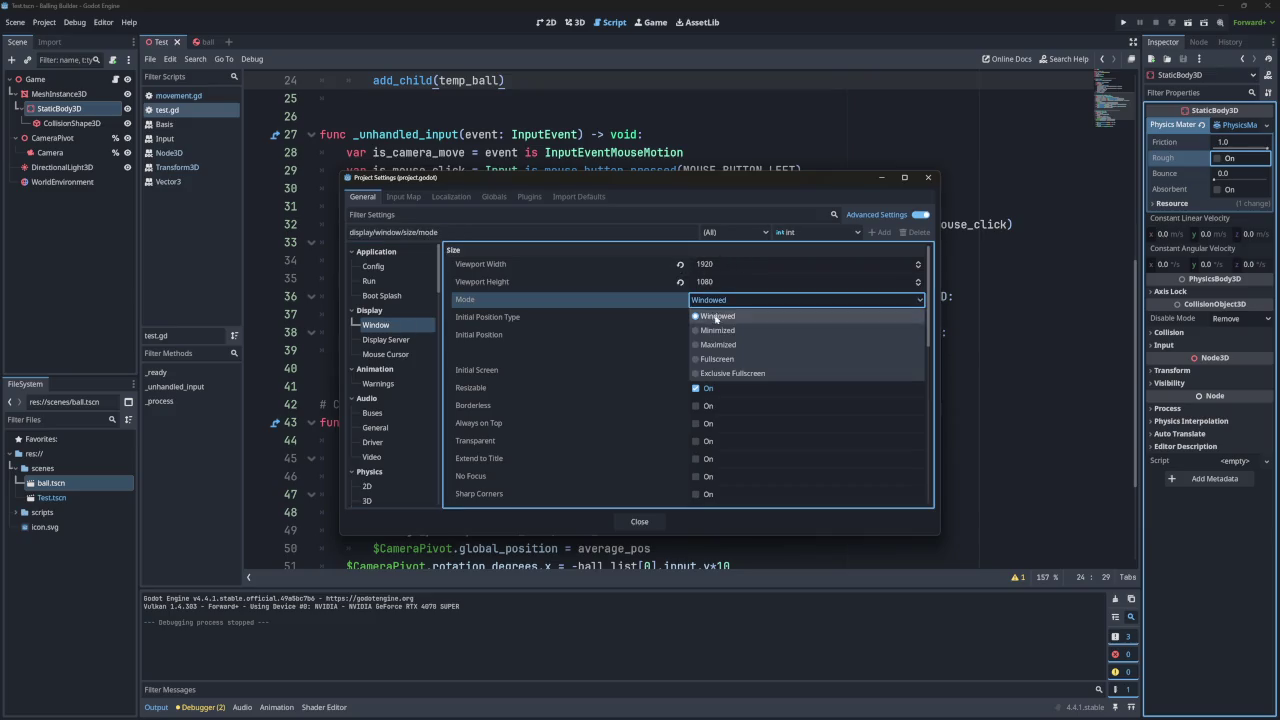
left_click(698, 358)
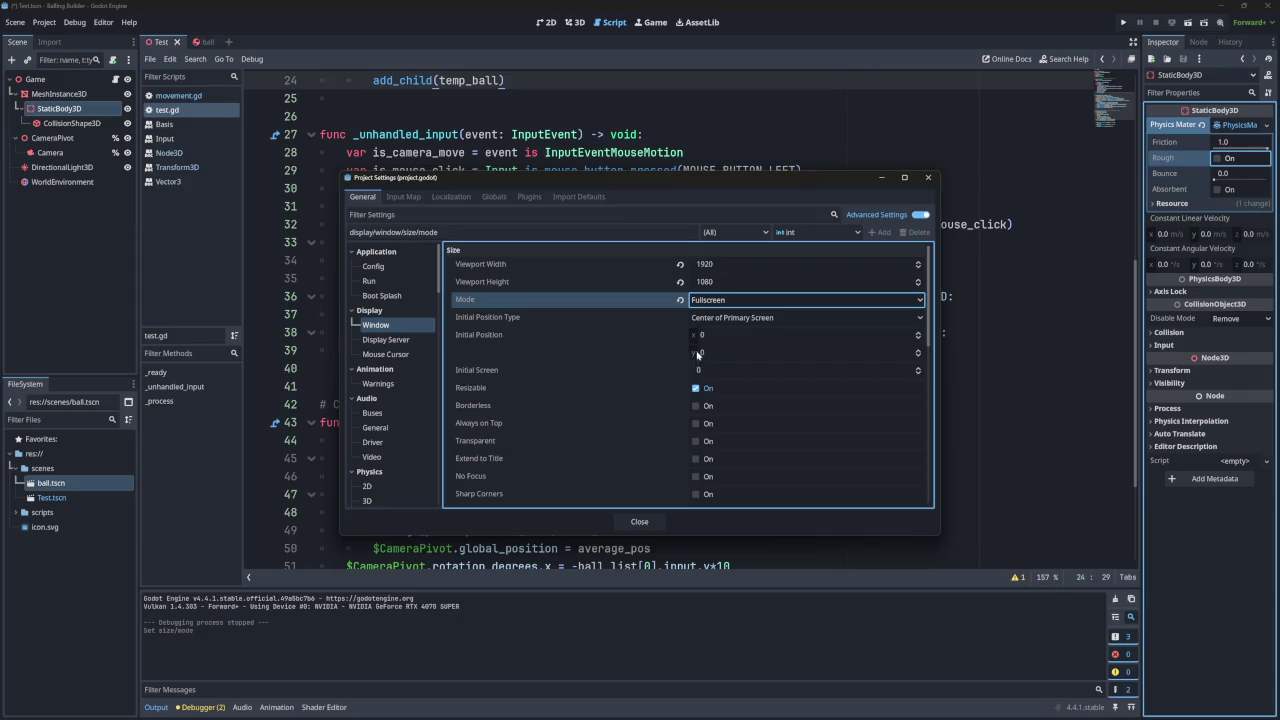
left_click(718, 301)
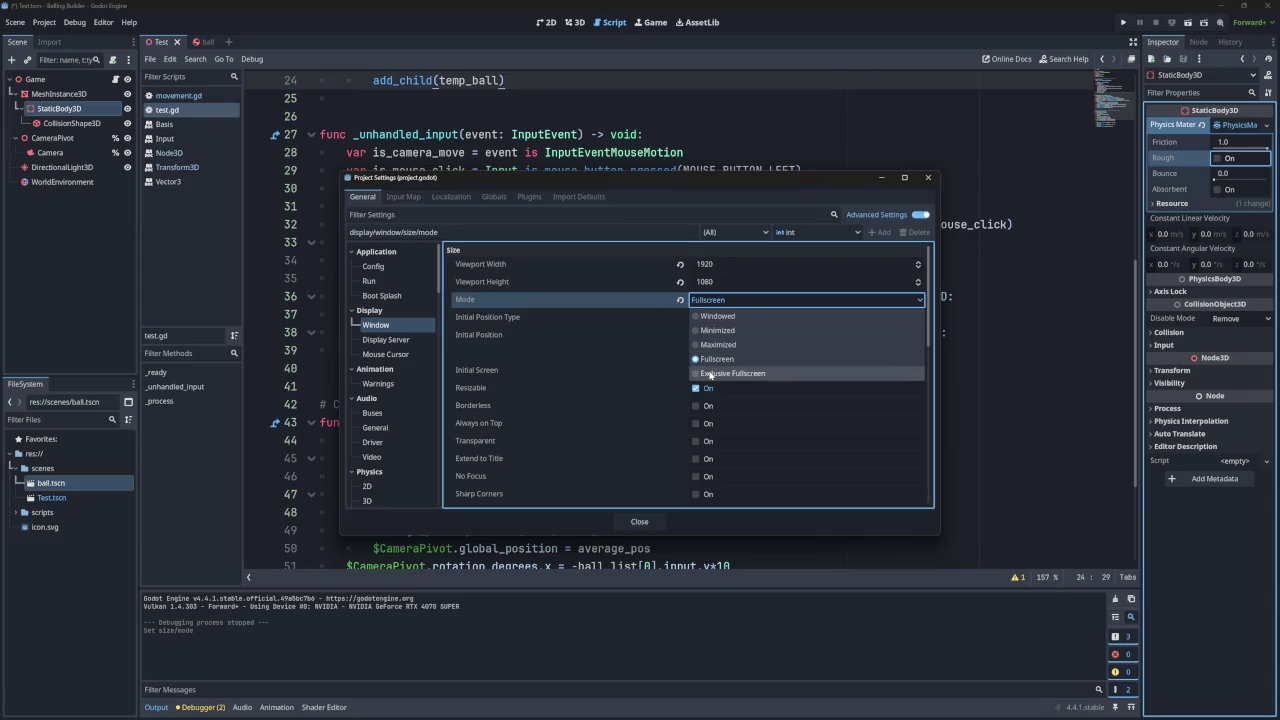
left_click(709, 374)
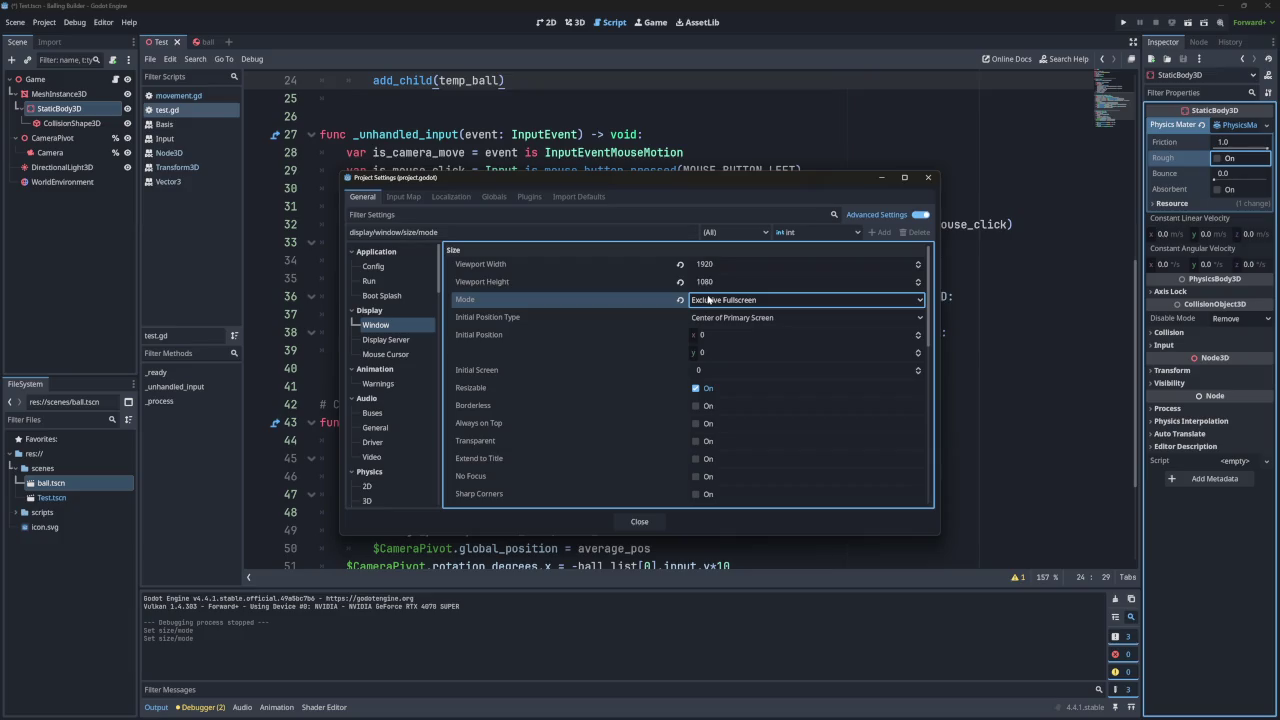
left_click(680, 264)
left_click(680, 281)
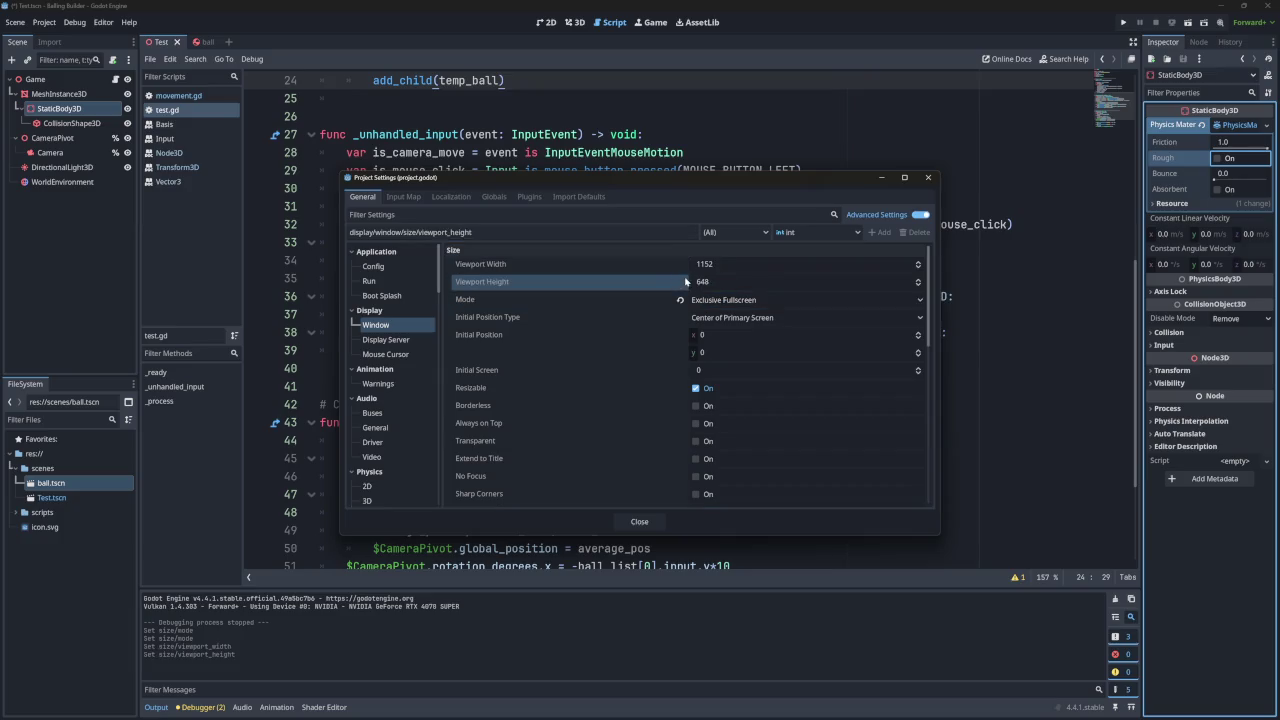
left_click(926, 178)
left_click(1123, 22)
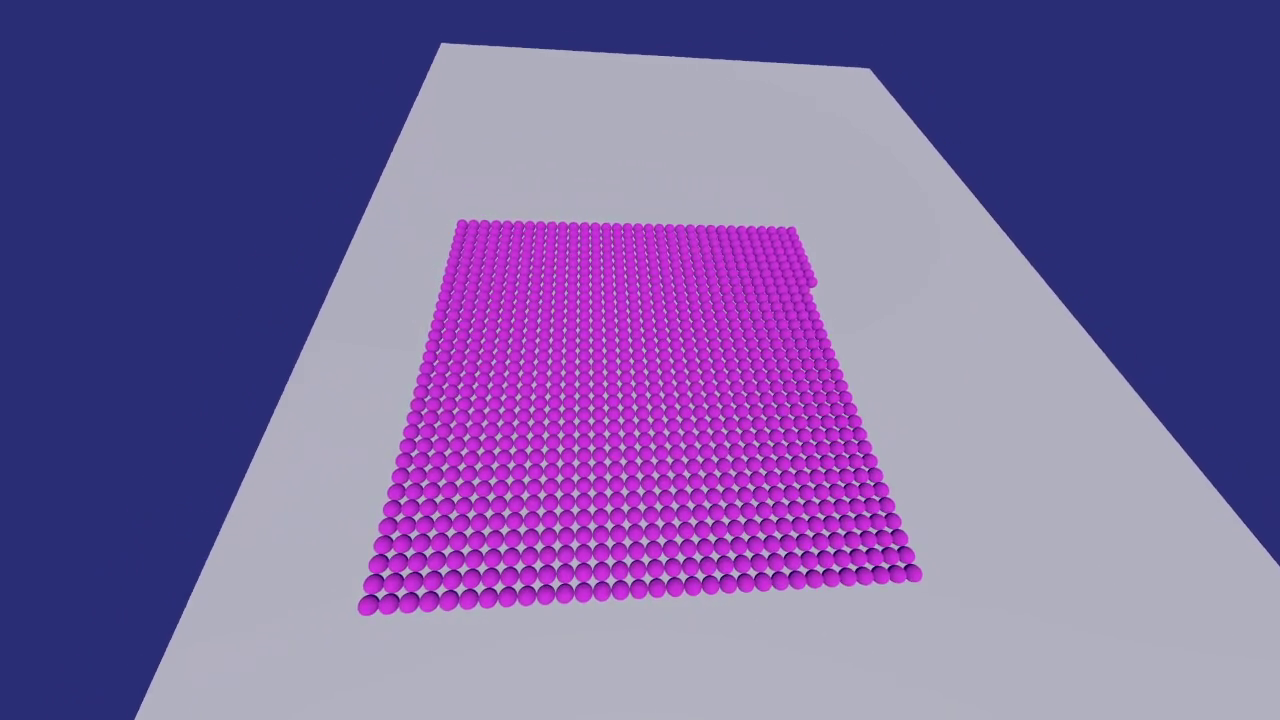
Orbit the camera around the ball grid, quit with Alt+F4, and reopen Project Settings.
left_click_drag(1071, 551, 646, 380)
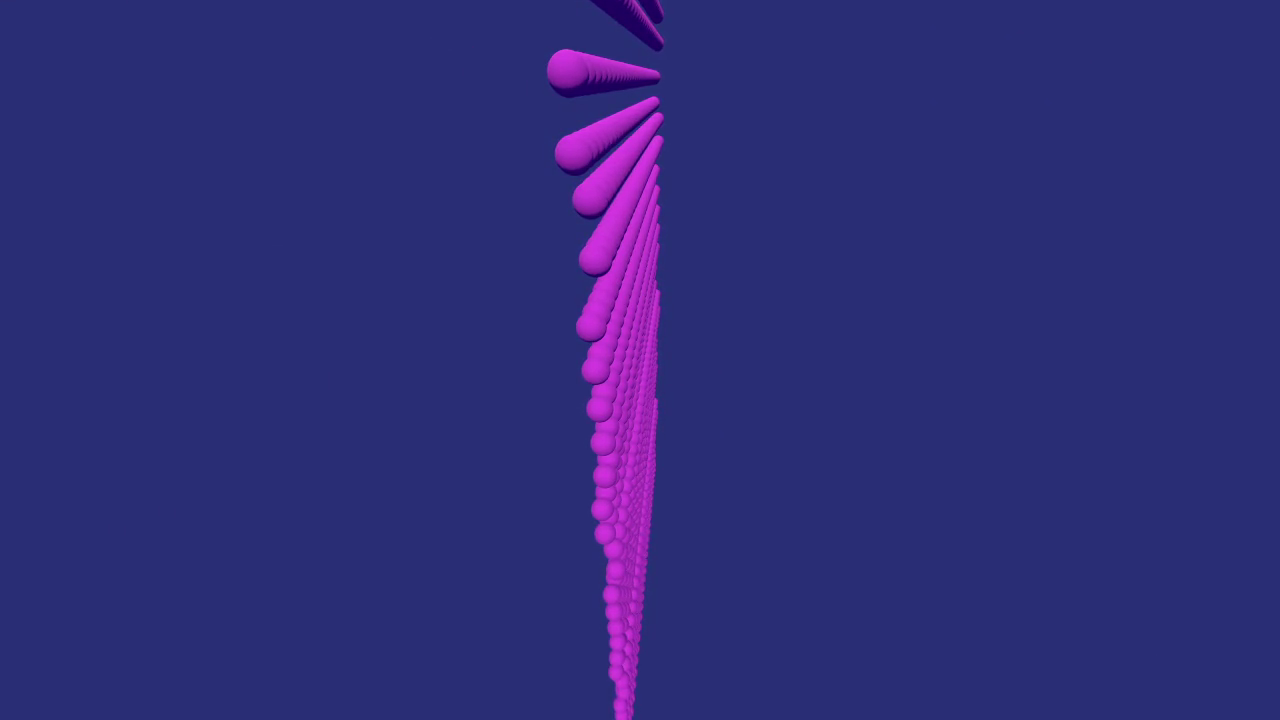
key("alt+F4")
left_click(44, 22)
left_click(62, 40)
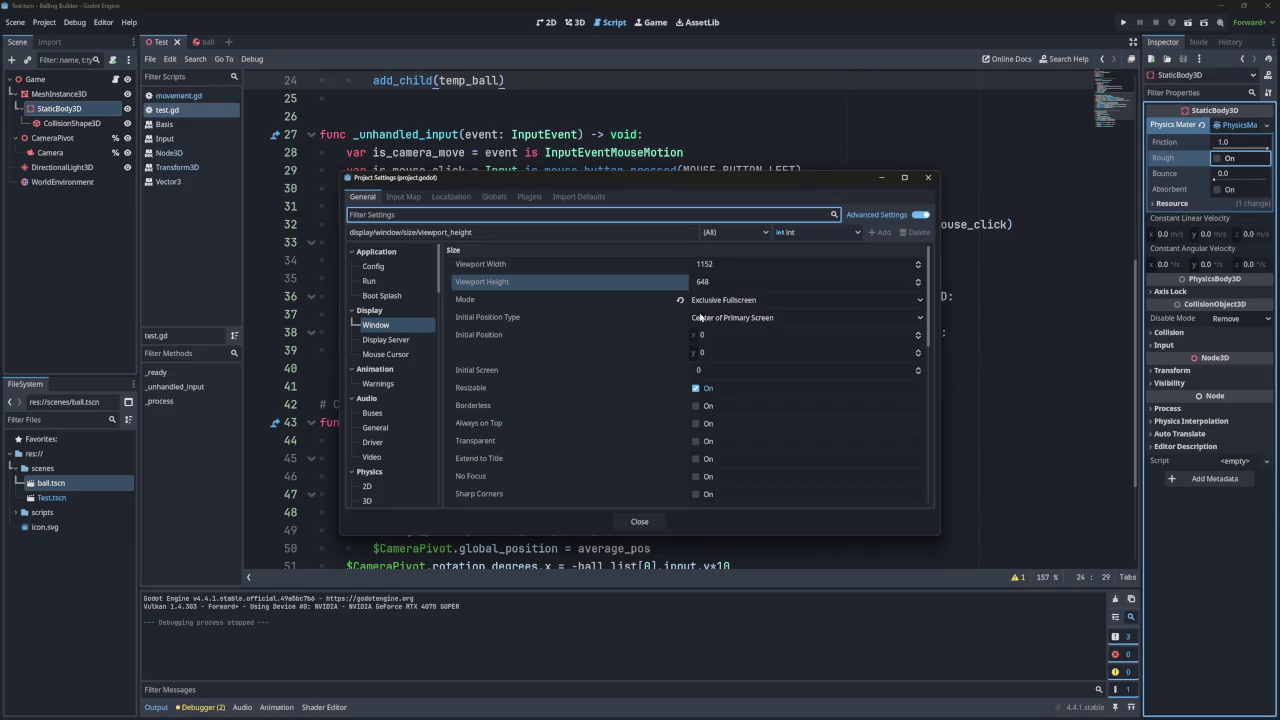
Switch Window Mode to Fullscreen with Borderless off, test-run the game, and quit with F8.
left_click(721, 301)
left_click(716, 359)
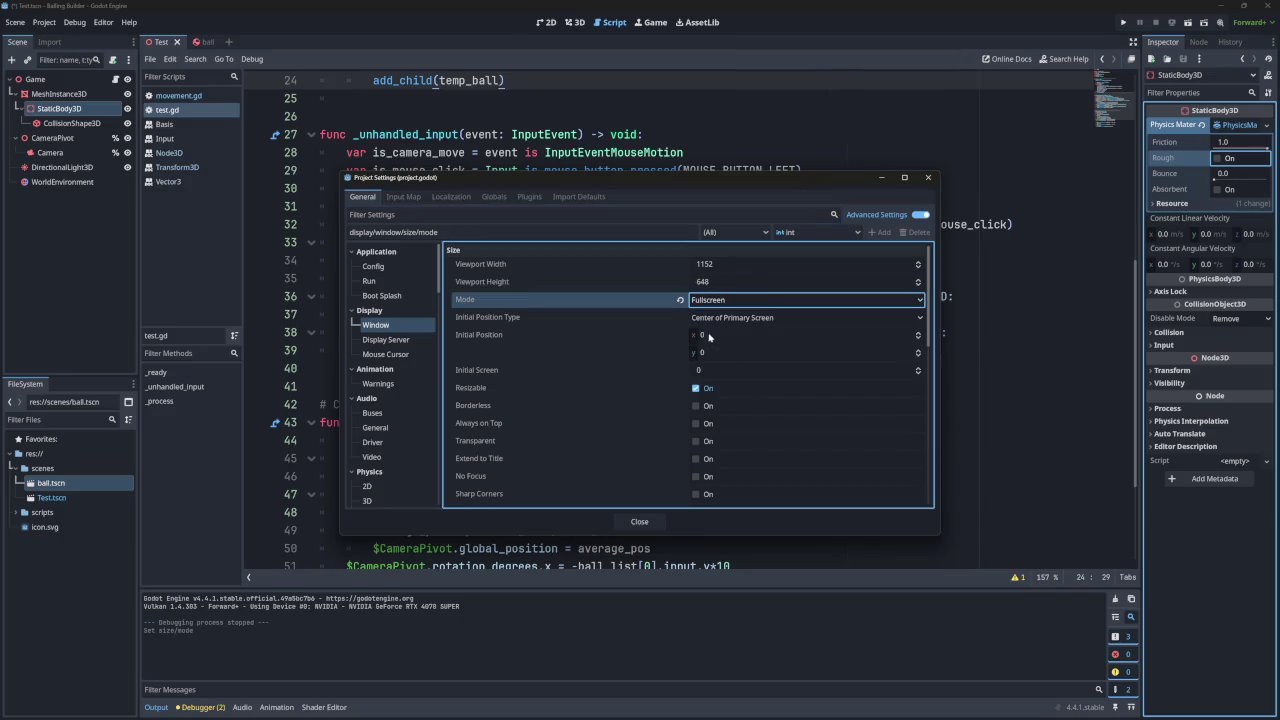
left_click(692, 408)
left_click(699, 409)
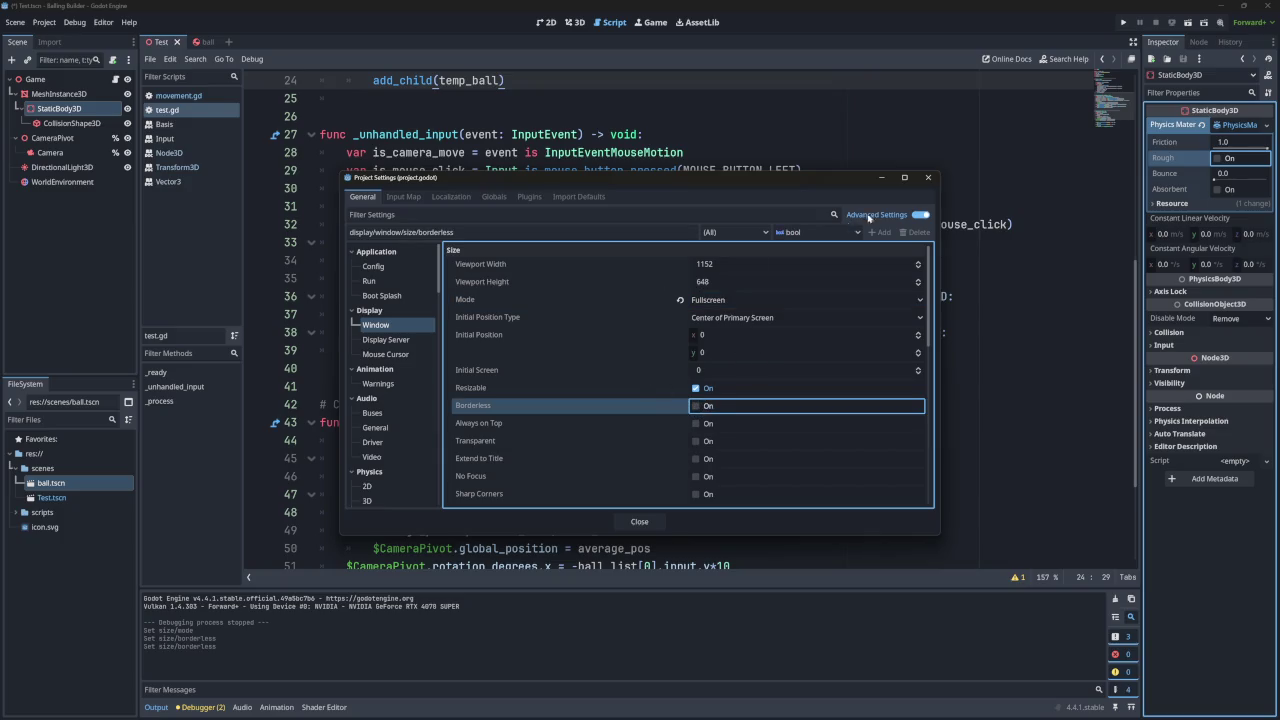
left_click(928, 177)
left_click(1123, 21)
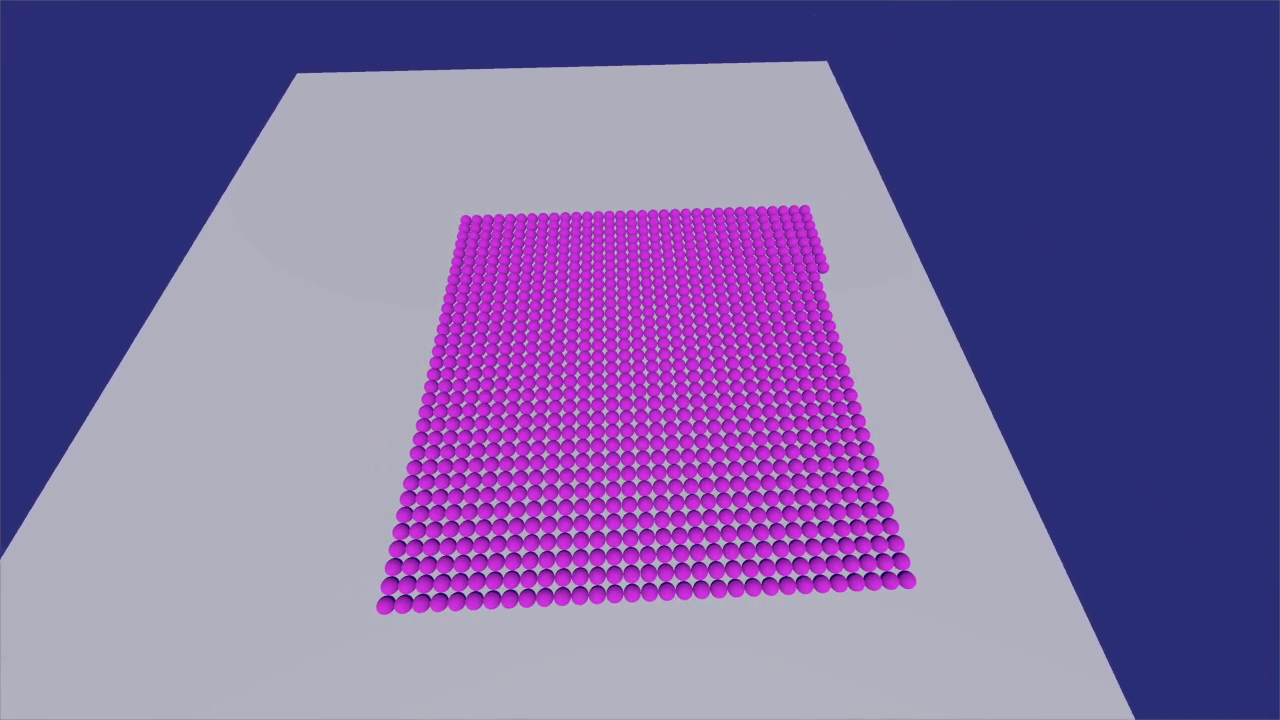
key("F8")
Set Window Mode to Maximized, then save and run the game windowed with F5.
left_click(12, 21)
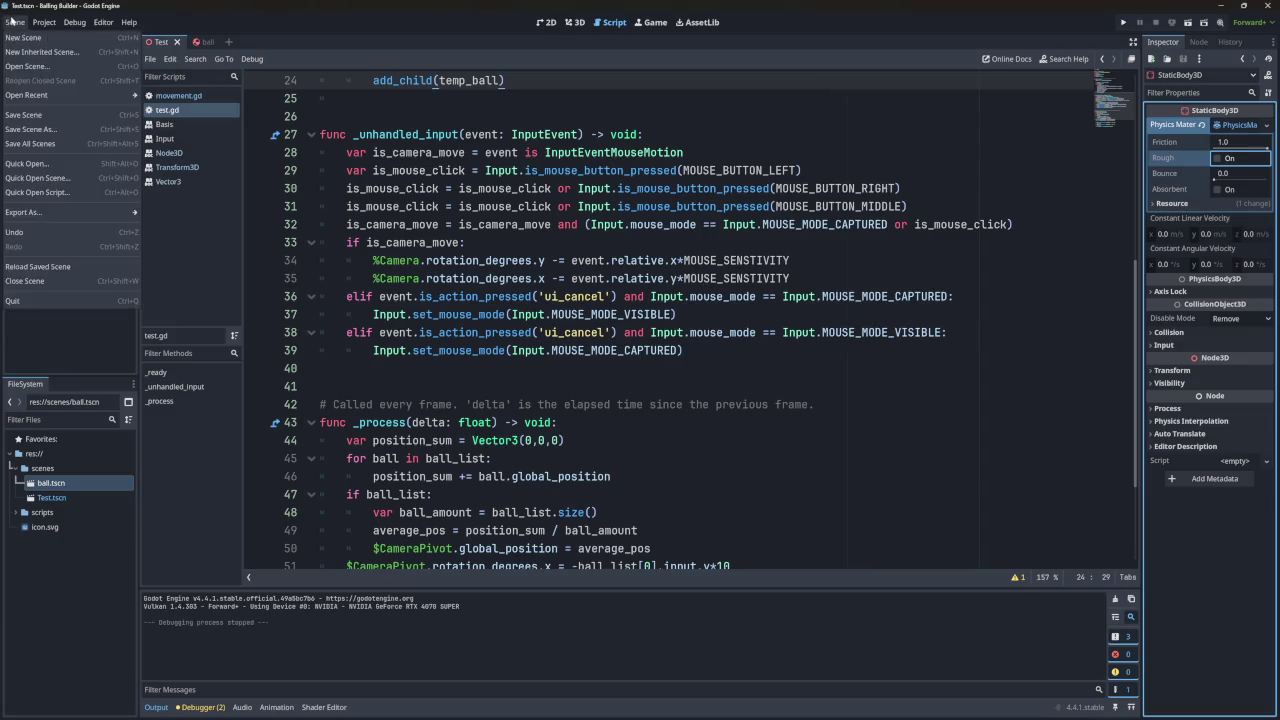
mouse_move(44, 21)
left_click(70, 37)
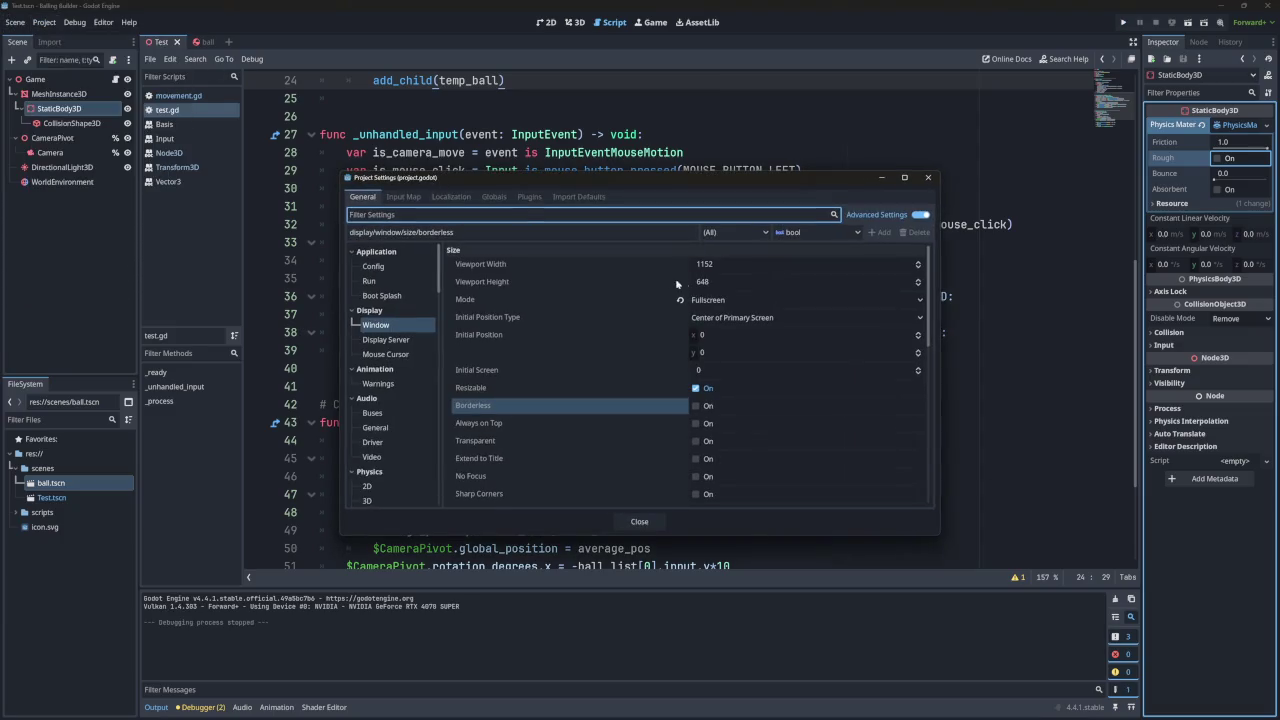
left_click(720, 300)
left_click(717, 330)
left_click(705, 300)
left_click(718, 344)
left_click(928, 177)
key("F5")
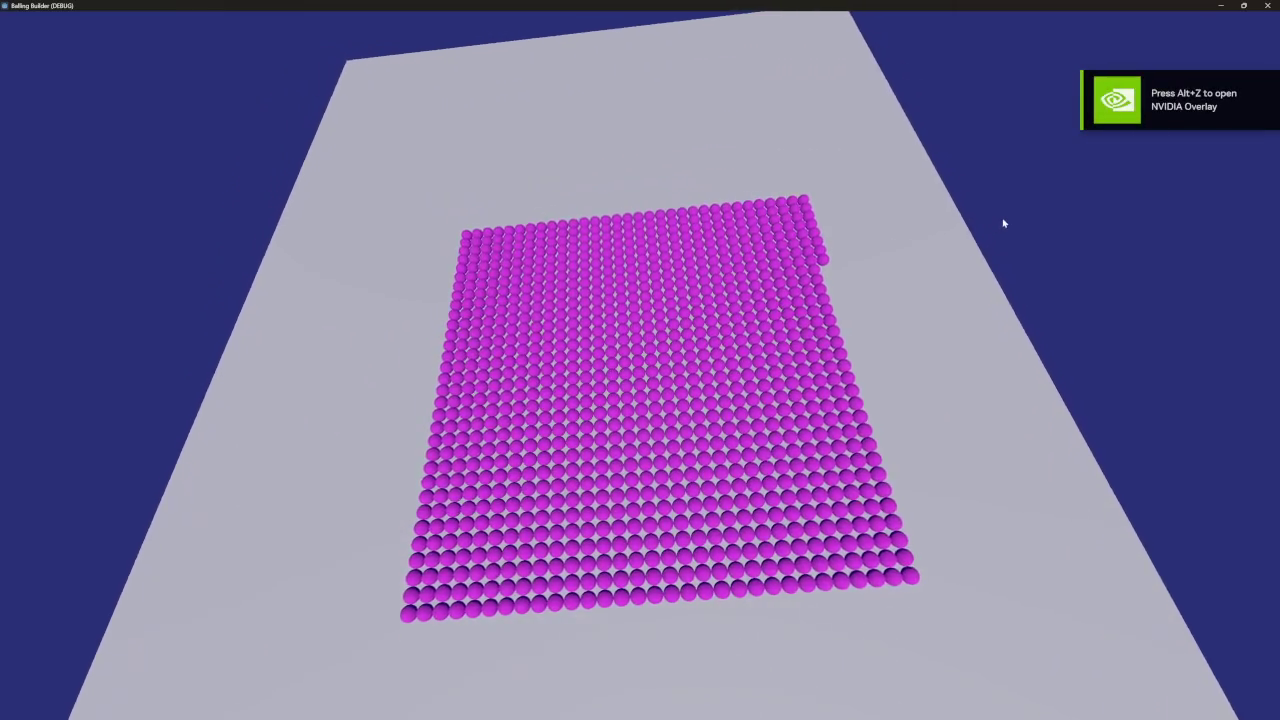
key("super+Down")
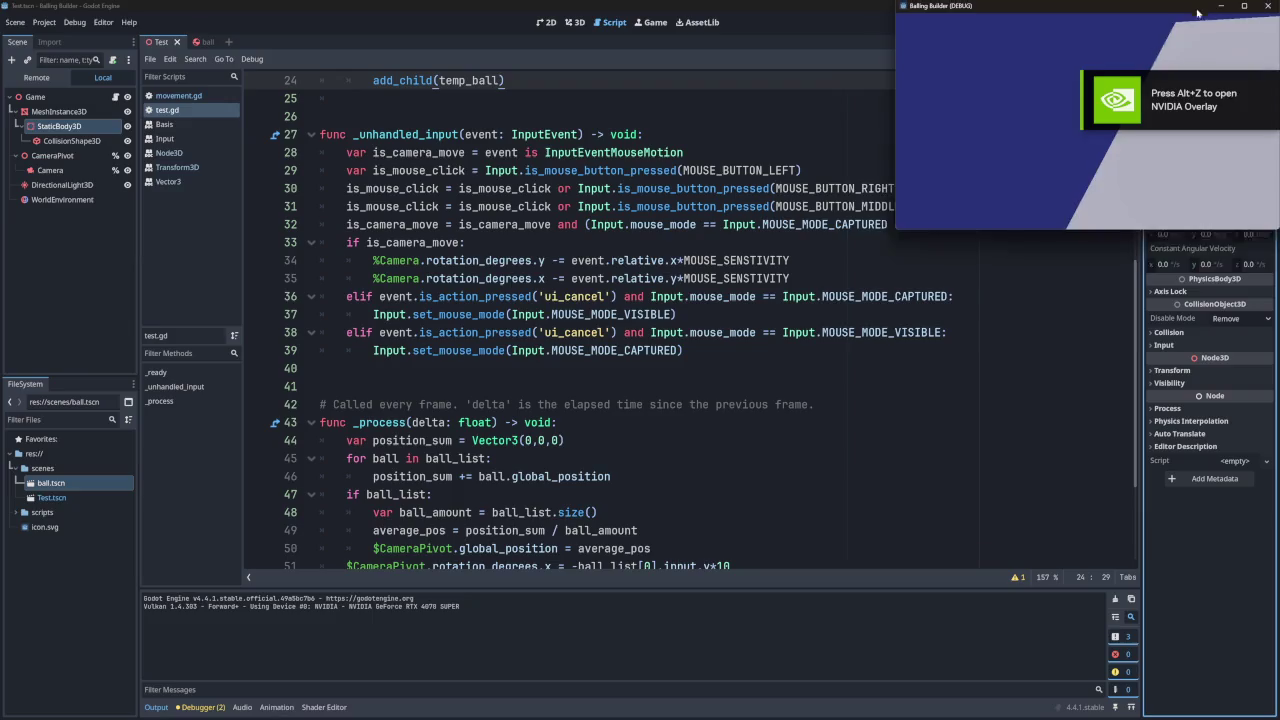
Stop the game, run the ball grid once more, then close its window.
left_click(824, 151)
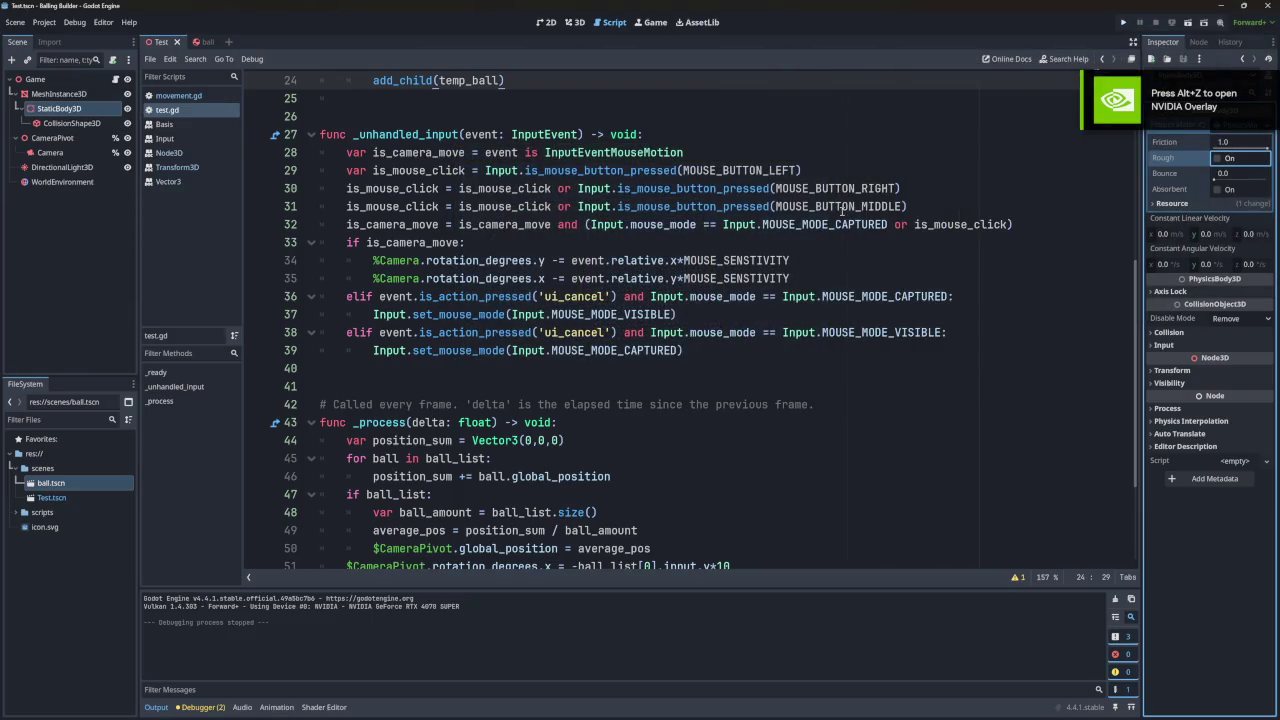
left_click(842, 207)
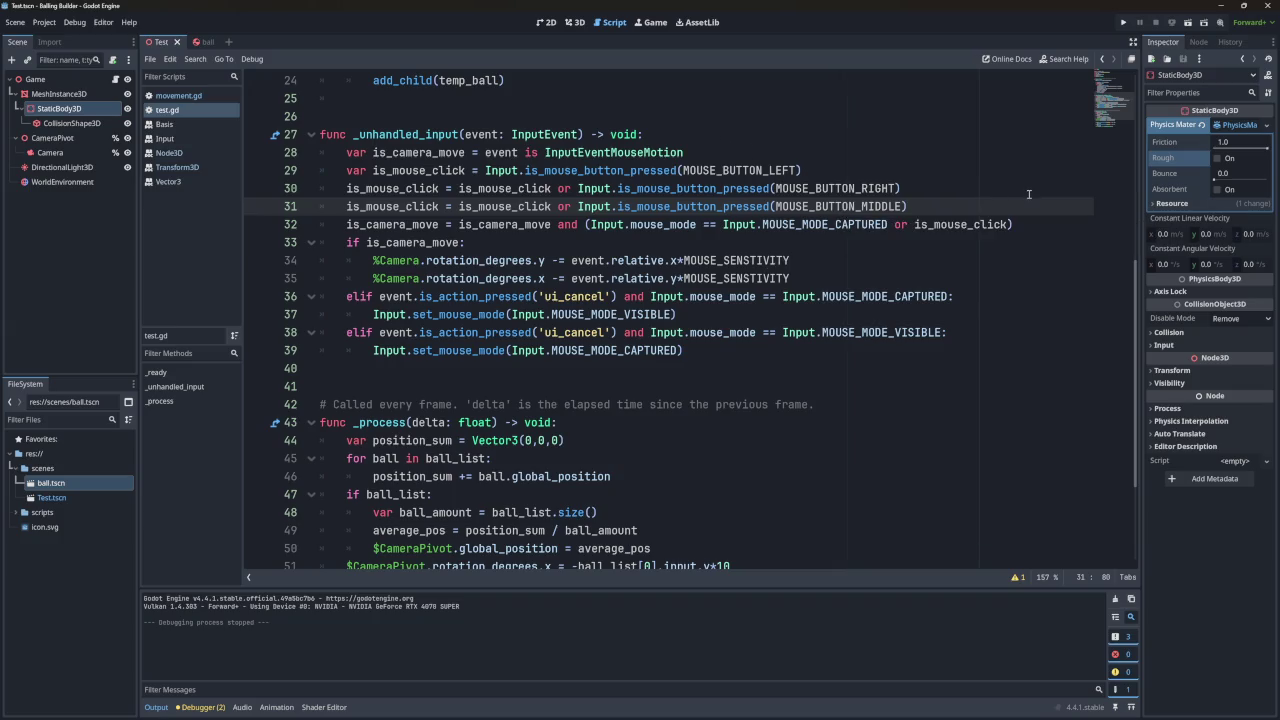
left_click(1123, 22)
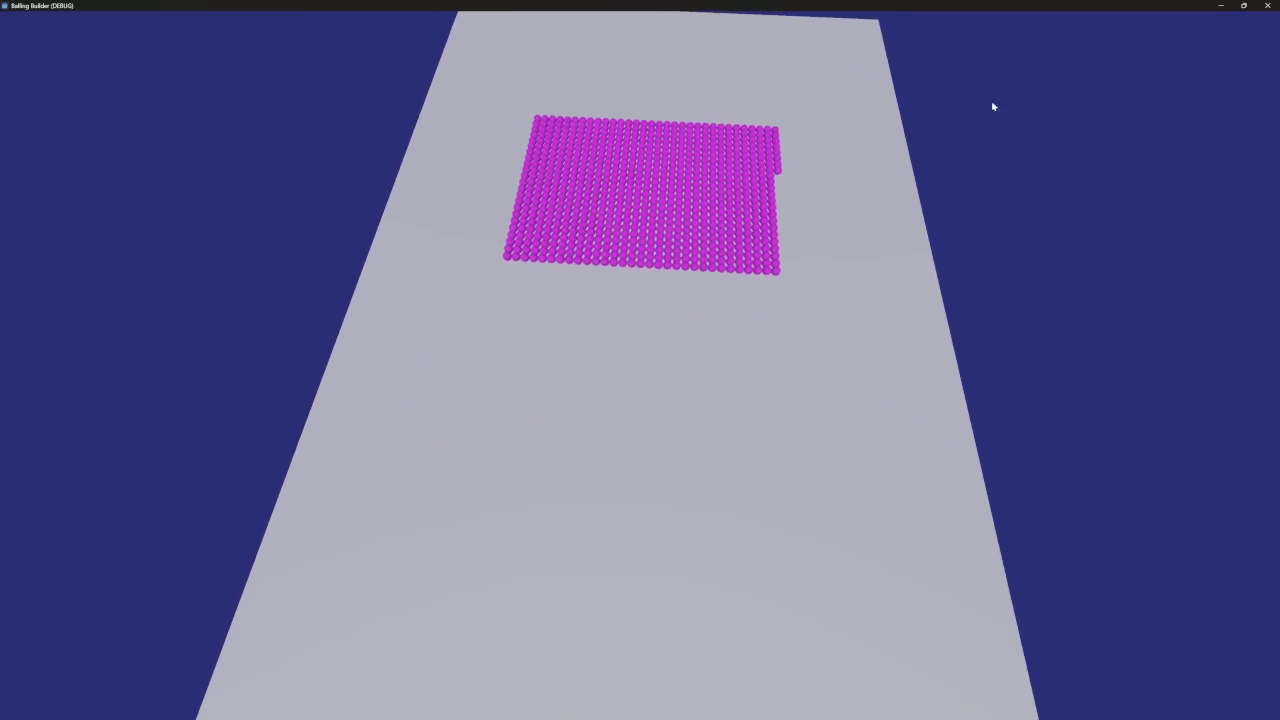
left_click(1268, 6)
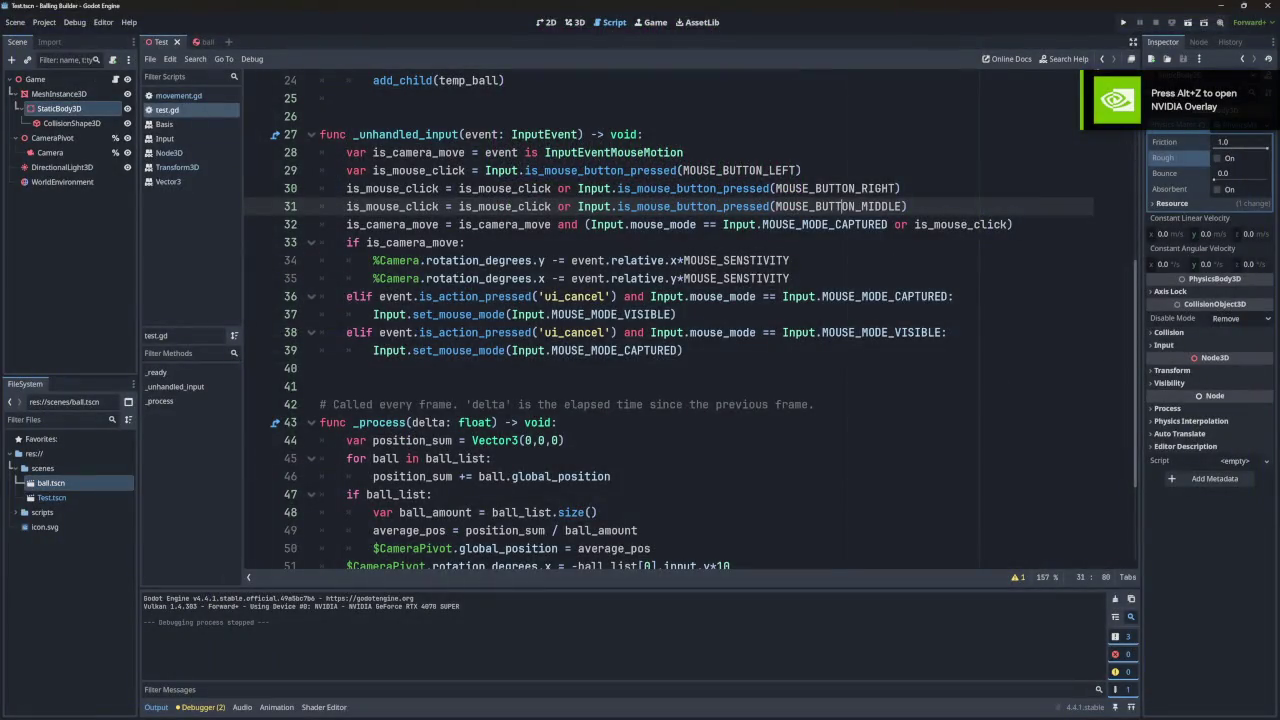